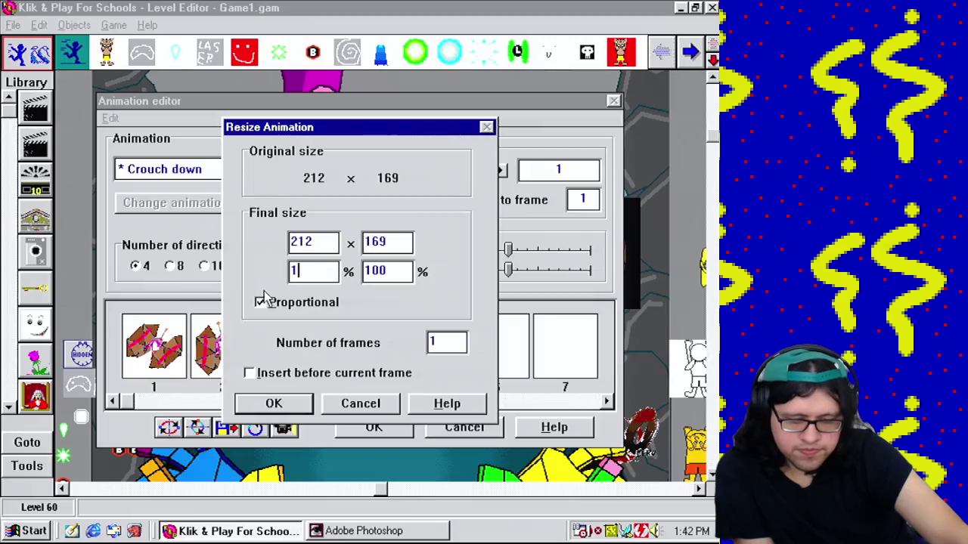
Step: Confirm resizing the face frames and preview the Crouch down animation up to frame 4
{"action": "left_click", "coordinate": [274, 404]}
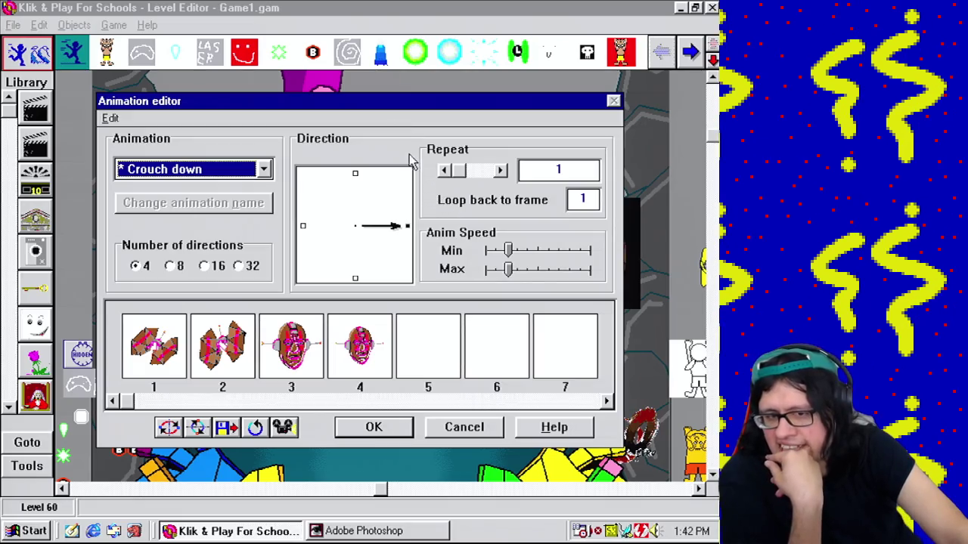
{"action": "left_click", "coordinate": [285, 427]}
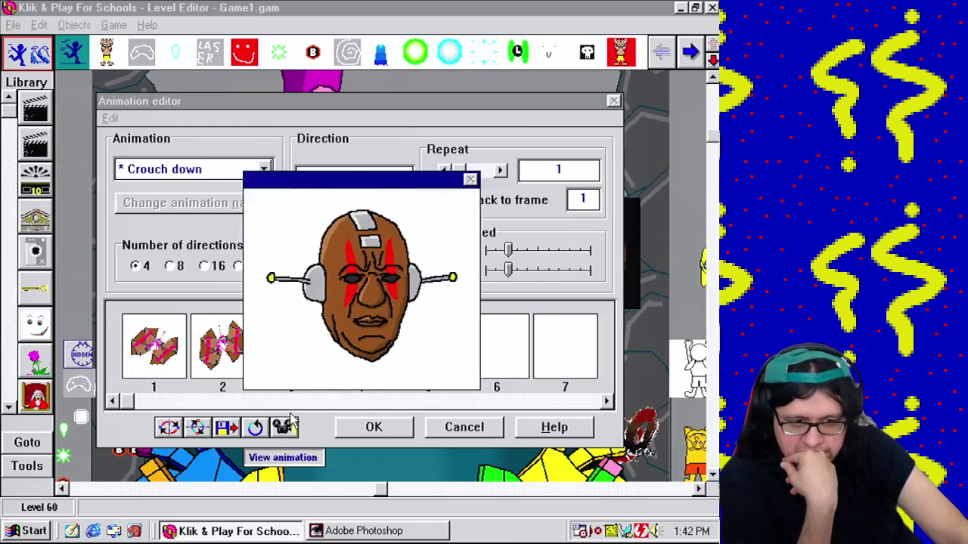
{"action": "left_click", "coordinate": [292, 436]}
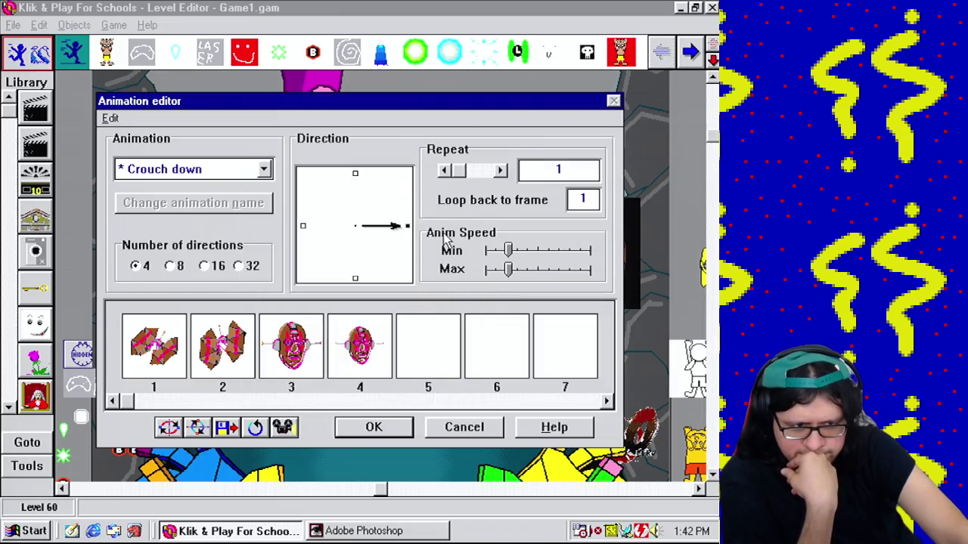
{"action": "left_click", "coordinate": [382, 354]}
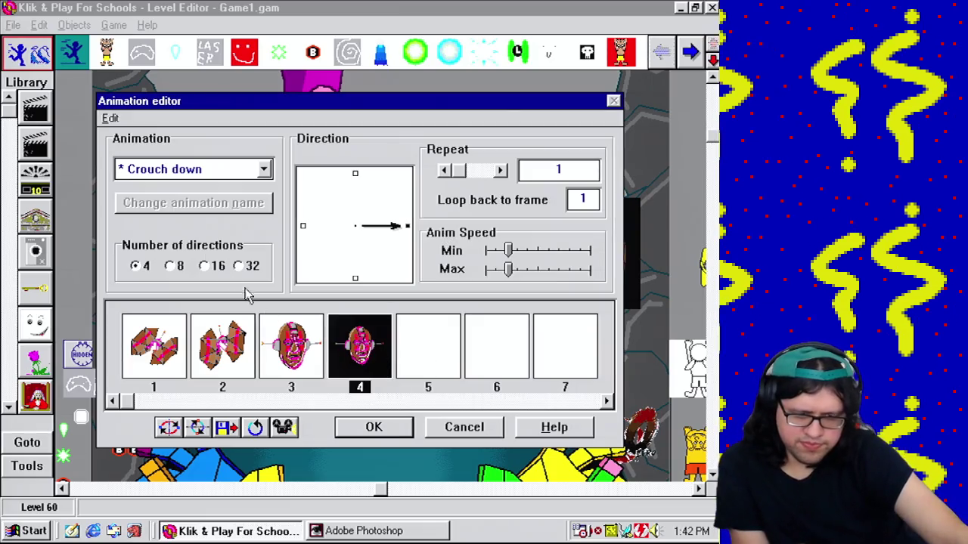
Step: Set the Walking animation to Looping and accept the animation changes
{"action": "left_click", "coordinate": [195, 174]}
{"action": "left_click", "coordinate": [181, 204]}
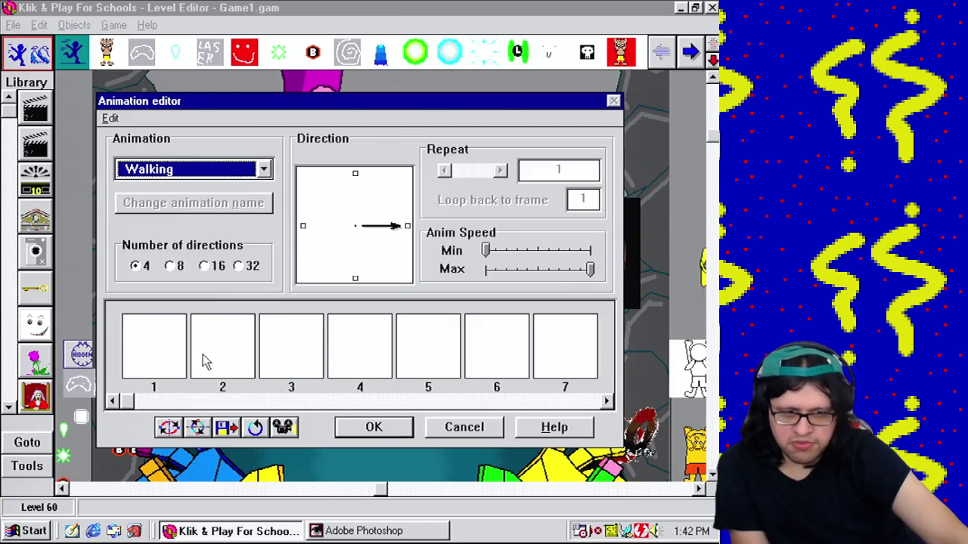
{"action": "left_click", "coordinate": [444, 171]}
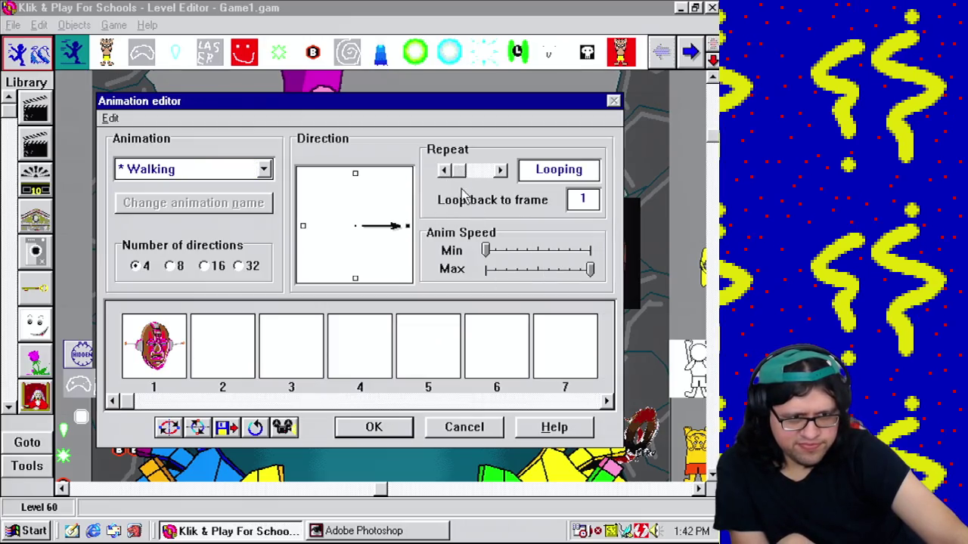
{"action": "left_click", "coordinate": [370, 427]}
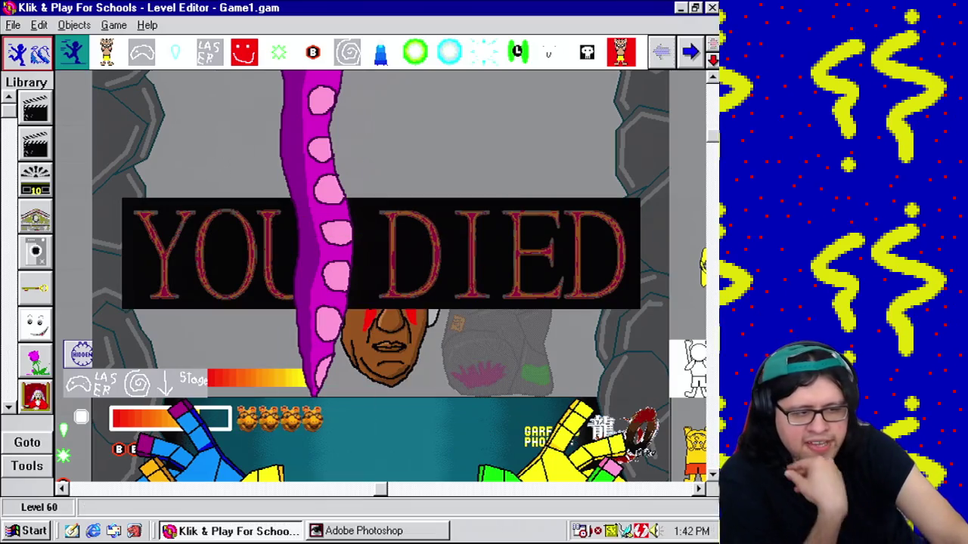
Step: In the event list, tick Bill's column for events 259 and 260
{"action": "scroll", "coordinate": [616, 158], "scroll_direction": "down", "scroll_amount": 3}
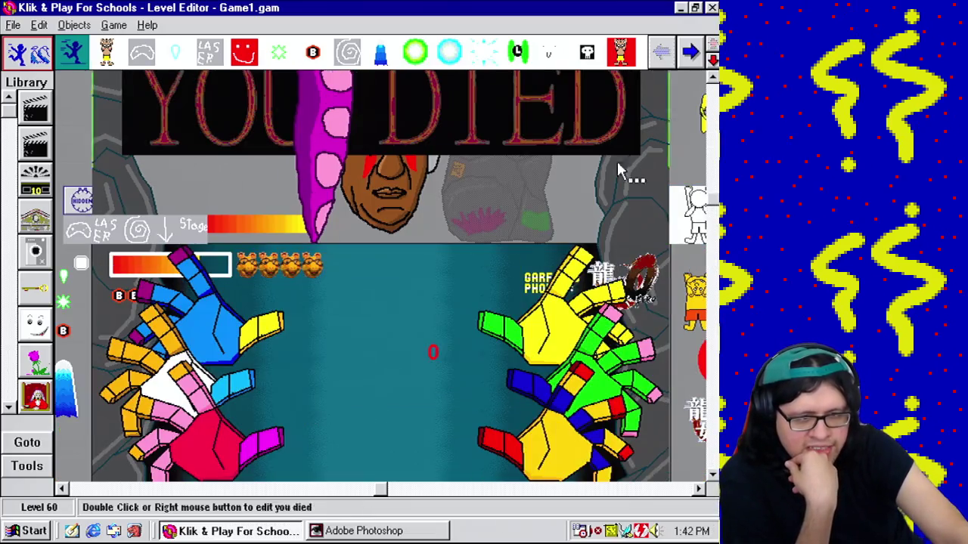
{"action": "left_click", "coordinate": [117, 27]}
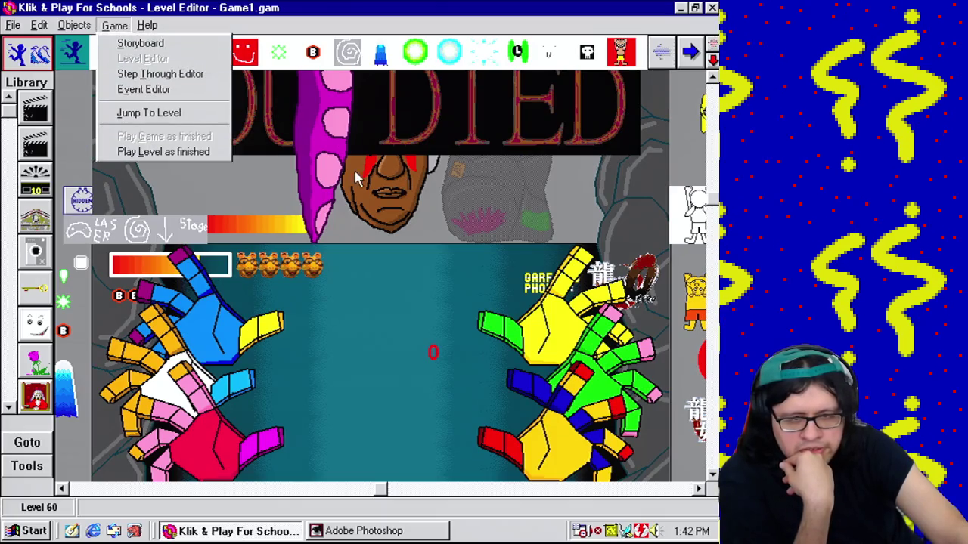
{"action": "left_click", "coordinate": [130, 90]}
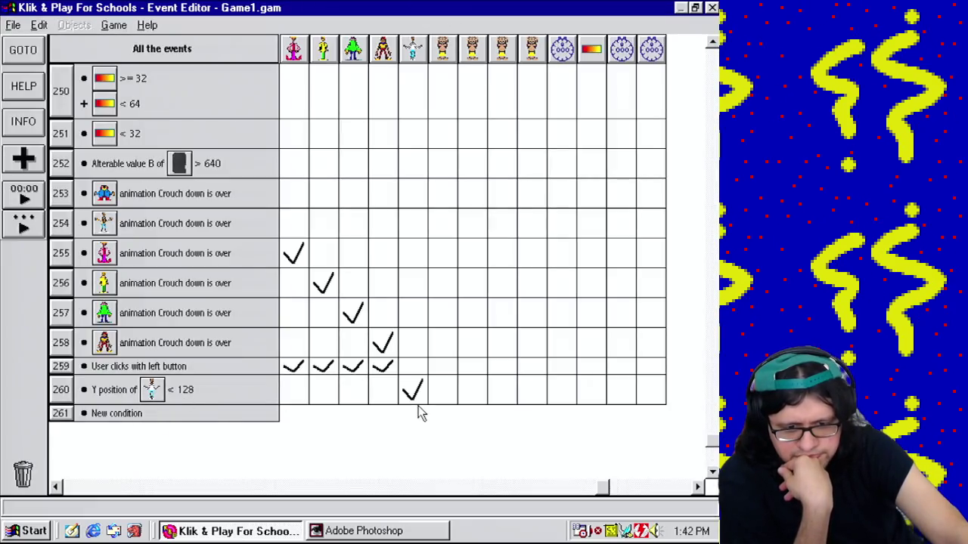
{"action": "mouse_move", "coordinate": [392, 372]}
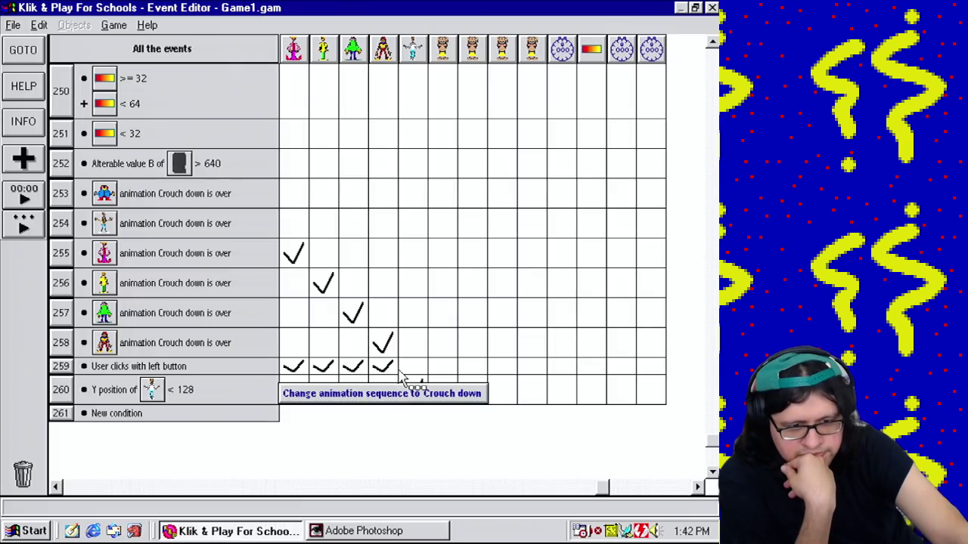
{"action": "mouse_move", "coordinate": [403, 378]}
{"action": "left_mouse_down"}
{"action": "mouse_move", "coordinate": [412, 389]}
{"action": "mouse_move", "coordinate": [412, 366]}
{"action": "left_mouse_up"}
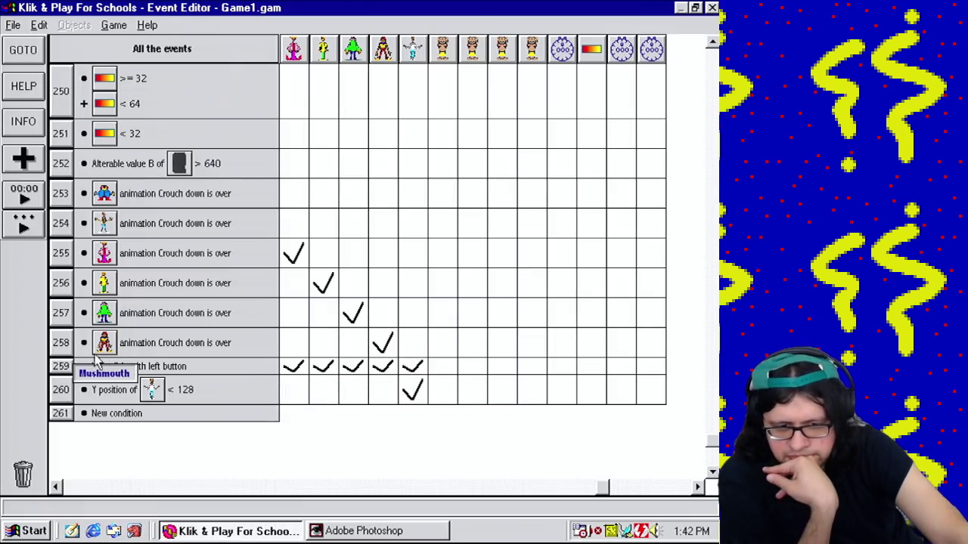
Step: Copy the crouch-down-over condition into new event 259, switch its object to Bill, and tick Bill's action
{"action": "left_click_drag", "start_coordinate": [130, 349], "coordinate": [121, 412]}
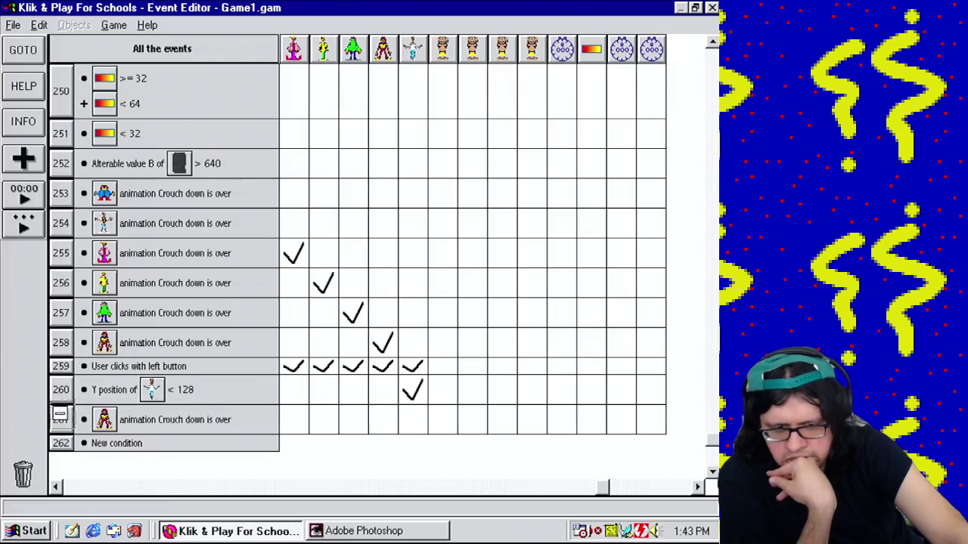
{"action": "left_click_drag", "start_coordinate": [60, 414], "coordinate": [59, 365]}
{"action": "right_click", "coordinate": [70, 376]}
{"action": "left_click", "coordinate": [98, 401]}
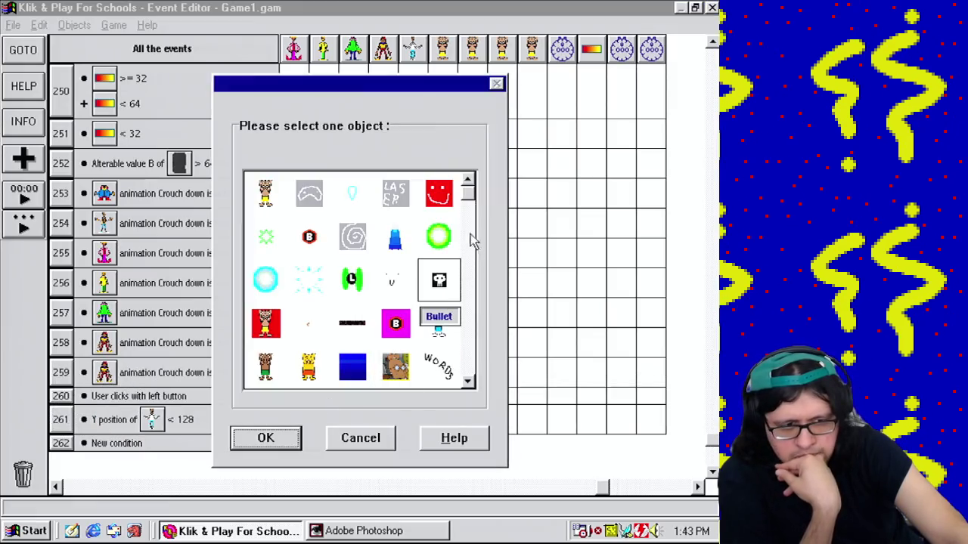
{"action": "scroll", "coordinate": [471, 240], "scroll_direction": "down", "scroll_amount": 5}
{"action": "double_click", "coordinate": [395, 366]}
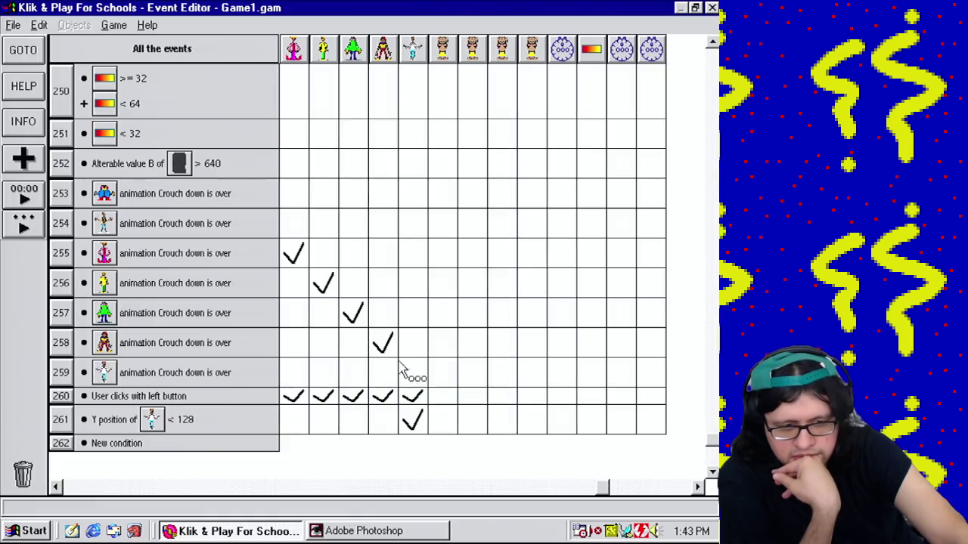
{"action": "left_click_drag", "start_coordinate": [385, 350], "coordinate": [412, 372]}
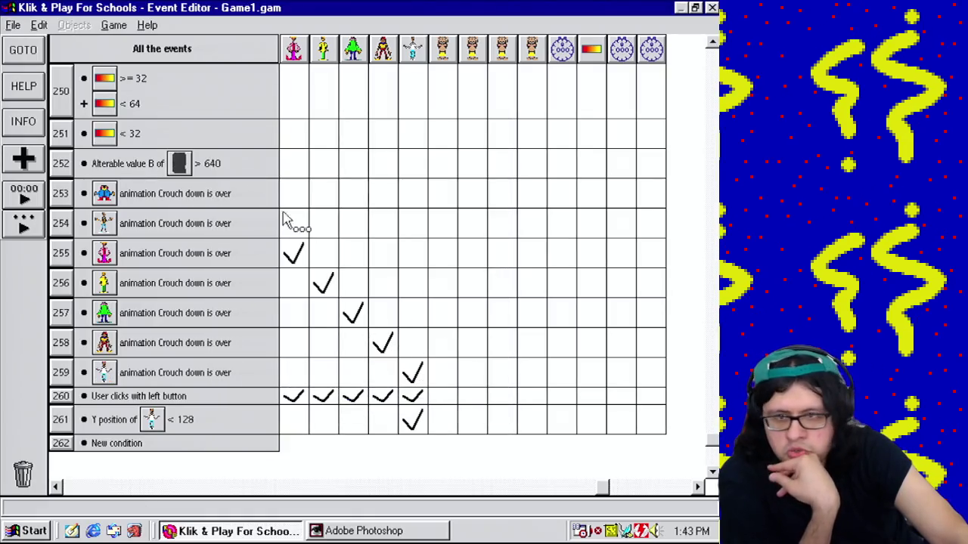
{"action": "left_click", "coordinate": [13, 25]}
Step: Save the game as Game1.gam and test-play the level as finished
{"action": "left_click", "coordinate": [47, 80]}
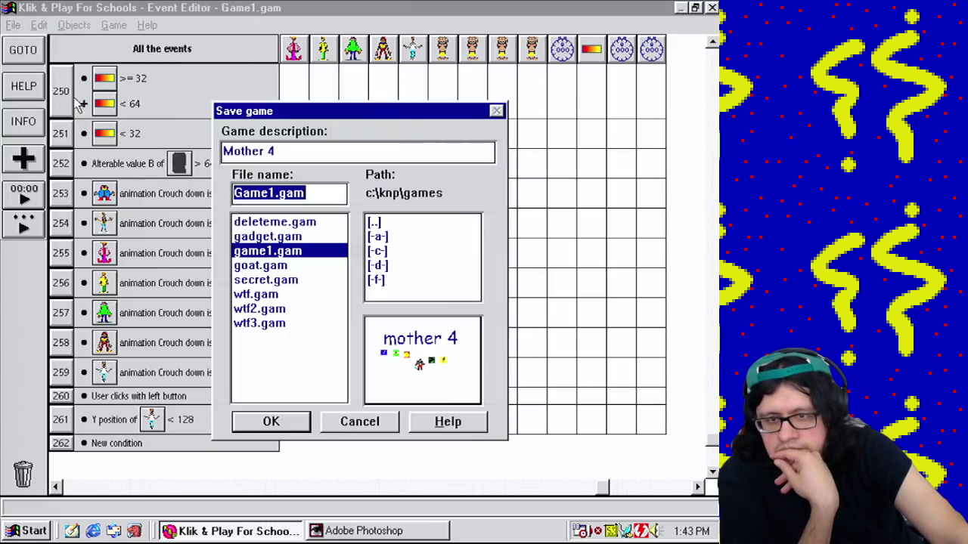
{"action": "left_click", "coordinate": [291, 420]}
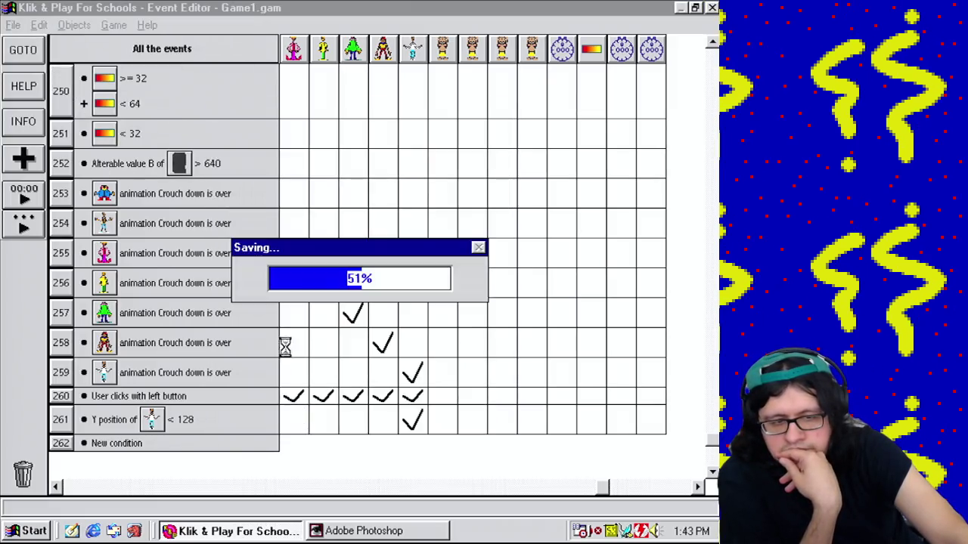
{"action": "left_click", "coordinate": [114, 25]}
{"action": "left_click", "coordinate": [143, 58]}
{"action": "left_click", "coordinate": [114, 24]}
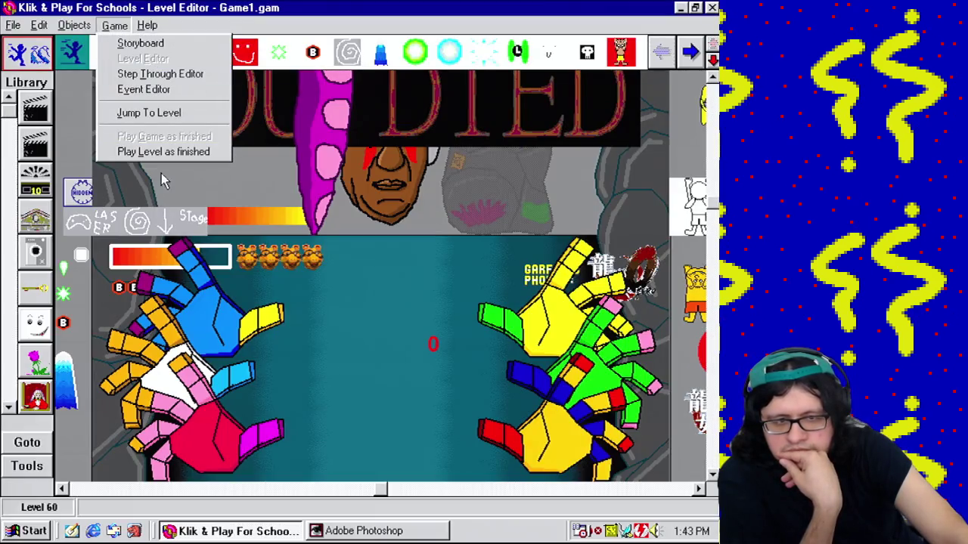
{"action": "left_click", "coordinate": [172, 151]}
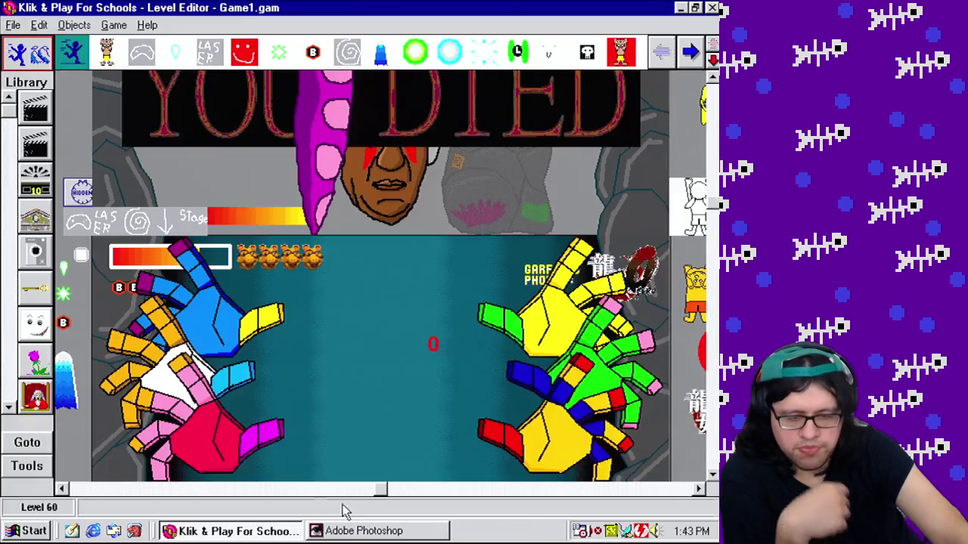
Step: Quit Photoshop without saving Untitled-1 or cosbybot.psd, then test-play the level again
{"action": "left_click", "coordinate": [355, 531]}
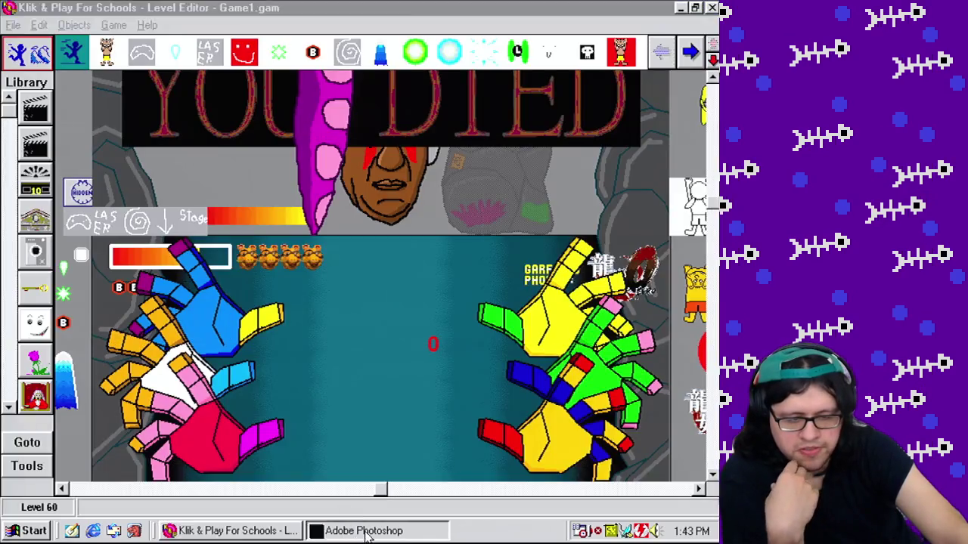
{"action": "left_click", "coordinate": [366, 166]}
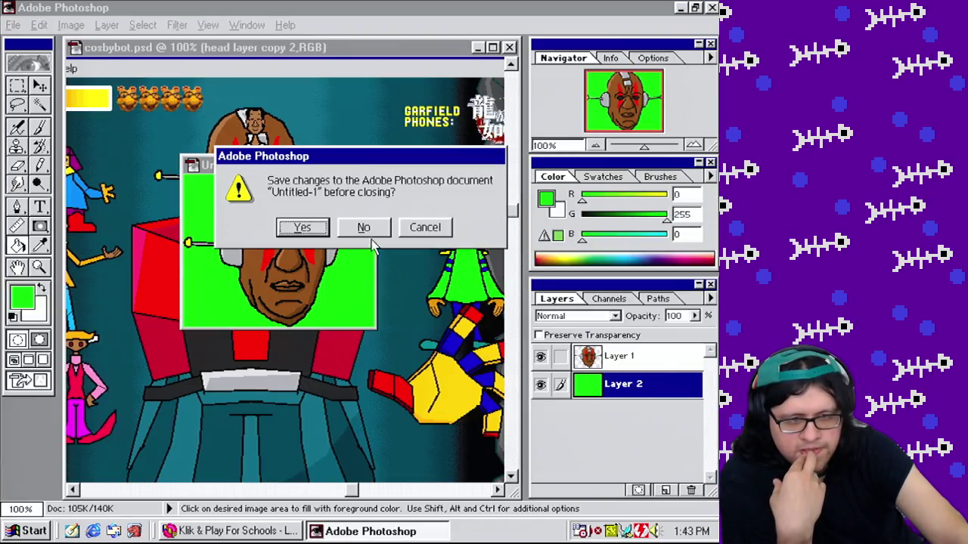
{"action": "left_click", "coordinate": [366, 230]}
{"action": "left_click", "coordinate": [509, 47]}
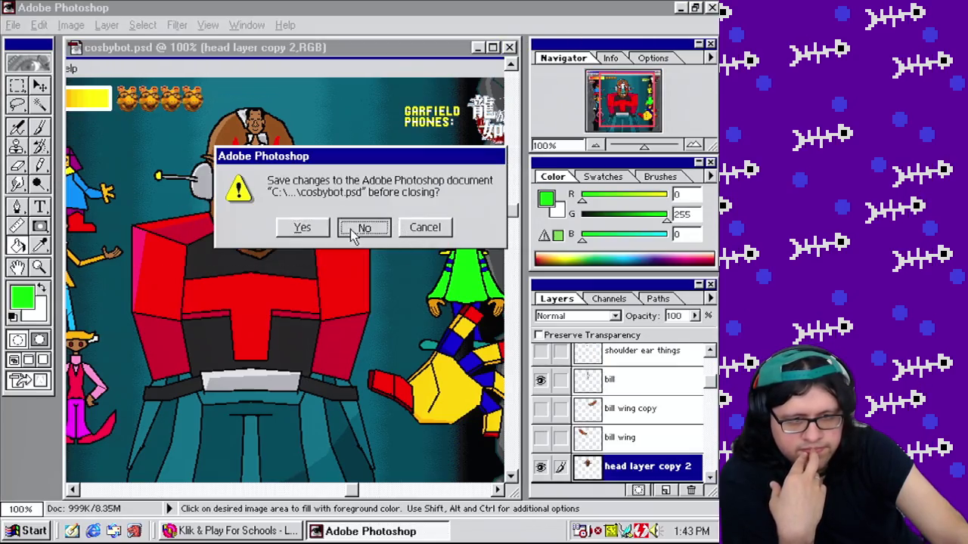
{"action": "left_click", "coordinate": [355, 228]}
{"action": "left_click", "coordinate": [114, 25]}
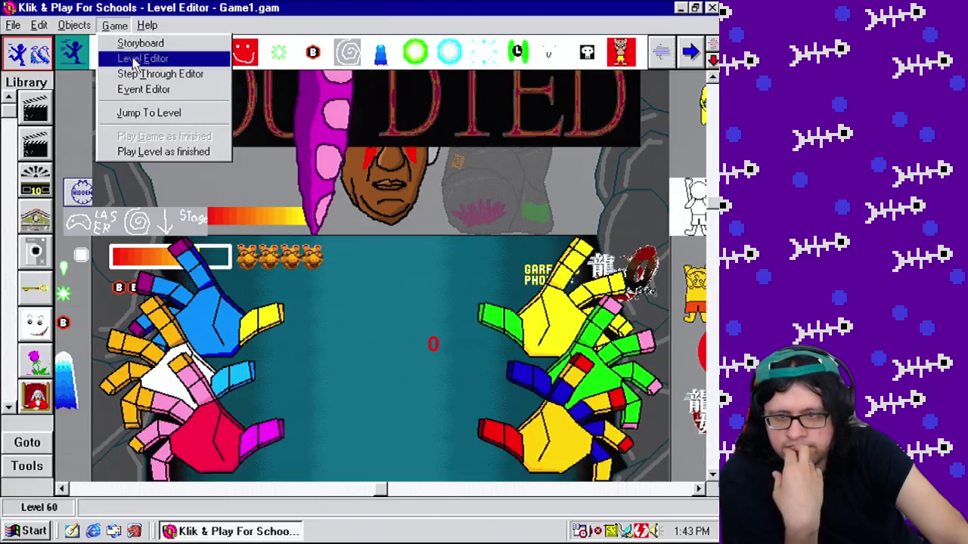
{"action": "left_click", "coordinate": [160, 152]}
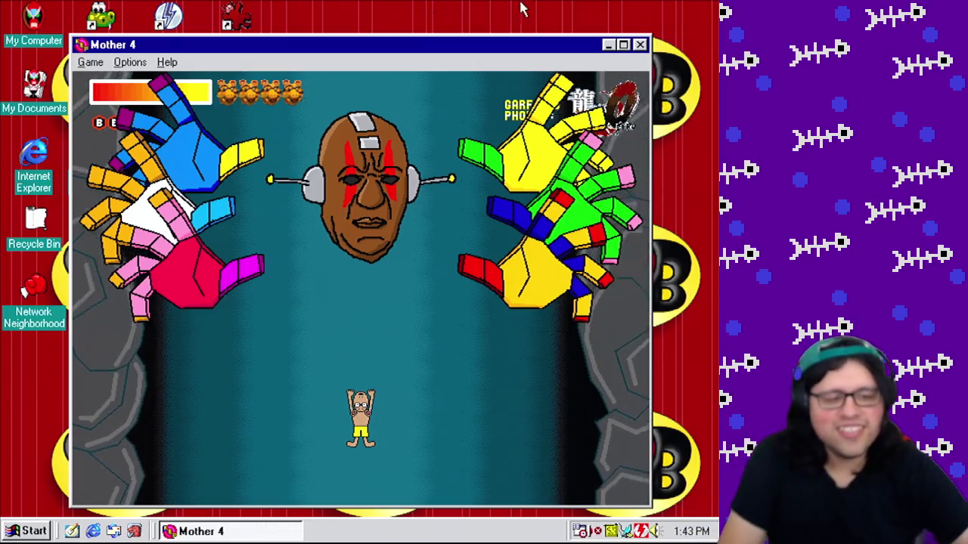
Step: Close the running Mother 4 test and save over Game1.gam
{"action": "left_click", "coordinate": [640, 45]}
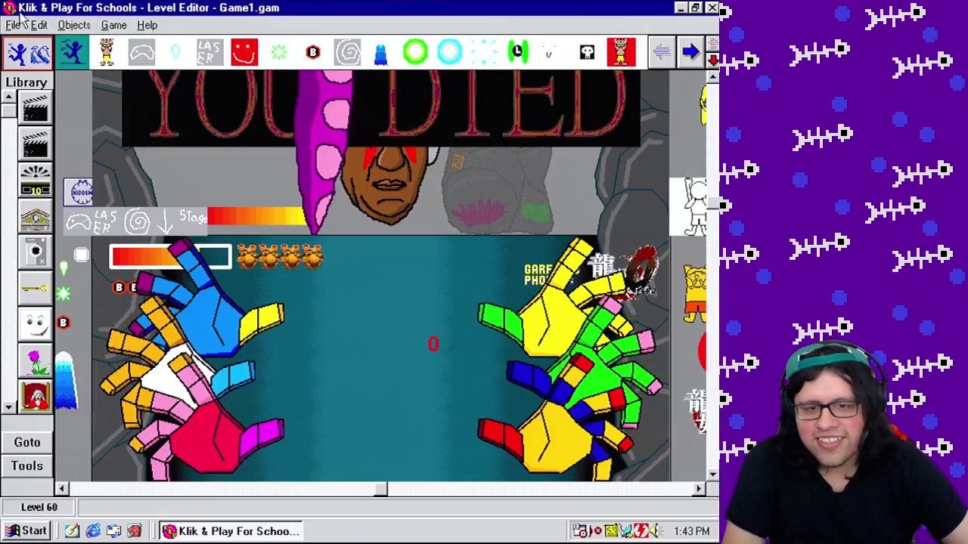
{"action": "left_click", "coordinate": [13, 25]}
{"action": "left_click", "coordinate": [43, 97]}
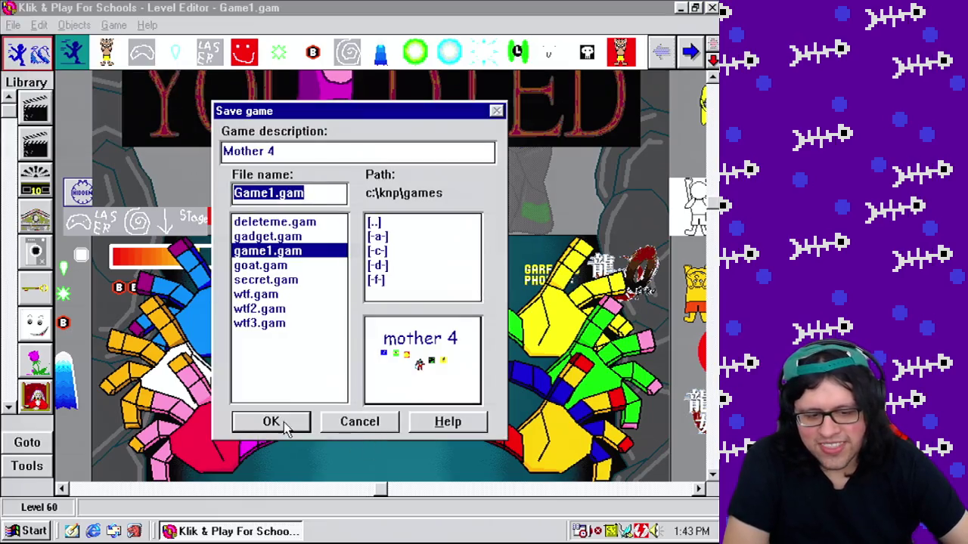
{"action": "left_click", "coordinate": [272, 422]}
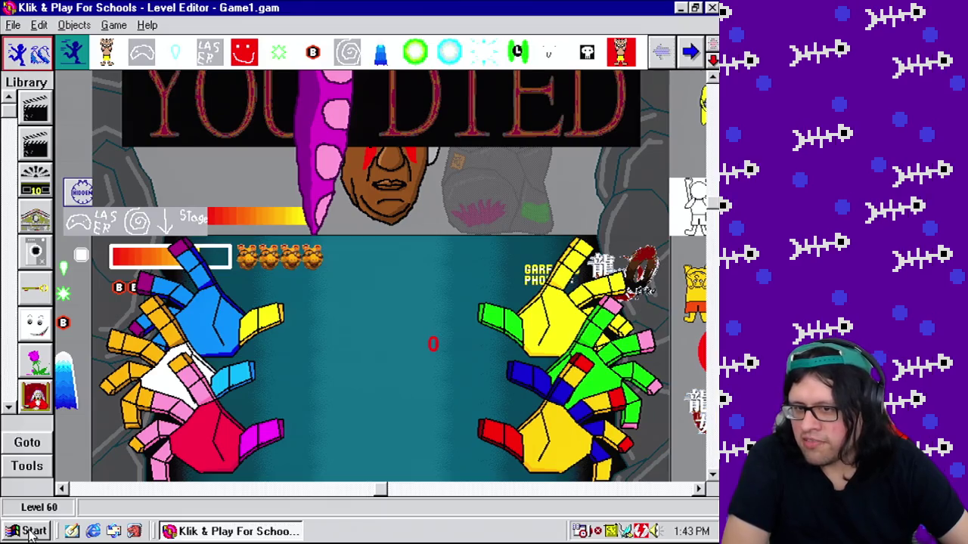
{"action": "left_click", "coordinate": [30, 533]}
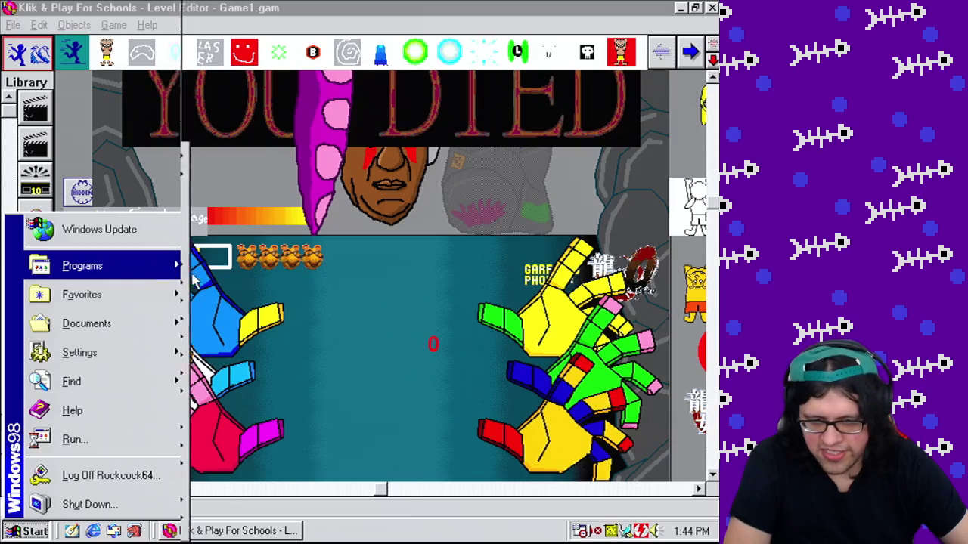
Step: Launch Adobe Photoshop 5.5 from the Start menu's Adobe program folder
{"action": "mouse_move", "coordinate": [159, 276]}
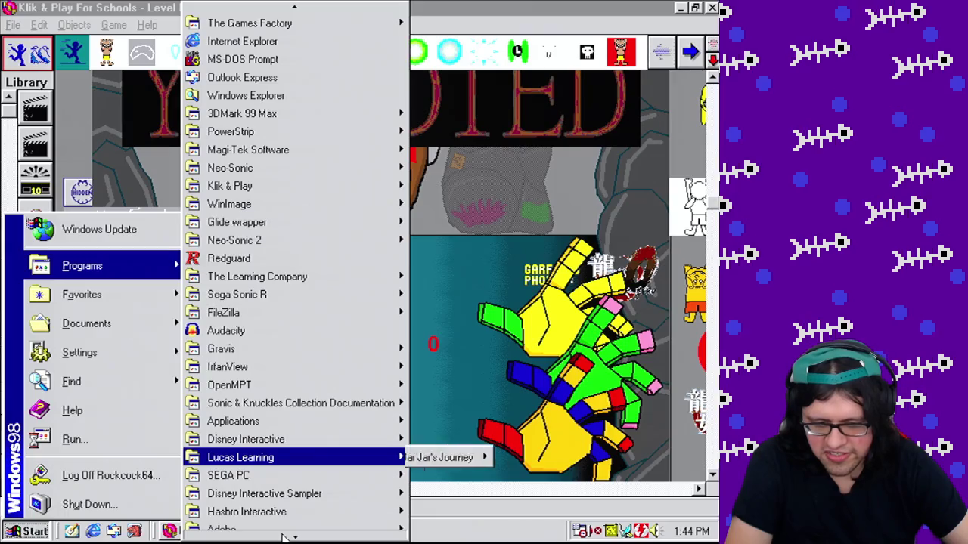
{"action": "mouse_move", "coordinate": [378, 439]}
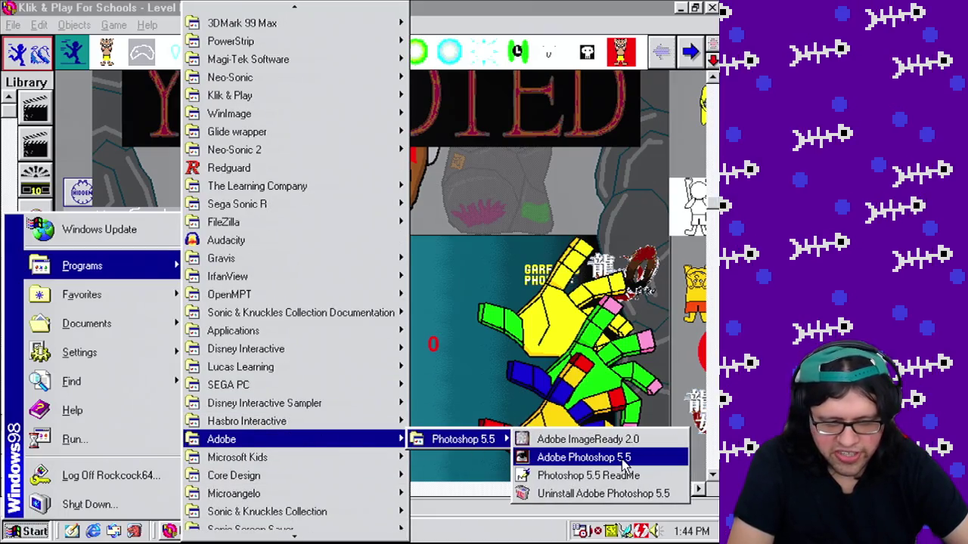
{"action": "left_click", "coordinate": [620, 457]}
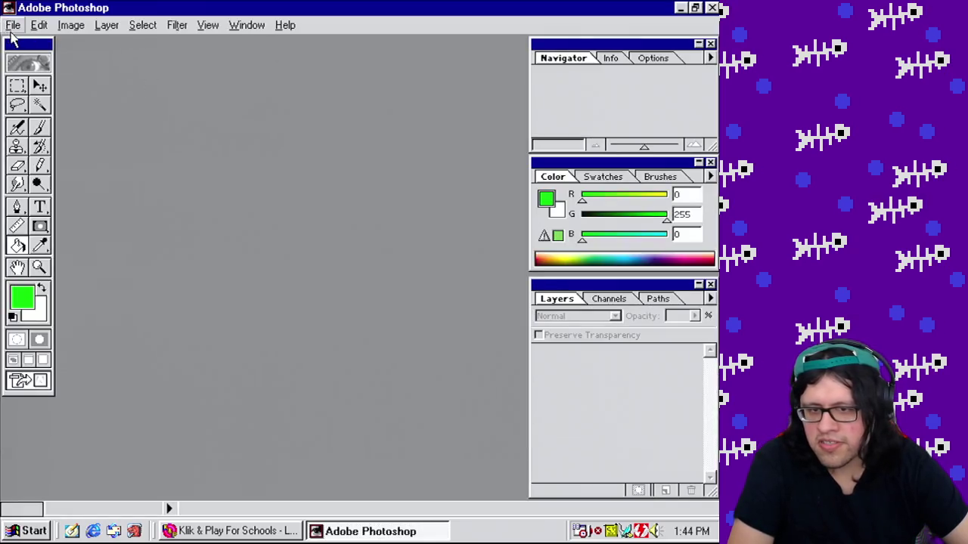
Step: Reopen cosbybot.psd and copy a marquee selection of the robot body from Body Layer
{"action": "left_click", "coordinate": [12, 29]}
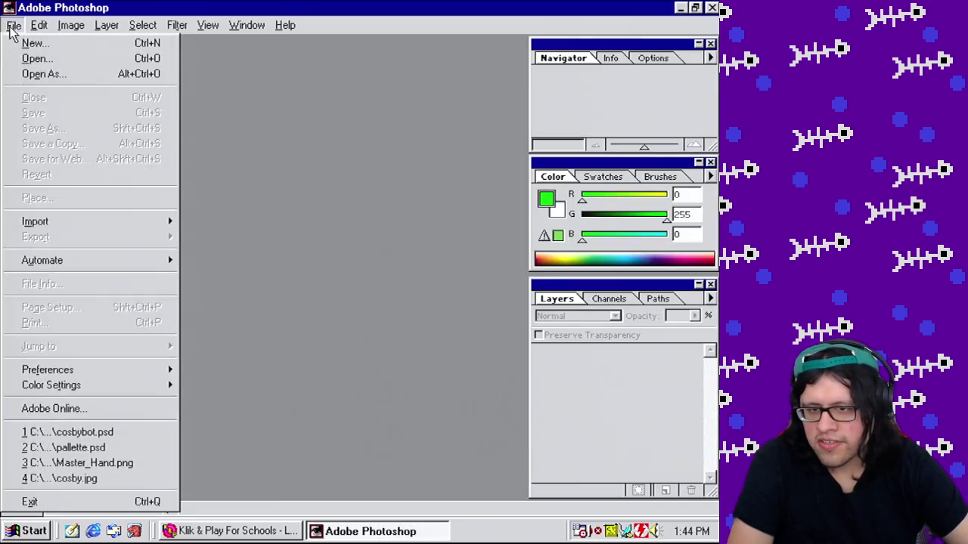
{"action": "left_click", "coordinate": [121, 432]}
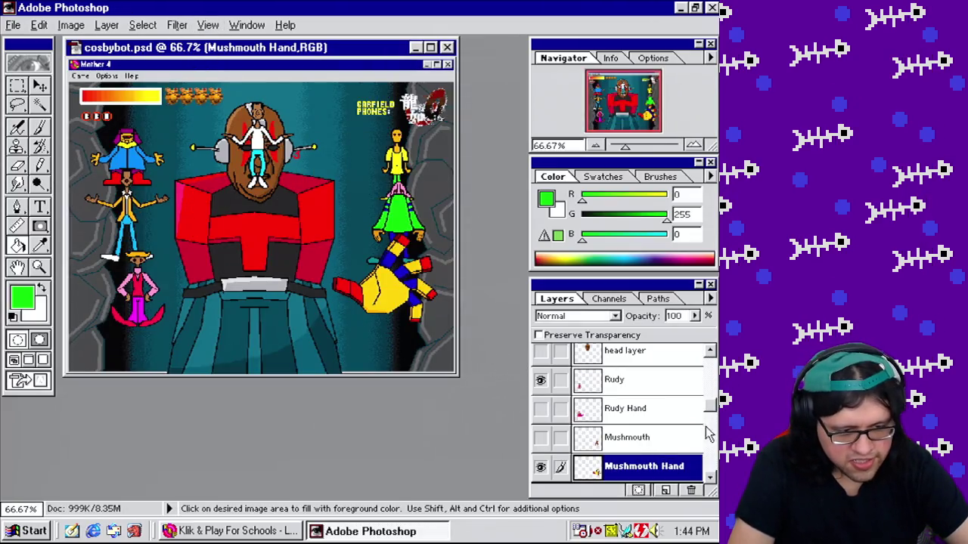
{"action": "left_click", "coordinate": [711, 426]}
{"action": "scroll", "coordinate": [625, 412], "scroll_direction": "down", "scroll_amount": 5}
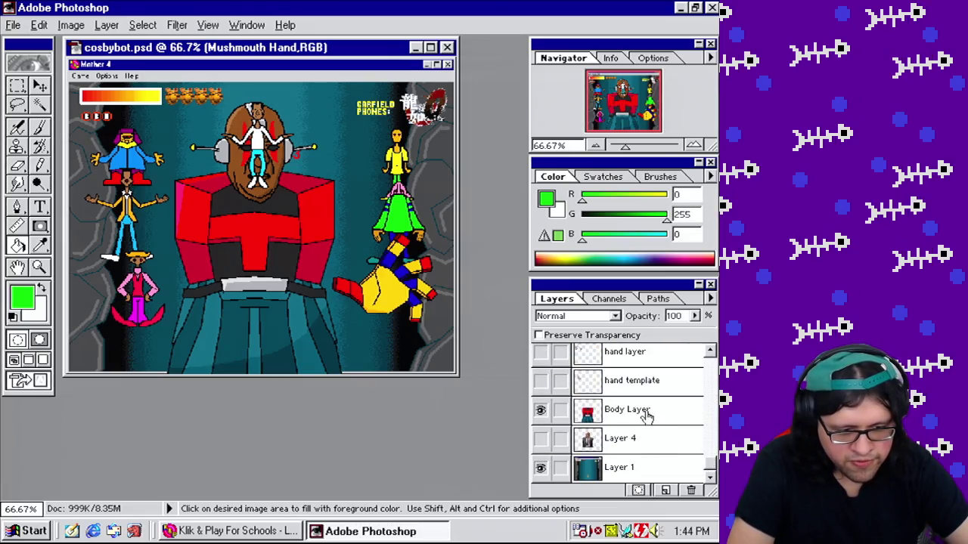
{"action": "left_click", "coordinate": [641, 411]}
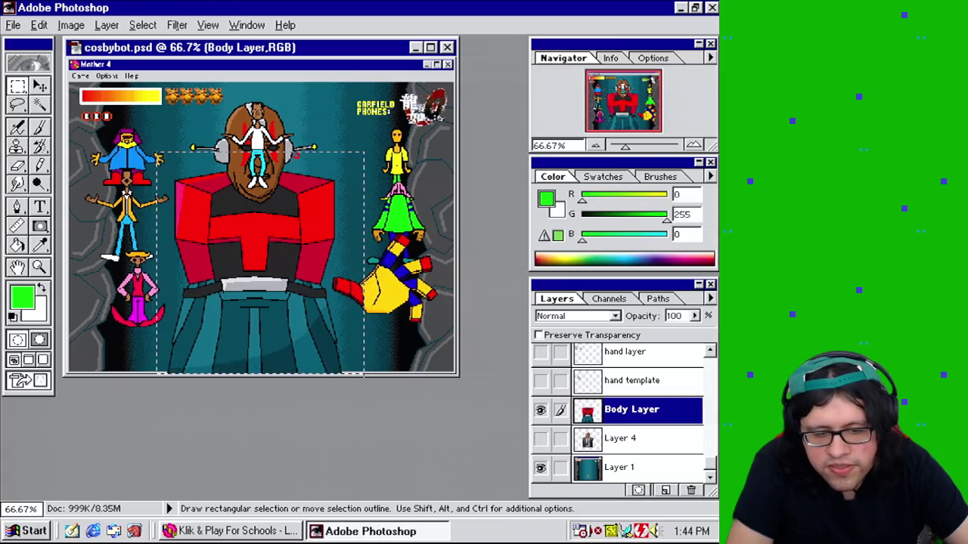
{"action": "left_click_drag", "start_coordinate": [363, 373], "coordinate": [357, 373]}
{"action": "left_click", "coordinate": [39, 25]}
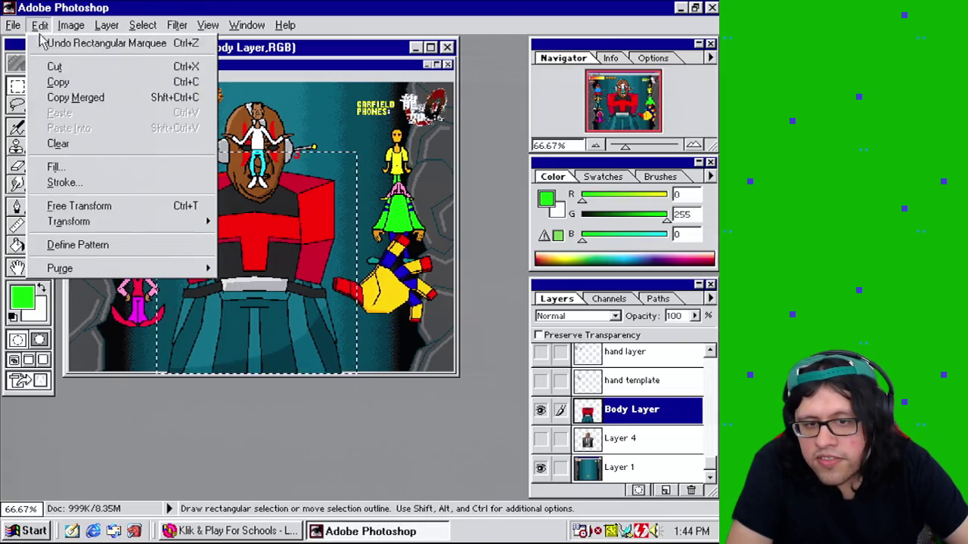
{"action": "left_click", "coordinate": [58, 82]}
Step: Paste the robot body into a new transparent 290×339 image
{"action": "left_click", "coordinate": [14, 25]}
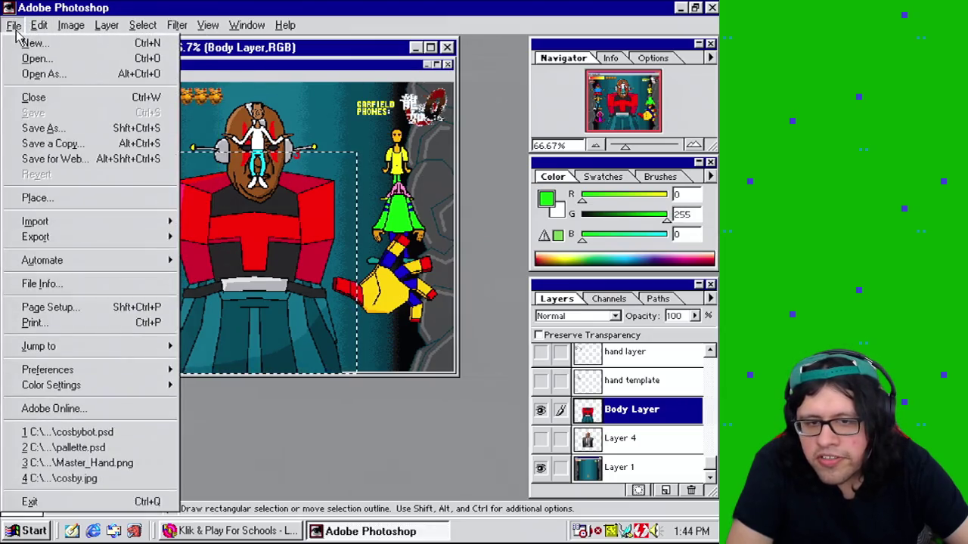
{"action": "left_click", "coordinate": [25, 45]}
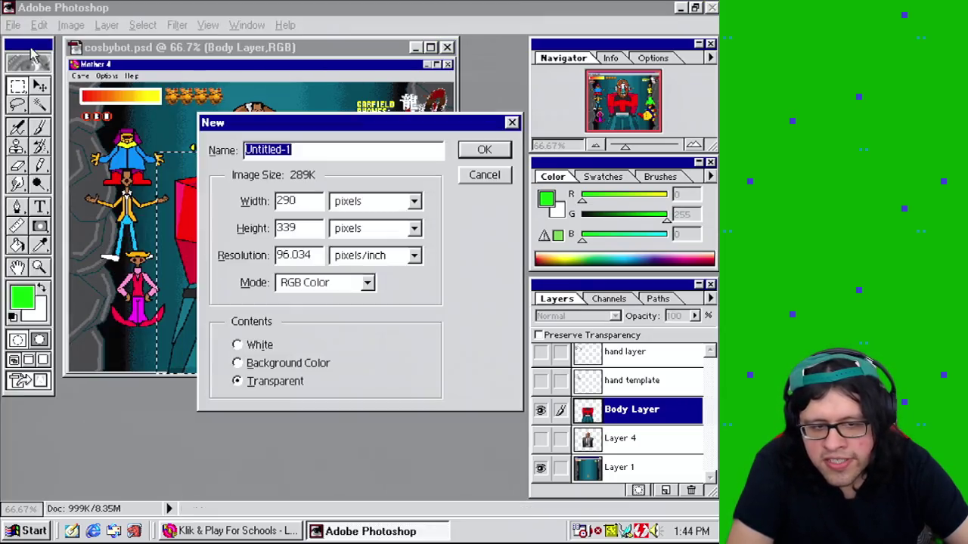
{"action": "left_click", "coordinate": [499, 151]}
{"action": "key", "text": "ctrl+v"}
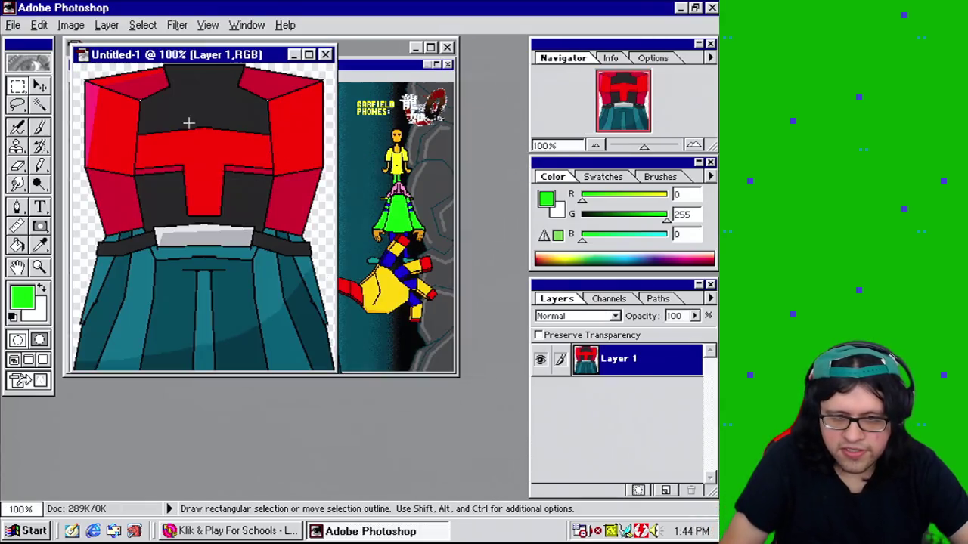
Step: Add Layer 2 beneath Layer 1, fill it solid green, and reselect Layer 1
{"action": "left_click", "coordinate": [666, 491]}
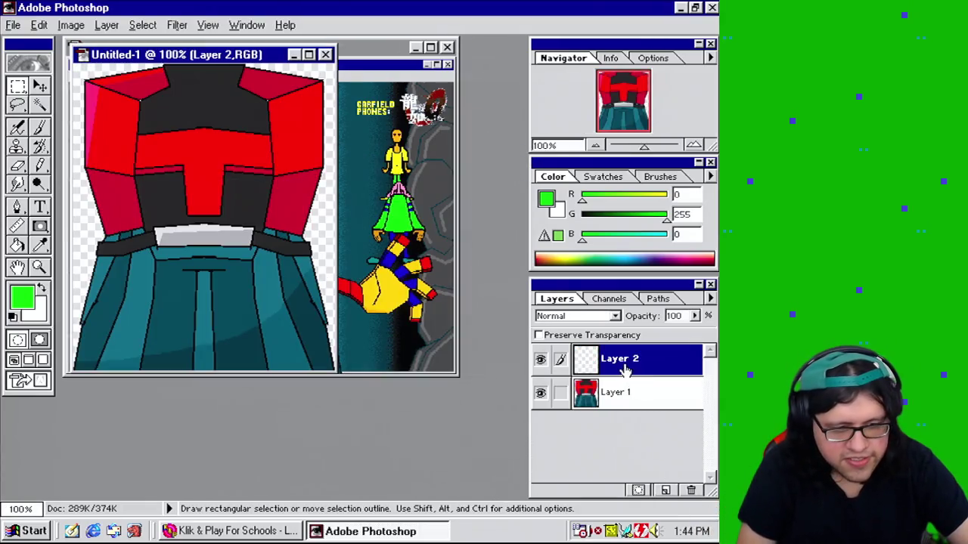
{"action": "left_click_drag", "start_coordinate": [624, 368], "coordinate": [626, 412]}
{"action": "left_click", "coordinate": [18, 245]}
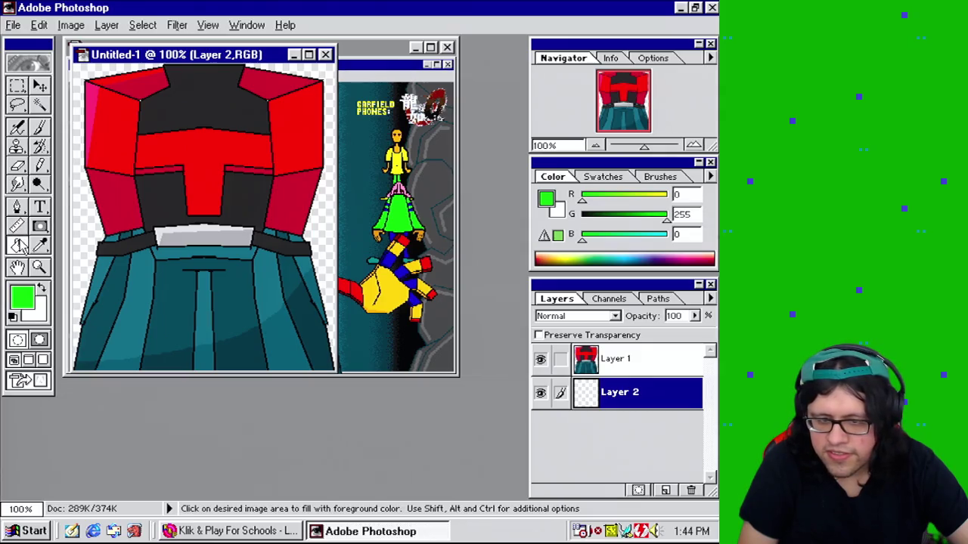
{"action": "left_click", "coordinate": [162, 235]}
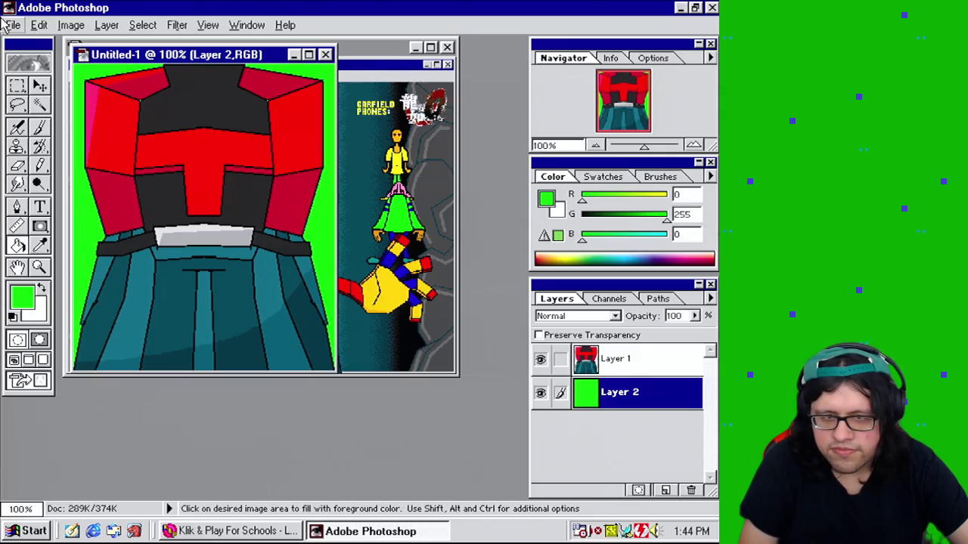
{"action": "left_click", "coordinate": [13, 25]}
{"action": "left_click", "coordinate": [13, 26]}
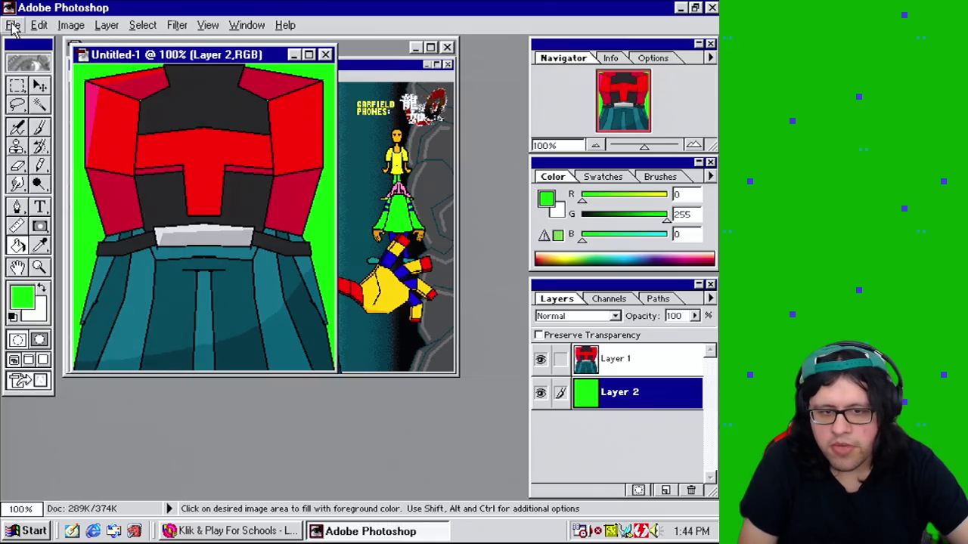
{"action": "left_click", "coordinate": [646, 363]}
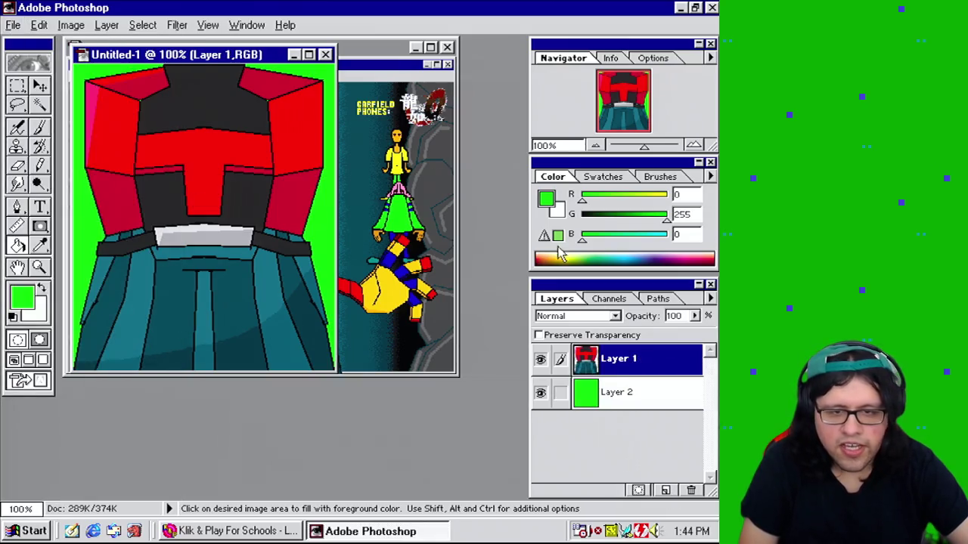
{"action": "left_click", "coordinate": [15, 25]}
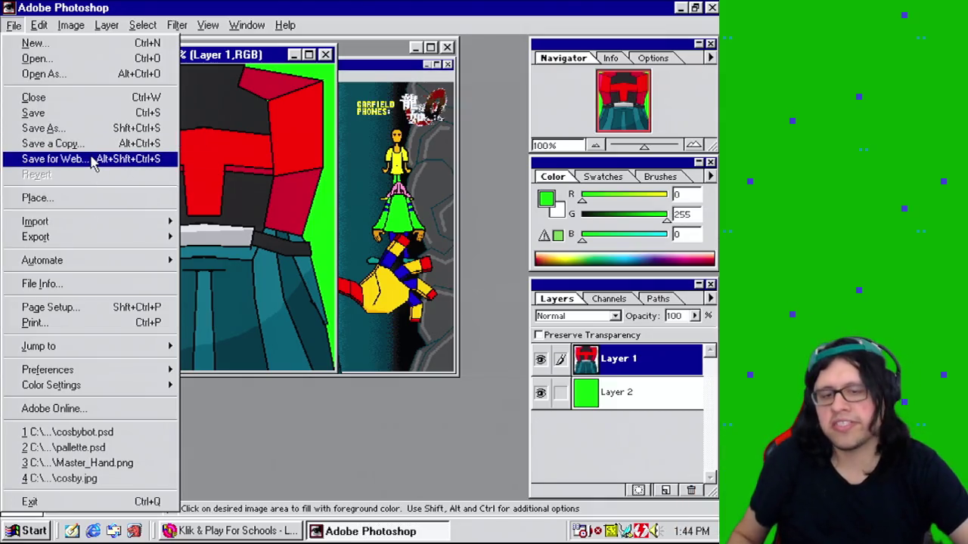
Step: Save for Web as a GIF using the loaded KNP colour table, then quit Photoshop without saving
{"action": "left_click", "coordinate": [92, 163]}
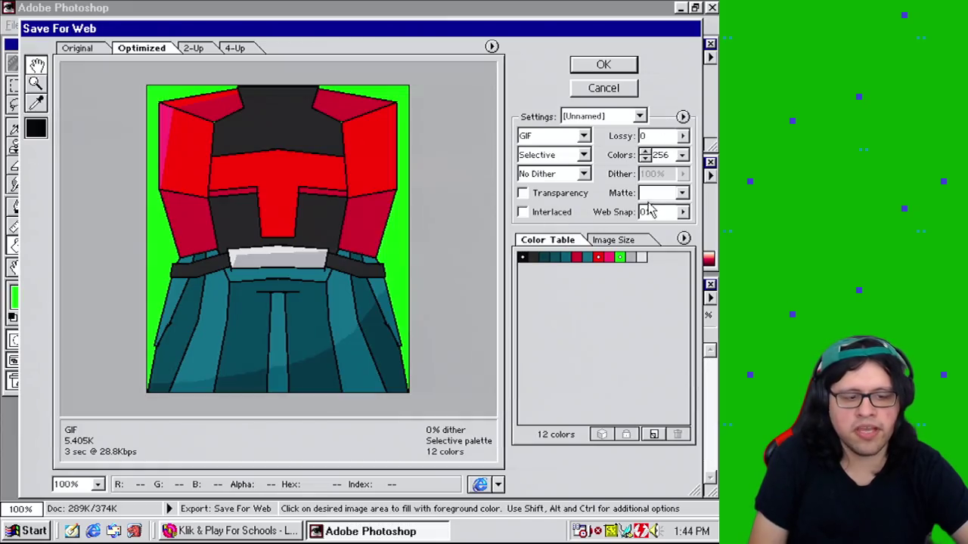
{"action": "left_click", "coordinate": [683, 238]}
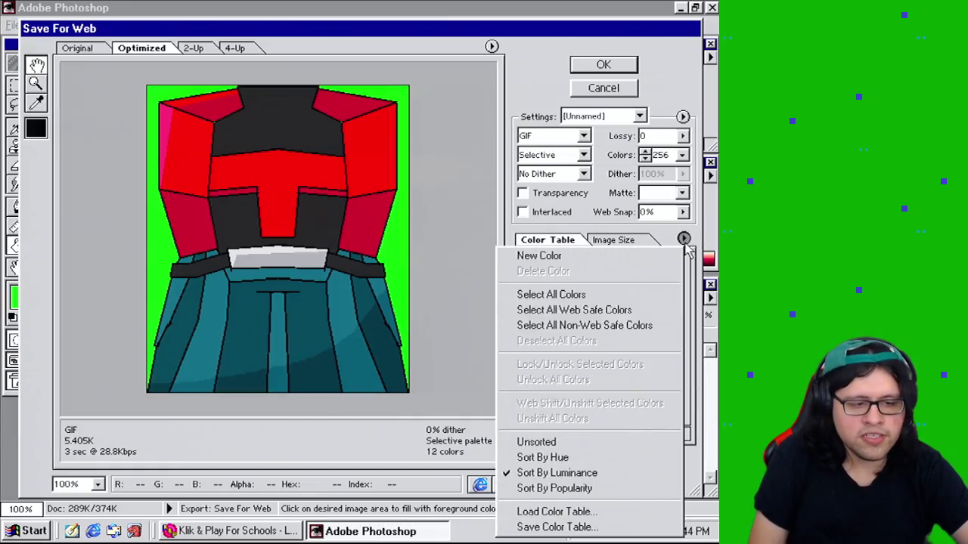
{"action": "left_click", "coordinate": [579, 514]}
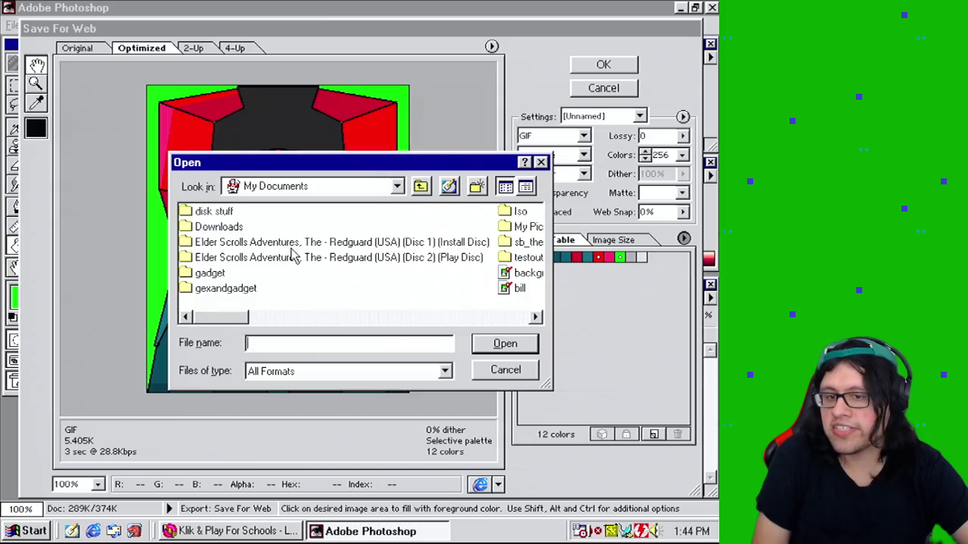
{"action": "left_click_drag", "start_coordinate": [257, 332], "coordinate": [335, 342]}
{"action": "double_click", "coordinate": [523, 259]}
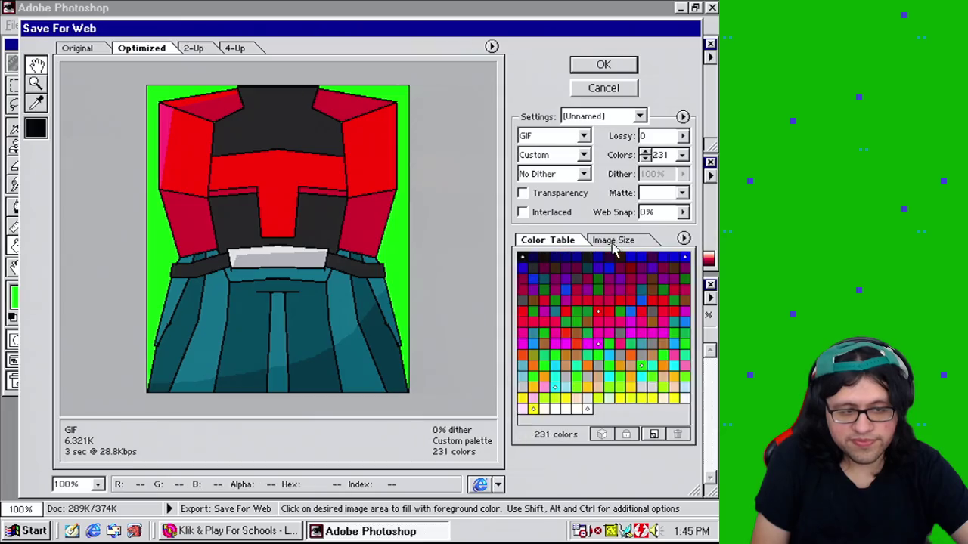
{"action": "left_click", "coordinate": [608, 65]}
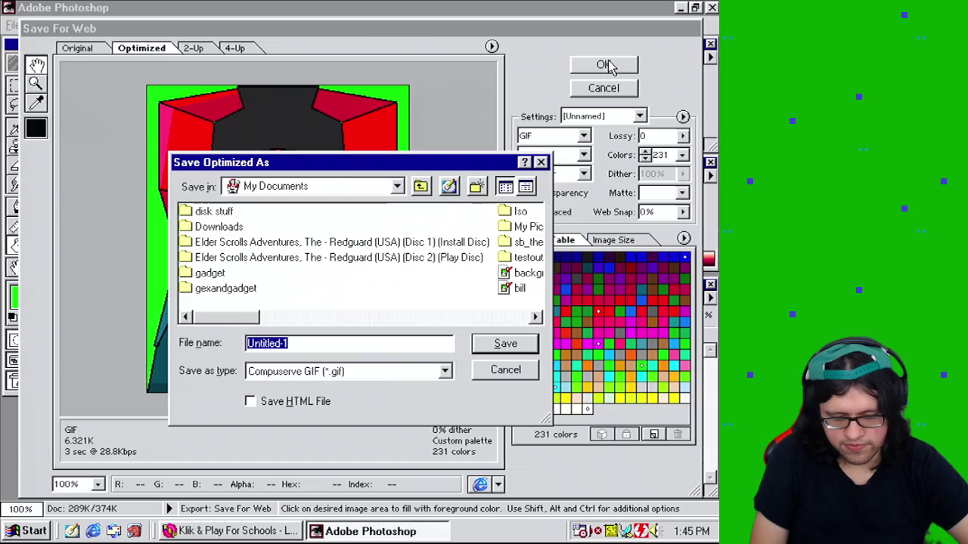
{"action": "key", "text": "Return"}
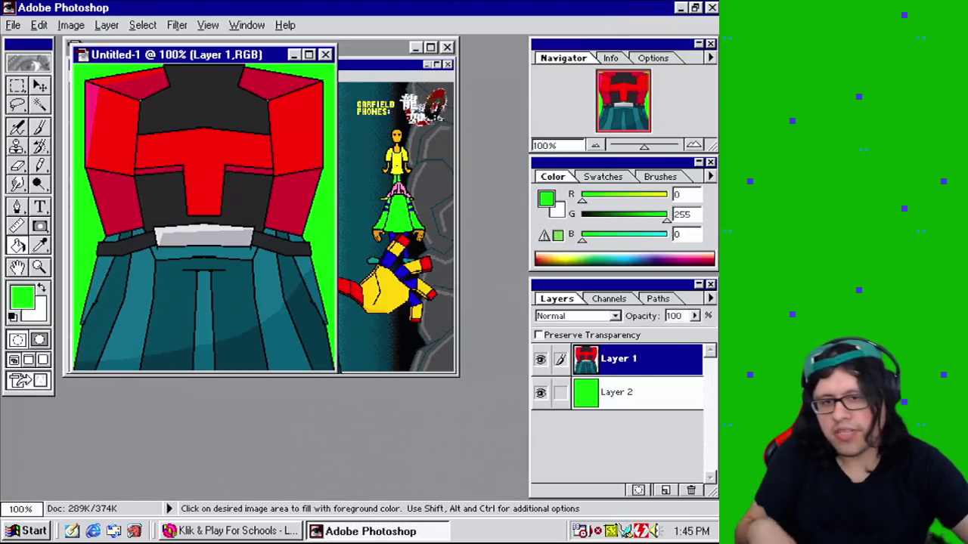
{"action": "left_click", "coordinate": [712, 7]}
{"action": "left_click", "coordinate": [363, 227]}
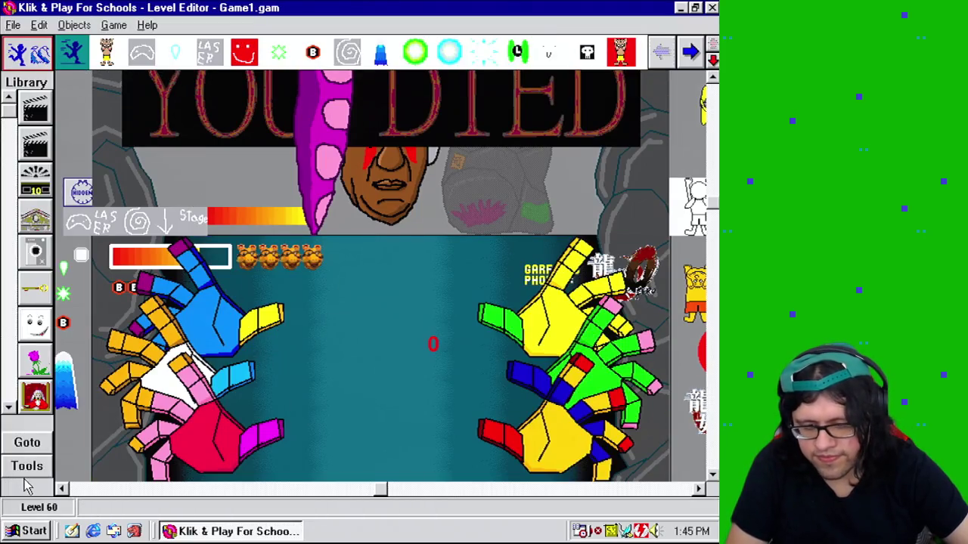
Step: Create a new active object and open the picture editor for its frame 1
{"action": "left_click", "coordinate": [27, 475]}
{"action": "left_click", "coordinate": [151, 488]}
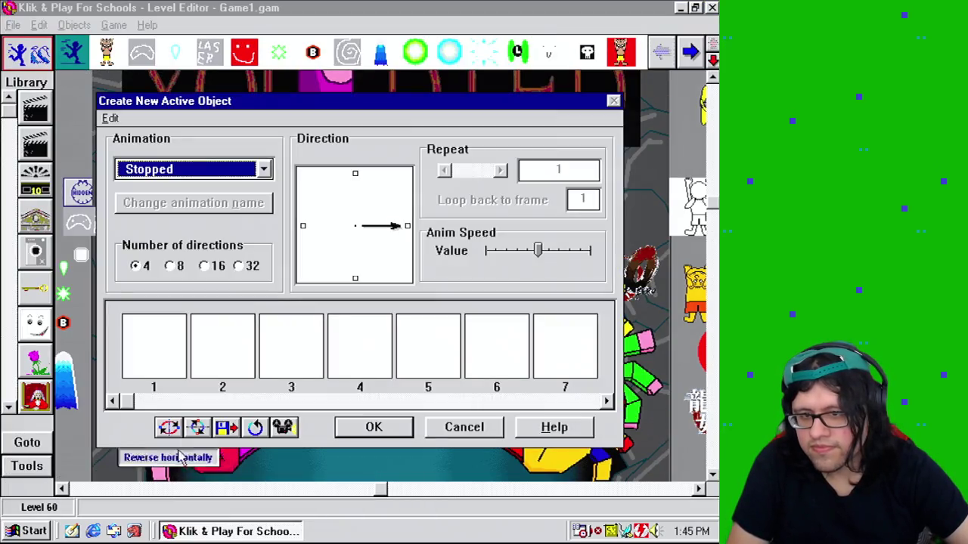
{"action": "double_click", "coordinate": [157, 351]}
Step: Import the cosbyb~1.gif robot body picture from disk
{"action": "left_click", "coordinate": [589, 298]}
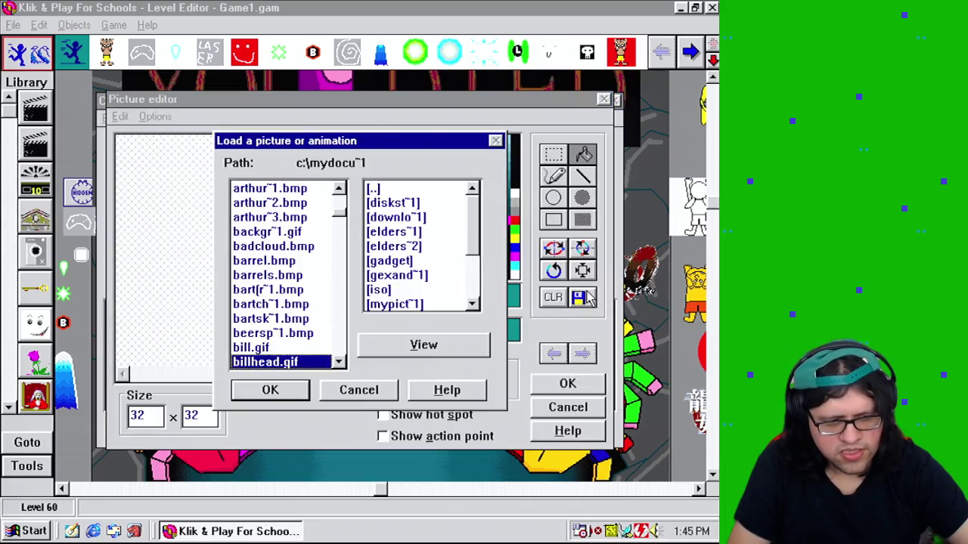
{"action": "left_click", "coordinate": [340, 362]}
{"action": "left_click", "coordinate": [340, 363]}
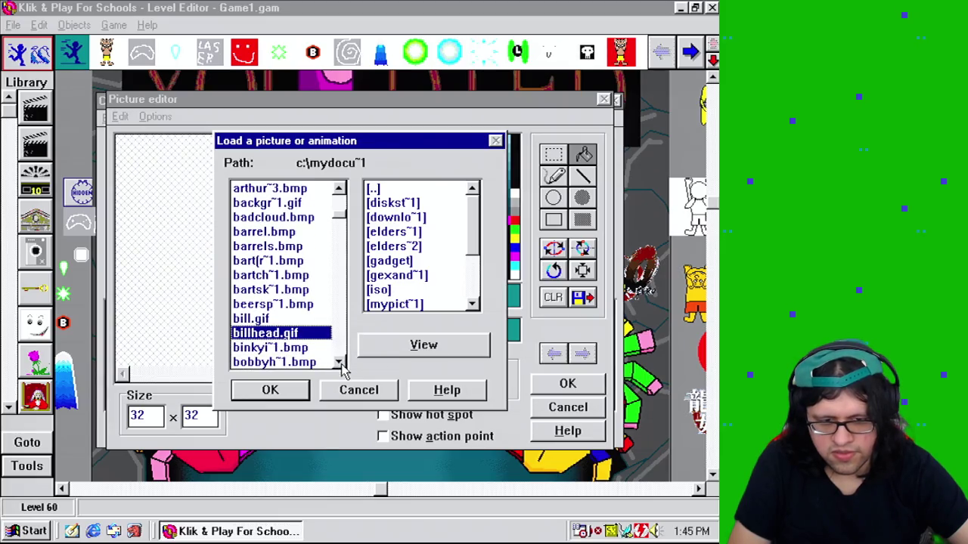
{"action": "left_click", "coordinate": [340, 363]}
{"action": "left_click", "coordinate": [340, 363]}
{"action": "left_click", "coordinate": [340, 363]}
{"action": "left_click_drag", "start_coordinate": [340, 363], "coordinate": [340, 362]}
{"action": "left_click", "coordinate": [344, 337]}
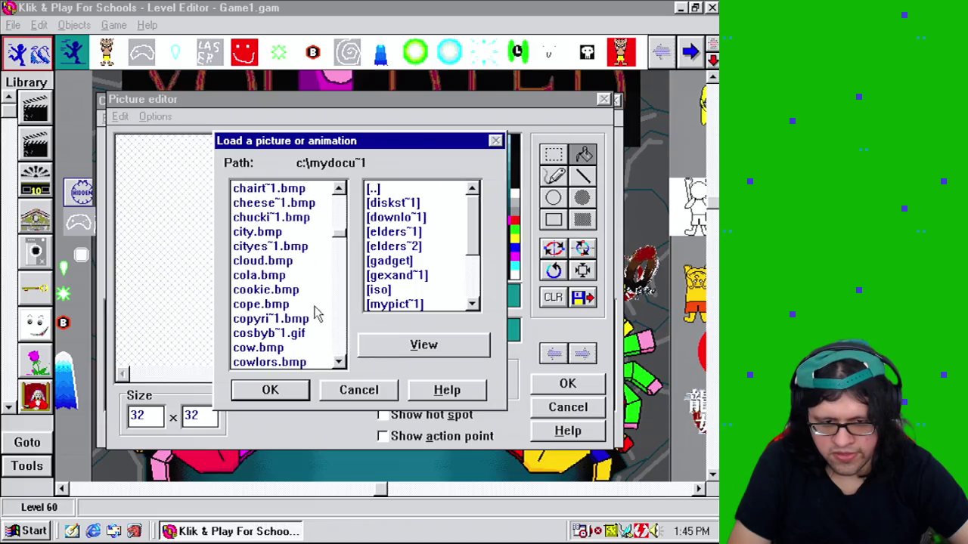
{"action": "left_click", "coordinate": [342, 333]}
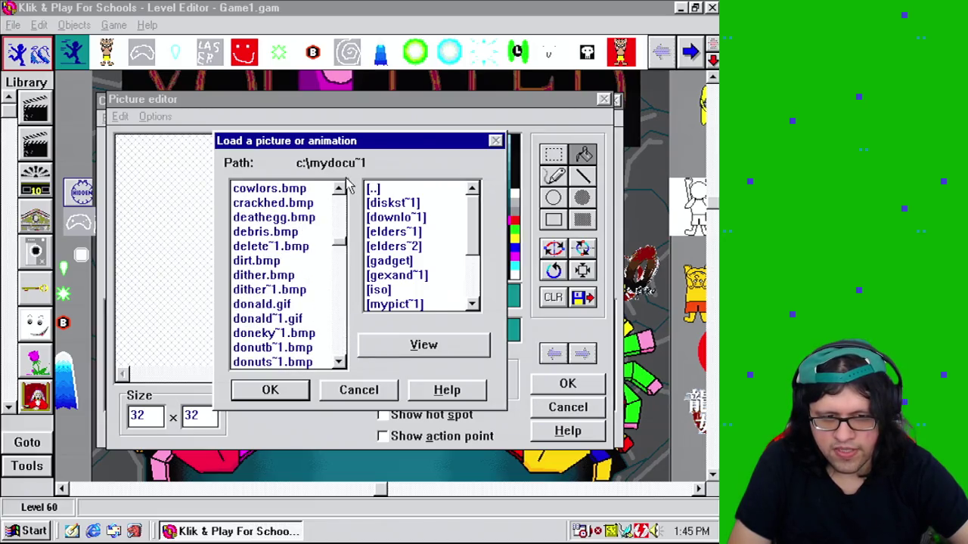
{"action": "left_click_drag", "start_coordinate": [339, 189], "coordinate": [339, 189]}
{"action": "left_click", "coordinate": [298, 207]}
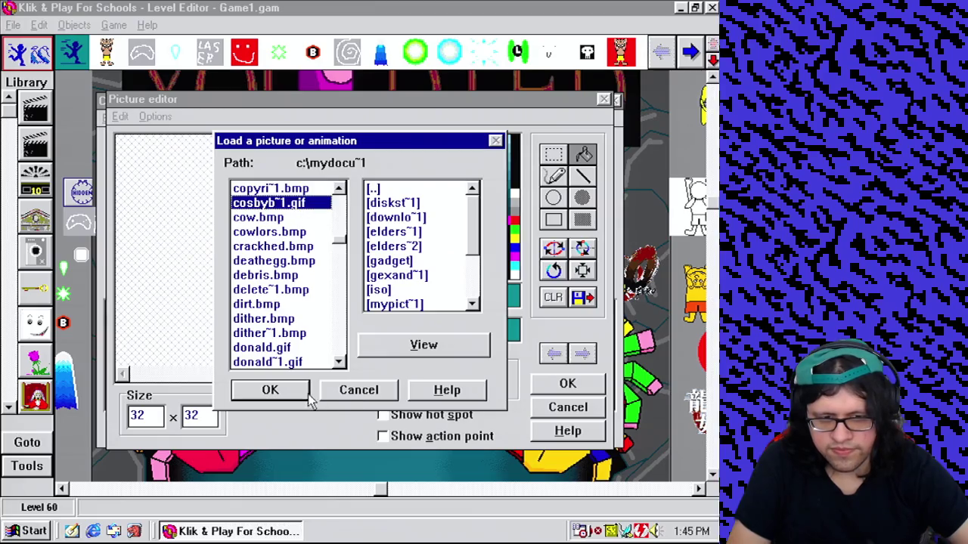
{"action": "left_click", "coordinate": [295, 389]}
{"action": "left_click", "coordinate": [254, 126]}
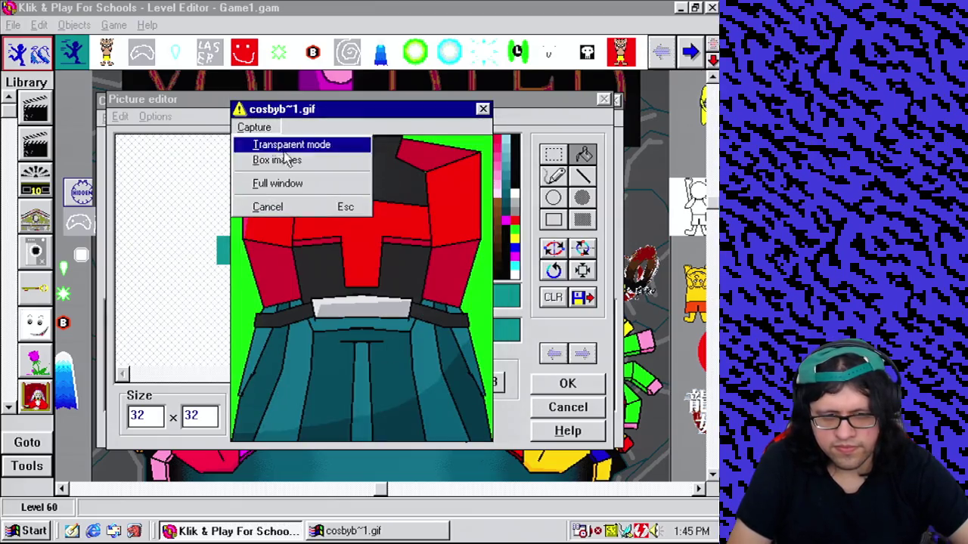
Step: Capture the whole picture as one image and fill its green top-right corner with teal
{"action": "left_click", "coordinate": [302, 183]}
{"action": "left_click", "coordinate": [348, 312]}
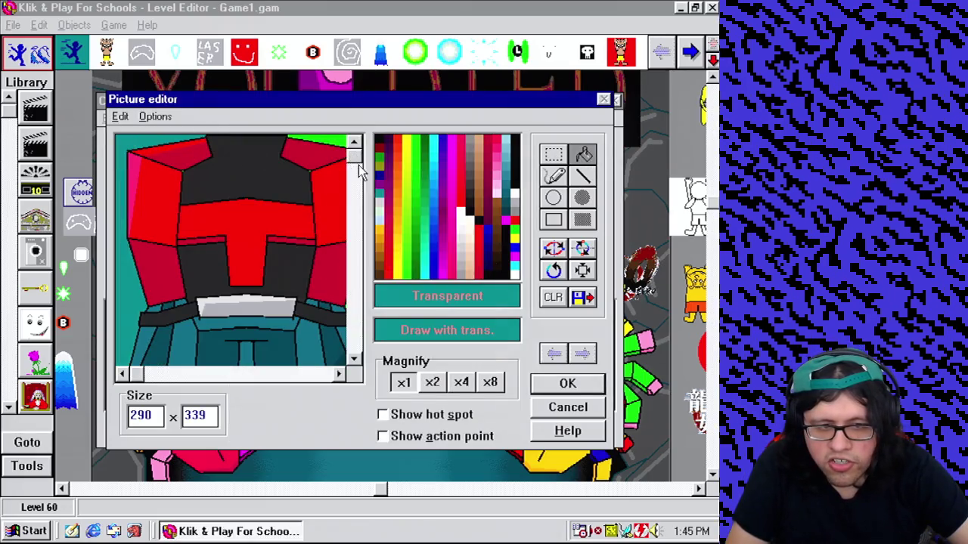
{"action": "left_click_drag", "start_coordinate": [353, 151], "coordinate": [354, 332]}
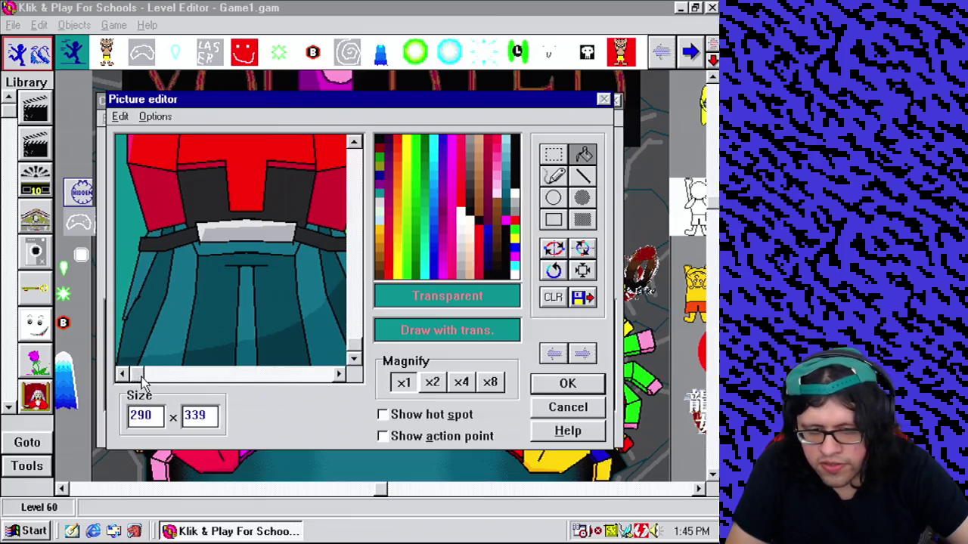
{"action": "mouse_move", "coordinate": [139, 375]}
{"action": "left_mouse_down"}
{"action": "mouse_move", "coordinate": [269, 379]}
{"action": "mouse_move", "coordinate": [323, 400]}
{"action": "left_mouse_up"}
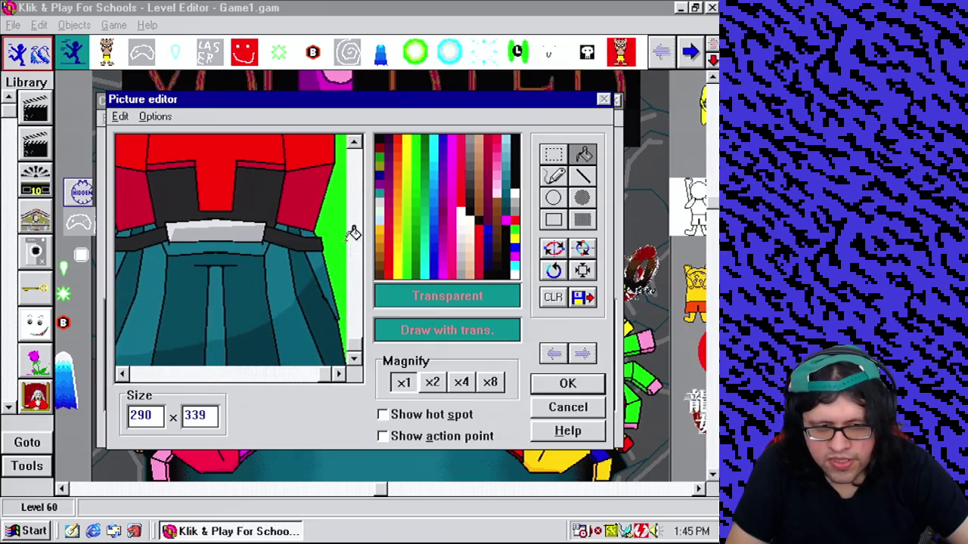
{"action": "left_click_drag", "start_coordinate": [354, 351], "coordinate": [353, 150]}
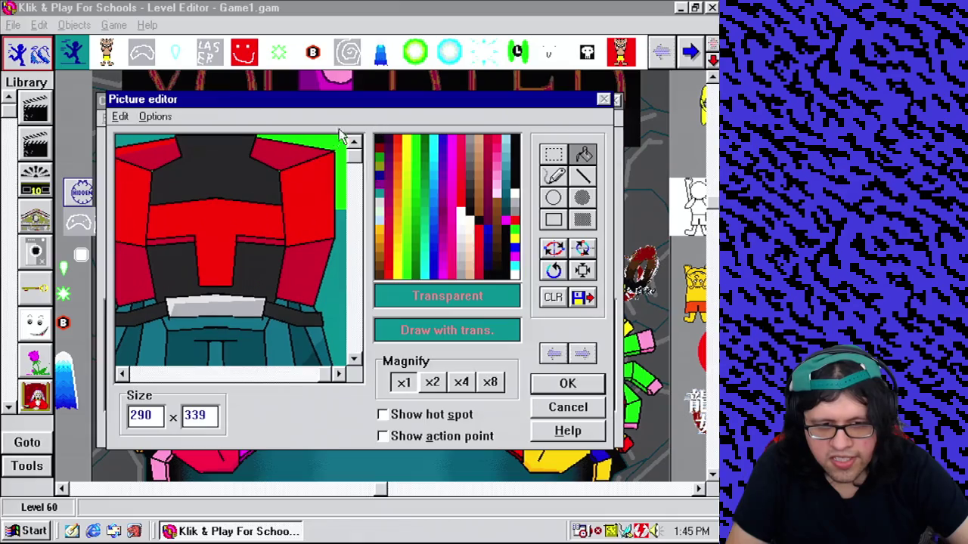
{"action": "left_click", "coordinate": [341, 139]}
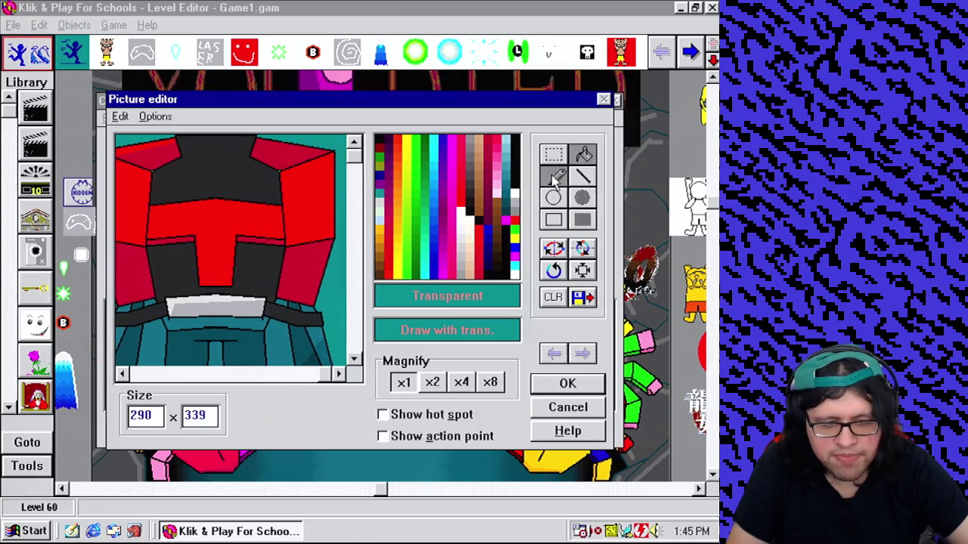
Step: Zoom to 4x, sample black from the lower-right area, zoom back to 1x, and finish the picture
{"action": "left_click", "coordinate": [435, 386]}
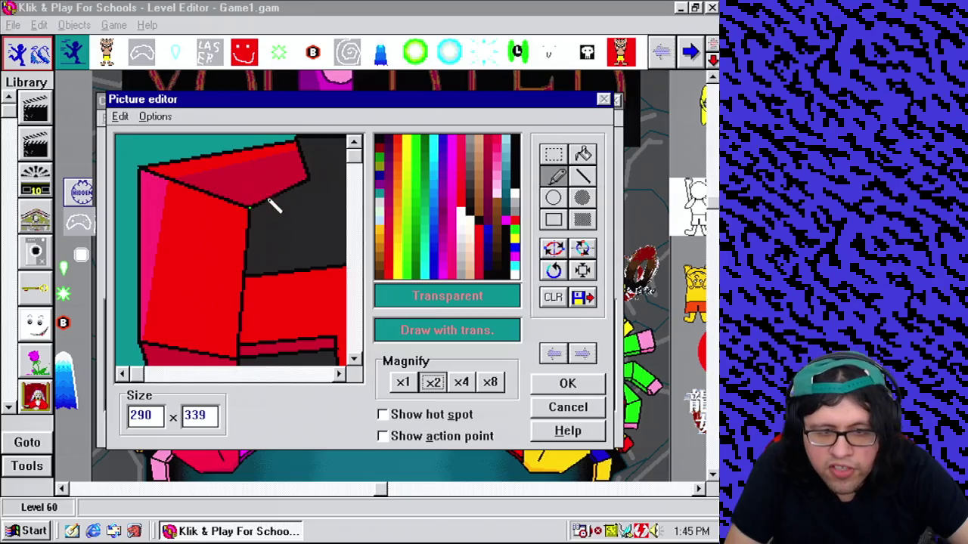
{"action": "left_click", "coordinate": [463, 384]}
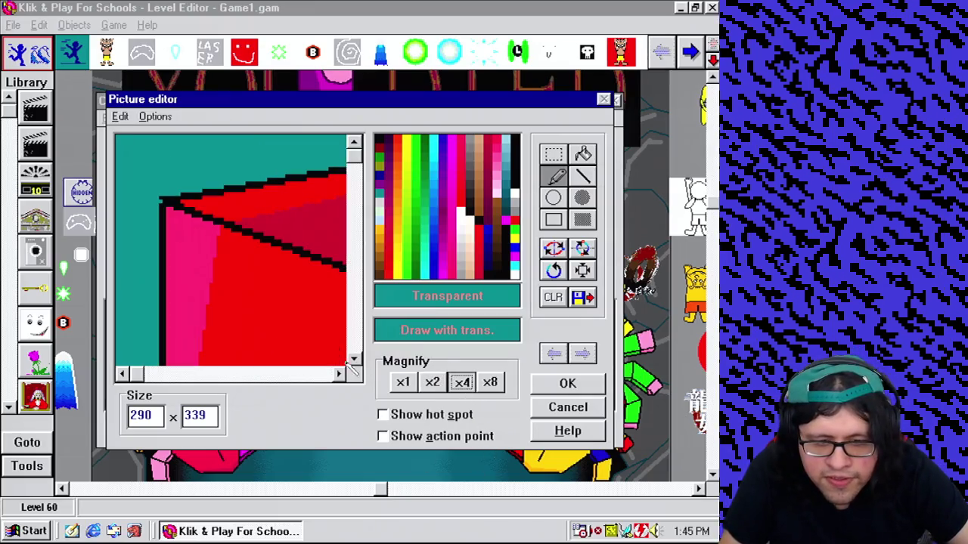
{"action": "left_click", "coordinate": [320, 374]}
{"action": "right_click", "coordinate": [264, 282]}
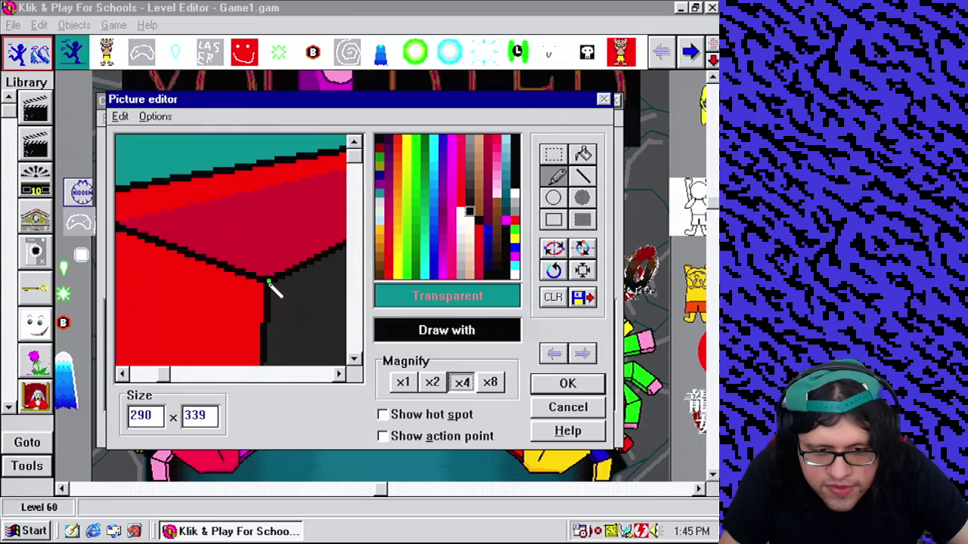
{"action": "left_click_drag", "start_coordinate": [175, 377], "coordinate": [291, 376]}
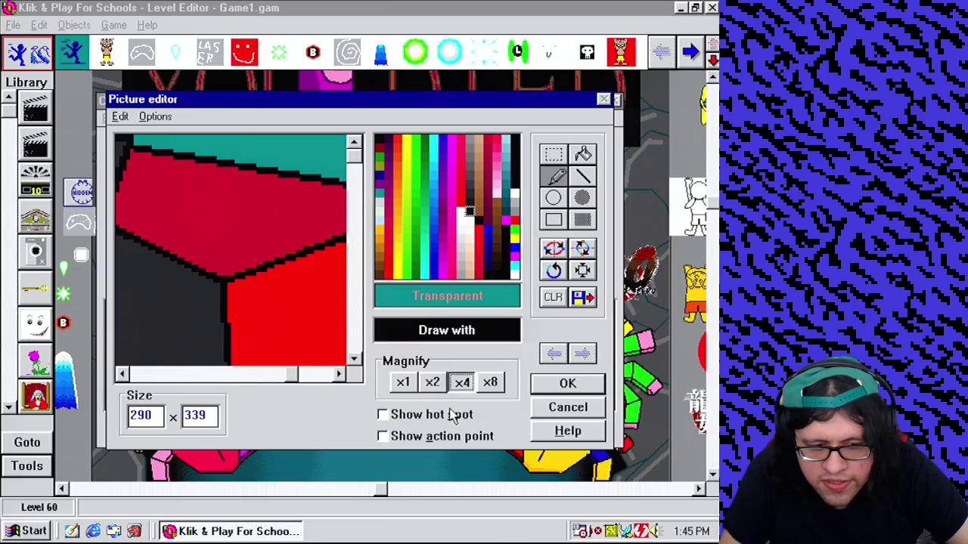
{"action": "left_click", "coordinate": [403, 383]}
{"action": "left_click", "coordinate": [425, 415]}
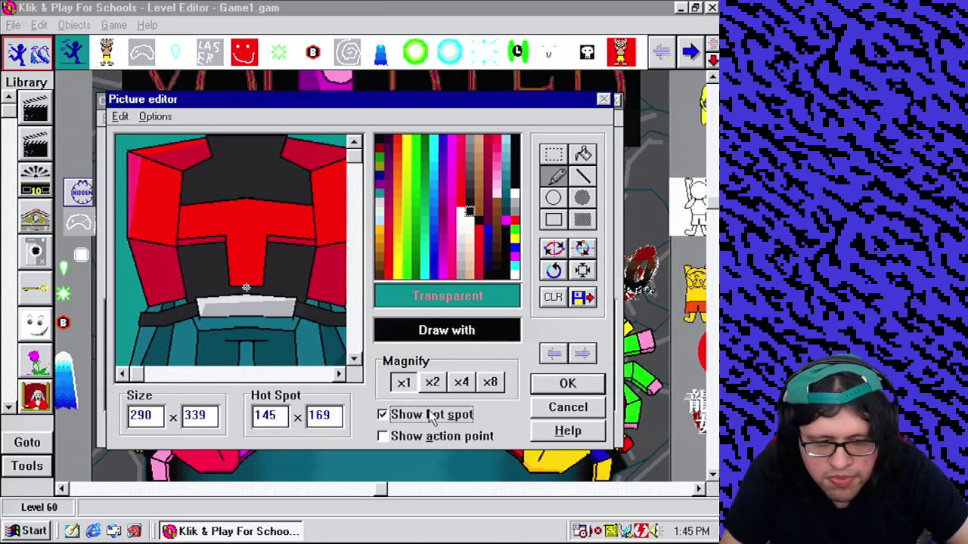
{"action": "left_click", "coordinate": [432, 416]}
{"action": "left_click", "coordinate": [576, 384]}
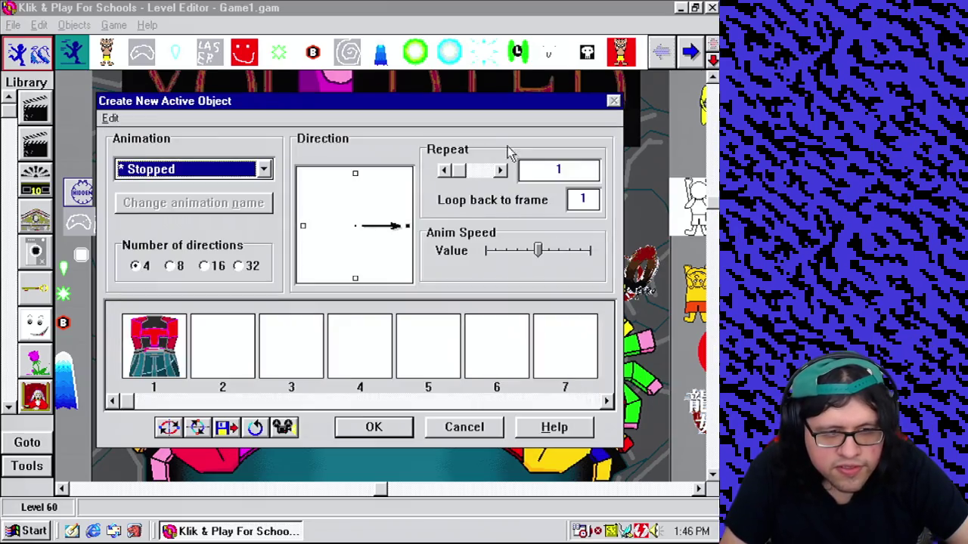
Step: Make the robot's animation loop, send it to the back, and lower it about 110 px over Arthur
{"action": "left_click", "coordinate": [445, 171]}
{"action": "left_click", "coordinate": [387, 428]}
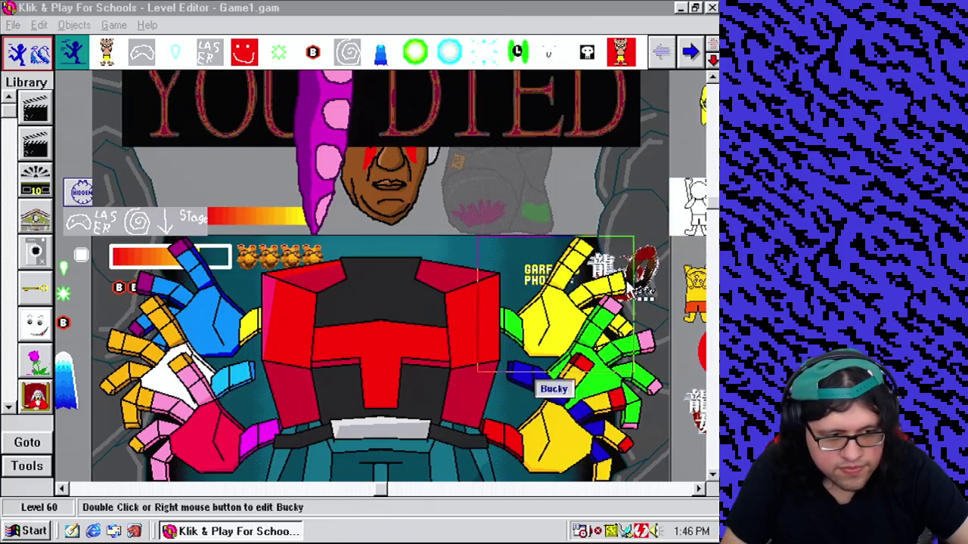
{"action": "right_click", "coordinate": [443, 319]}
{"action": "mouse_move", "coordinate": [474, 346]}
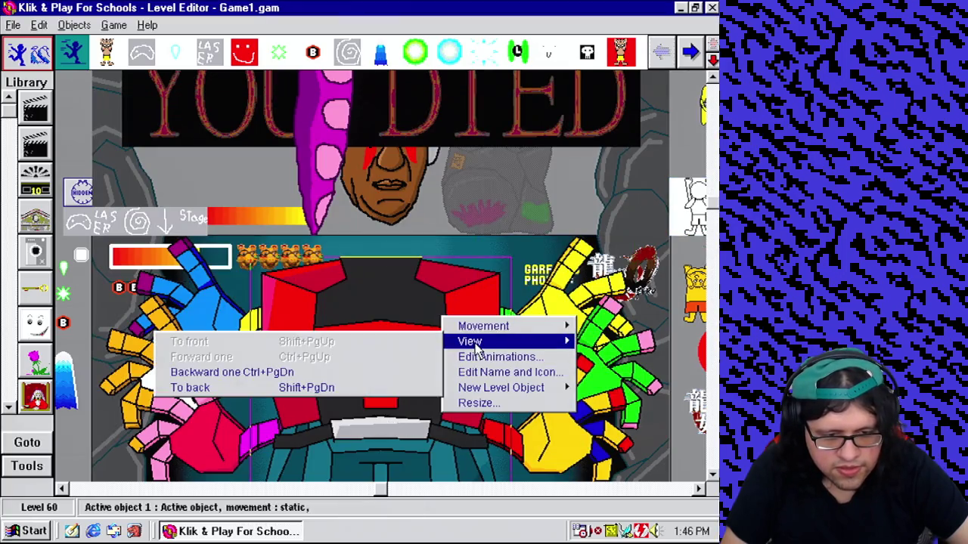
{"action": "left_click", "coordinate": [310, 387]}
{"action": "left_click", "coordinate": [713, 212]}
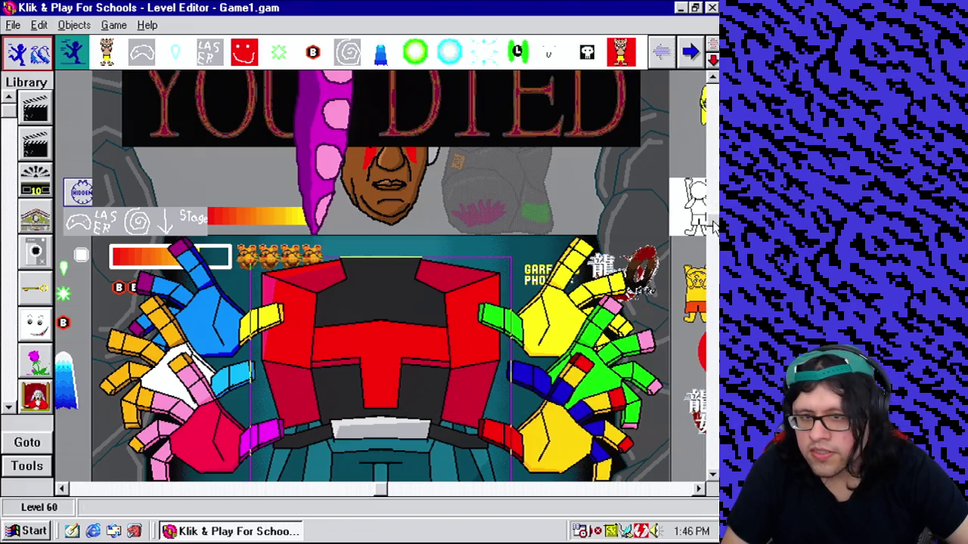
{"action": "left_click", "coordinate": [713, 221]}
{"action": "left_click", "coordinate": [713, 221]}
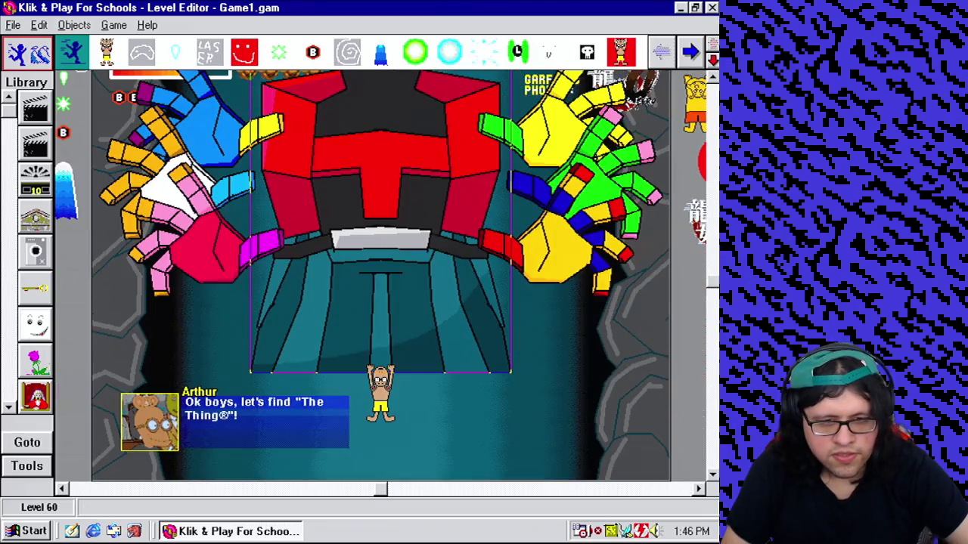
{"action": "left_click_drag", "start_coordinate": [383, 203], "coordinate": [390, 286]}
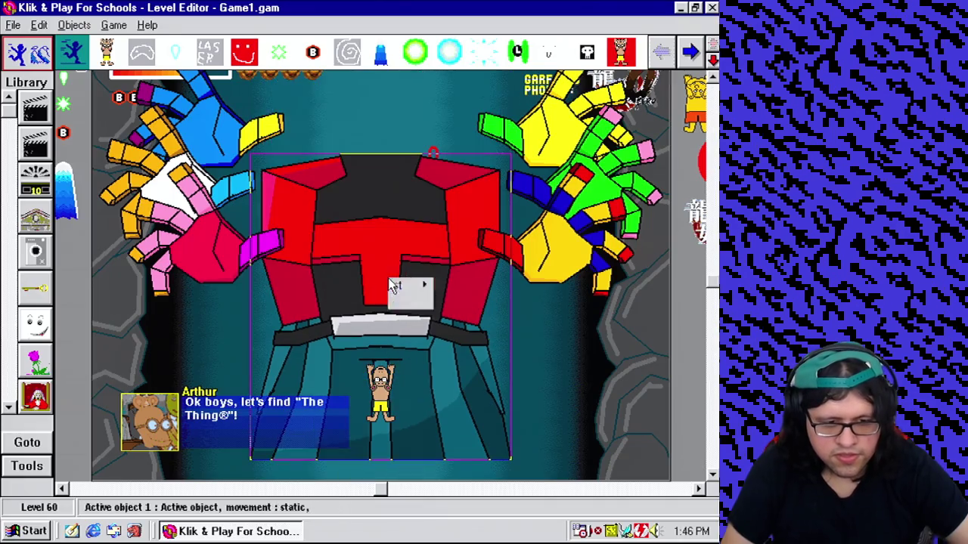
Step: Rename the robot object to 'Body'
{"action": "left_click", "coordinate": [466, 334]}
{"action": "type", "text": "B"}
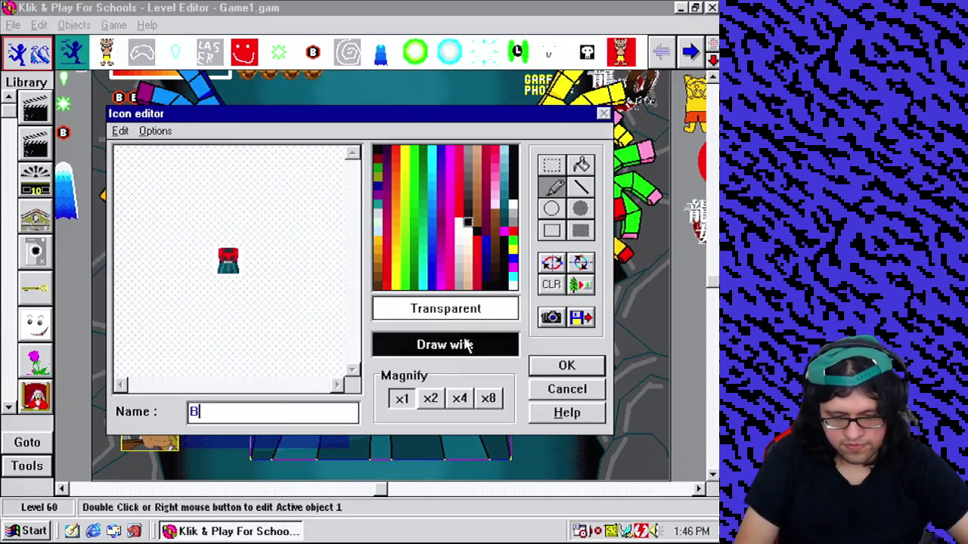
{"action": "type", "text": "ody"}
{"action": "key", "text": "Return"}
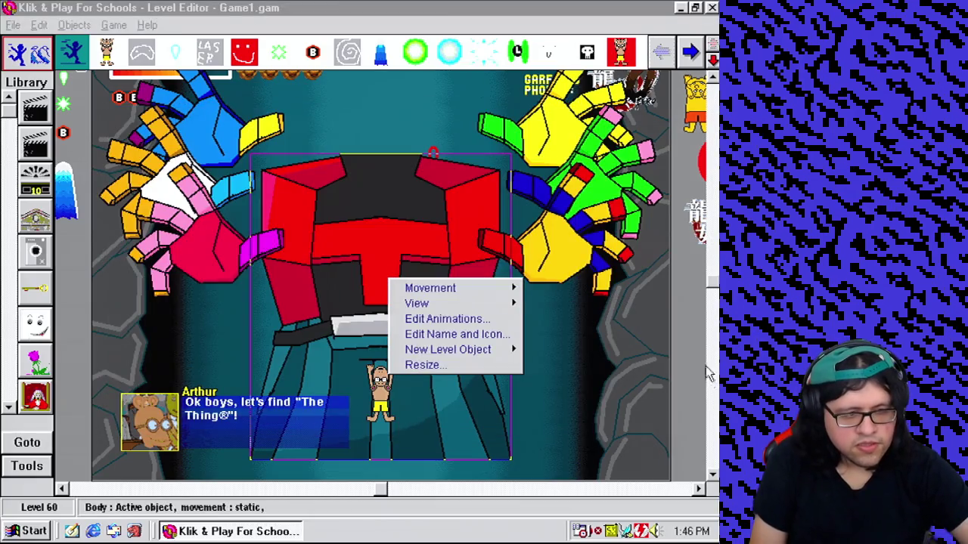
{"action": "key", "text": "Escape"}
{"action": "scroll", "coordinate": [481, 255], "scroll_direction": "down", "scroll_amount": 3}
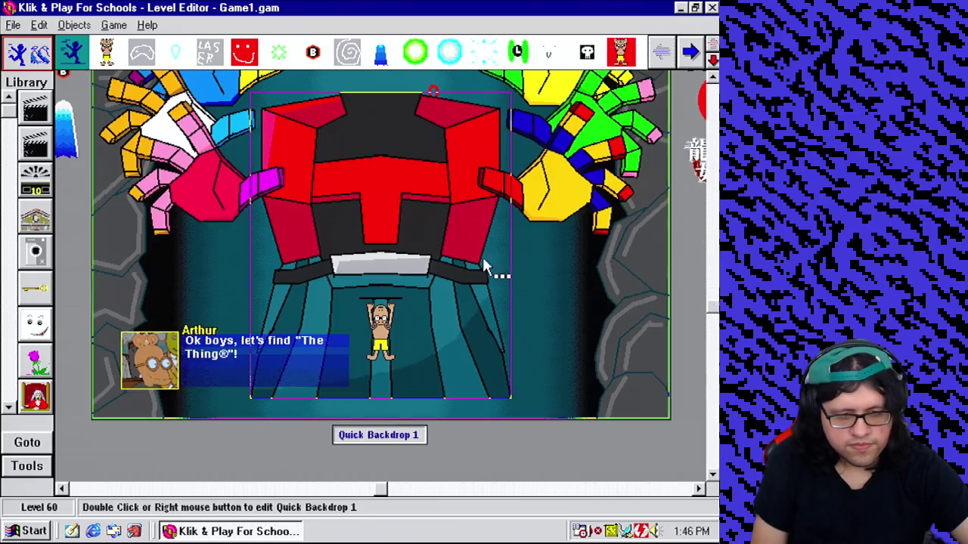
Step: Set the Body frame's hot spot Y to 339 and save the animation changes
{"action": "right_click", "coordinate": [435, 234]}
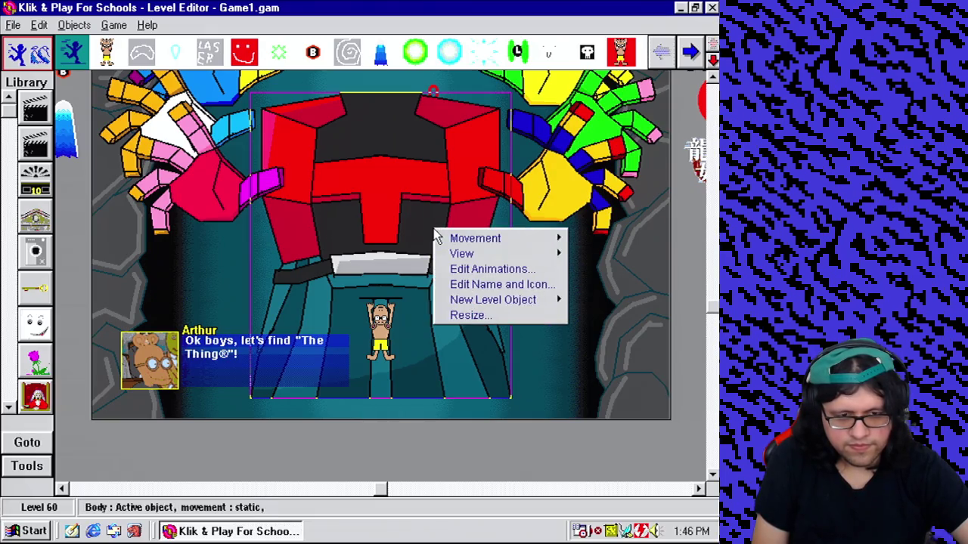
{"action": "left_click", "coordinate": [469, 269]}
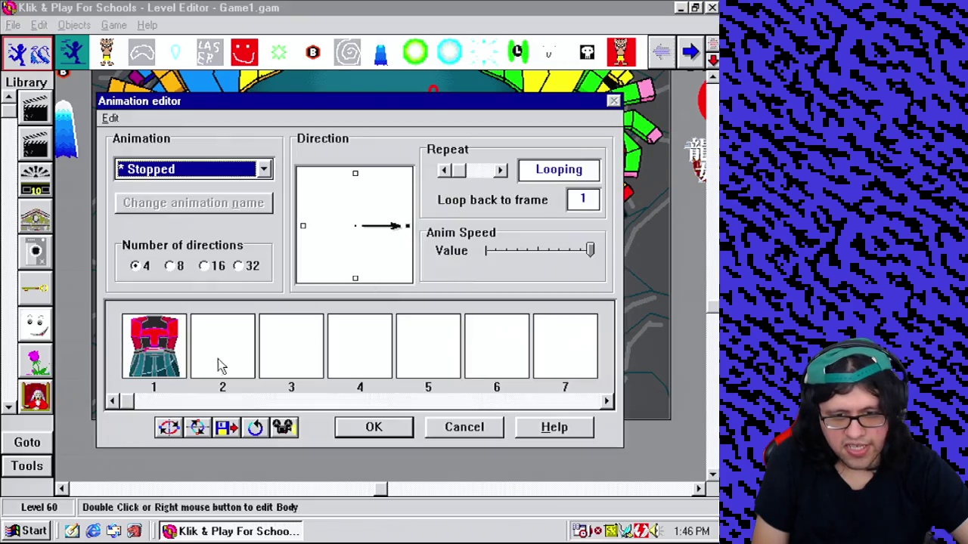
{"action": "double_click", "coordinate": [159, 349]}
{"action": "left_click", "coordinate": [382, 414]}
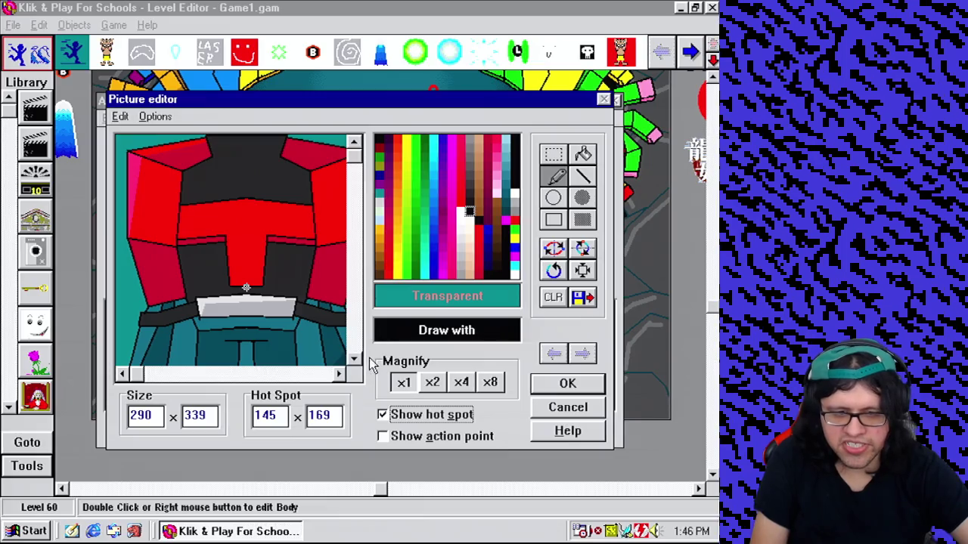
{"action": "left_click_drag", "start_coordinate": [357, 161], "coordinate": [356, 344]}
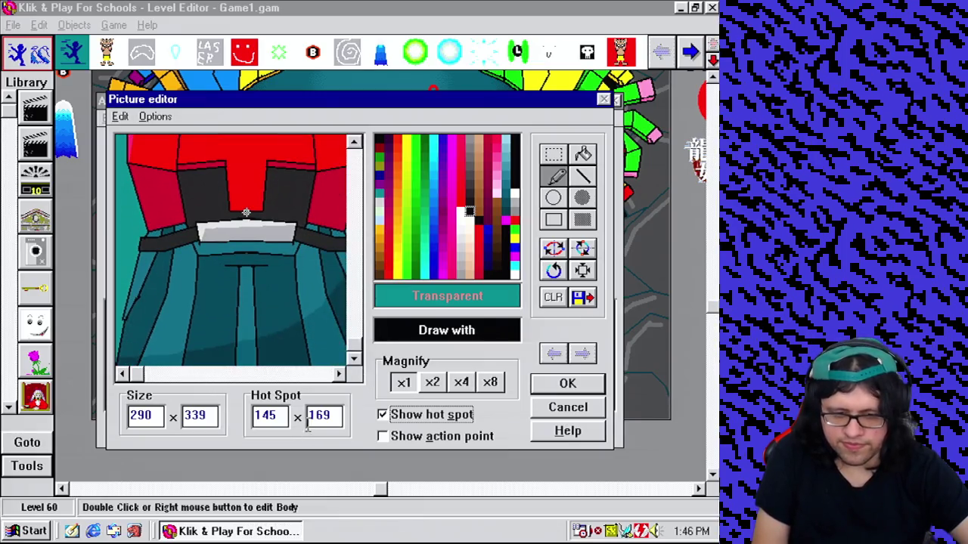
{"action": "double_click", "coordinate": [332, 415]}
{"action": "type", "text": "339"}
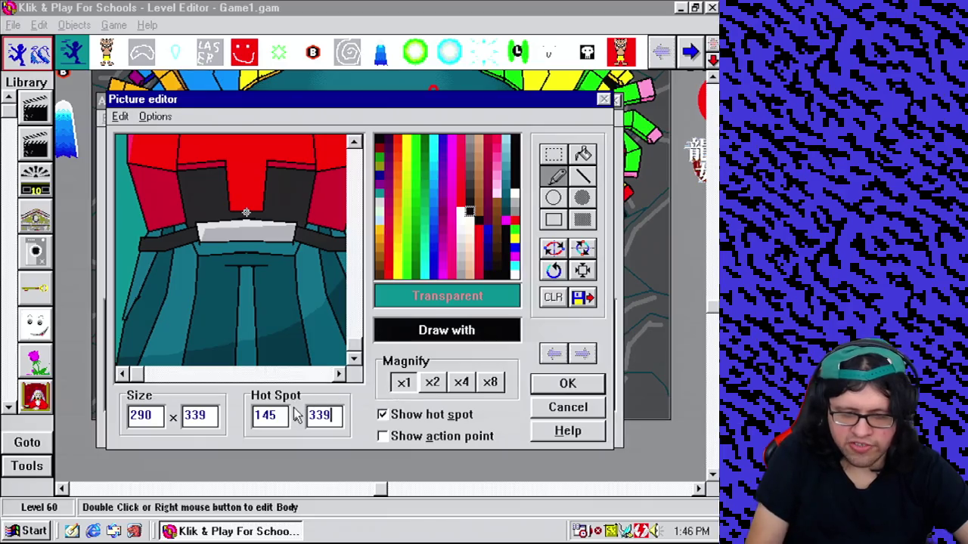
{"action": "left_click", "coordinate": [548, 389]}
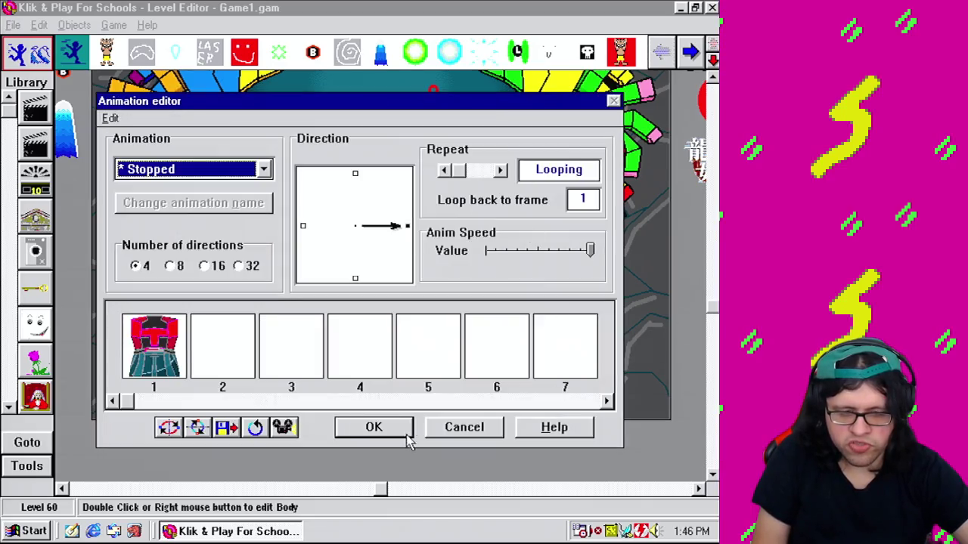
{"action": "left_click", "coordinate": [376, 428]}
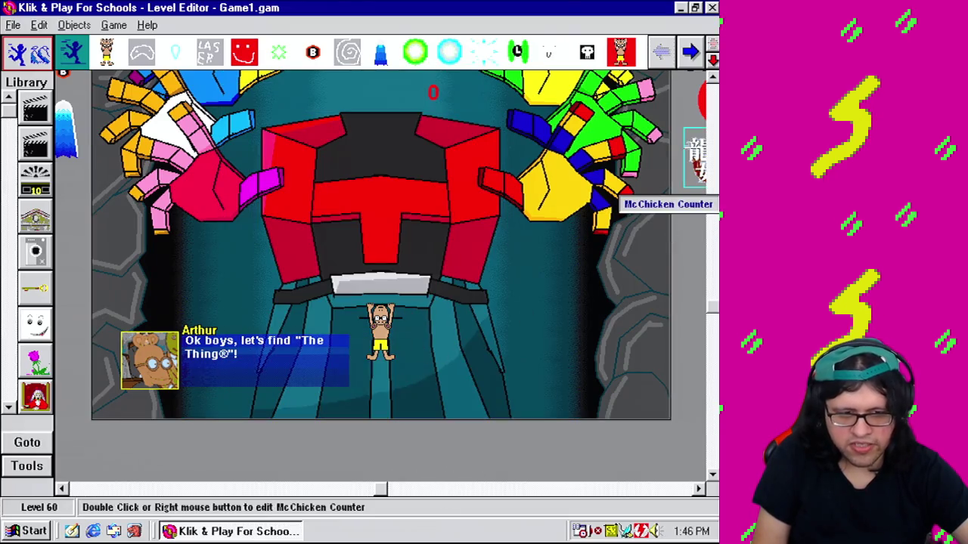
{"action": "scroll", "coordinate": [712, 318], "scroll_direction": "up", "scroll_amount": 5}
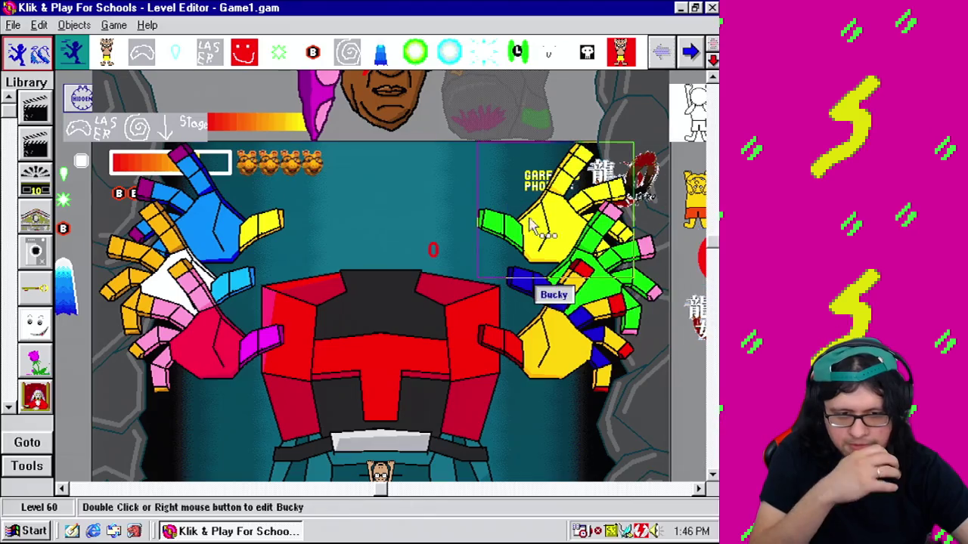
{"action": "left_click", "coordinate": [115, 25]}
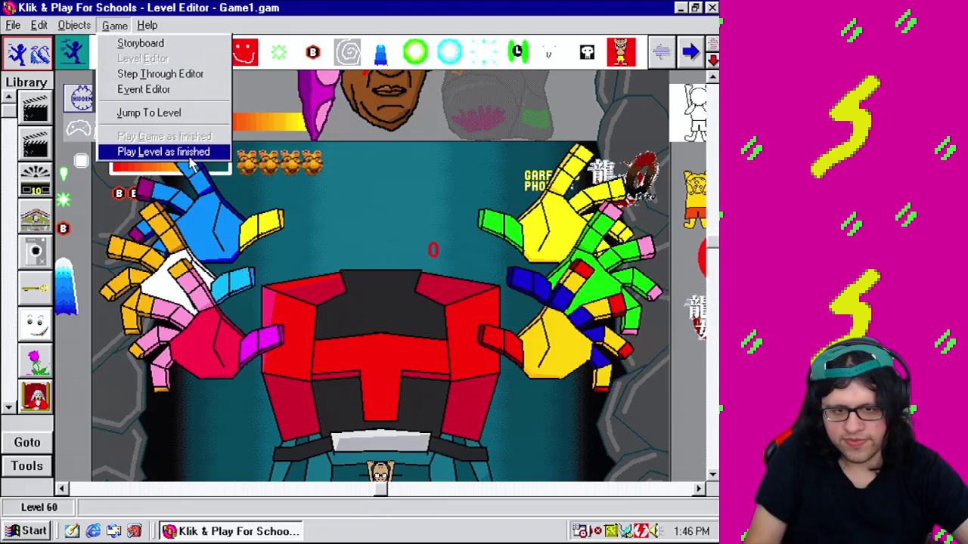
{"action": "left_click", "coordinate": [196, 151]}
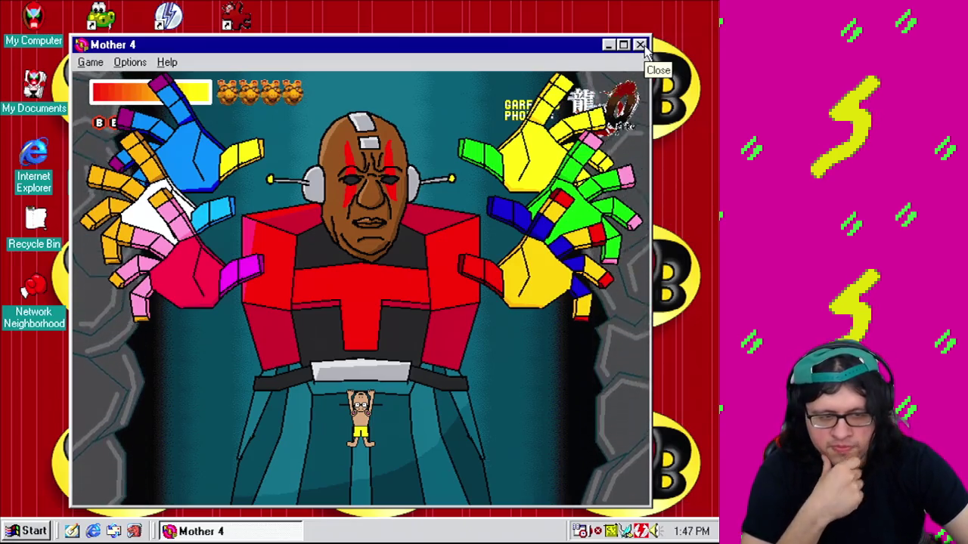
{"action": "left_click", "coordinate": [644, 46]}
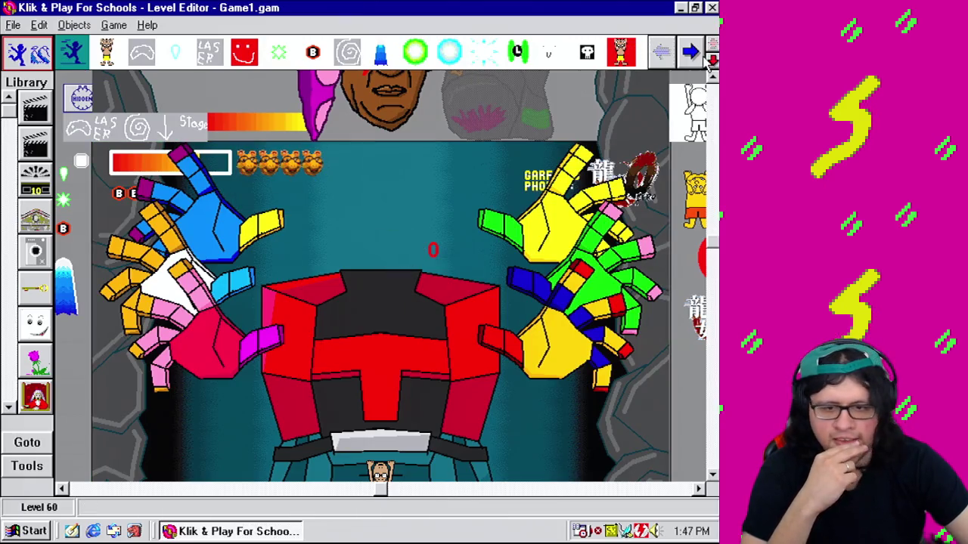
Step: Inspect the Big enemy's name and icon settings, then close them unchanged
{"action": "left_click", "coordinate": [523, 489]}
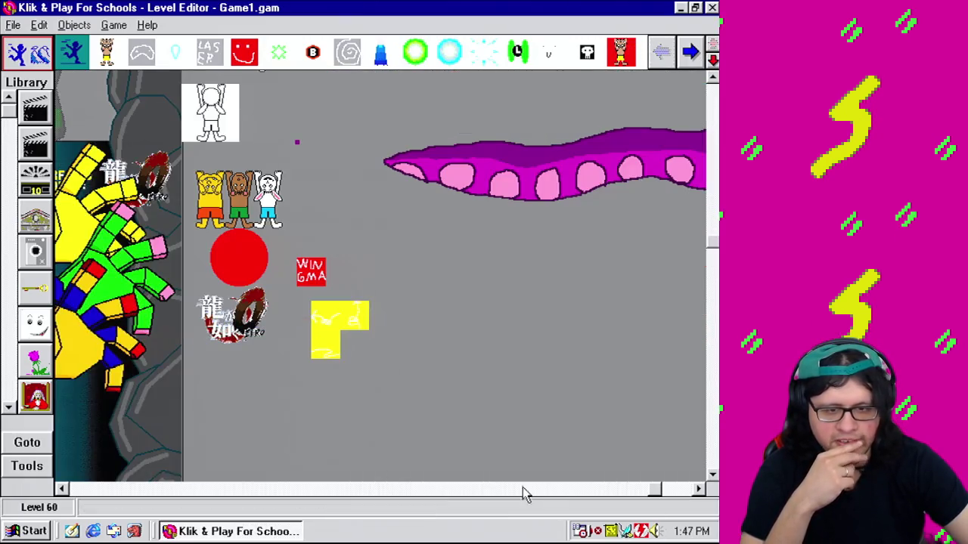
{"action": "left_click", "coordinate": [305, 490]}
{"action": "left_click", "coordinate": [290, 490]}
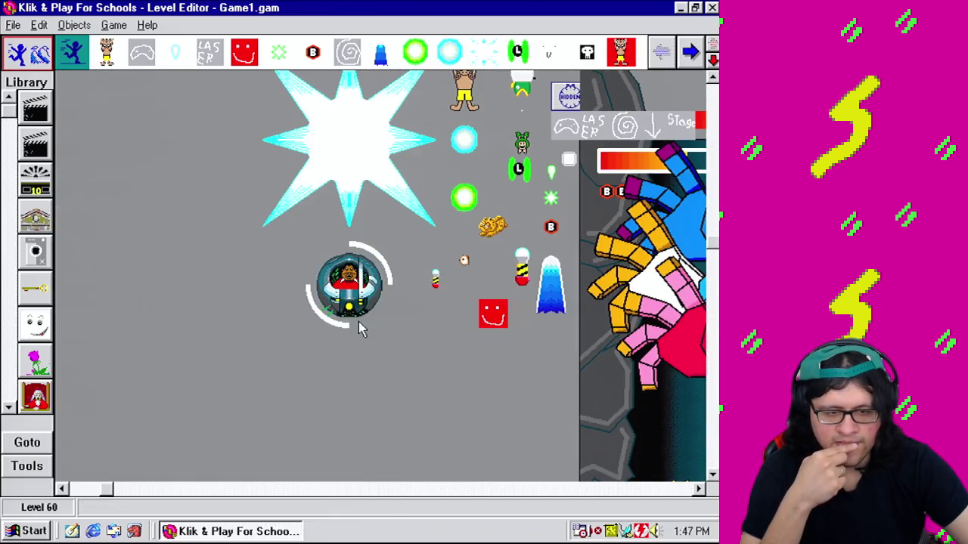
{"action": "right_click", "coordinate": [366, 281]}
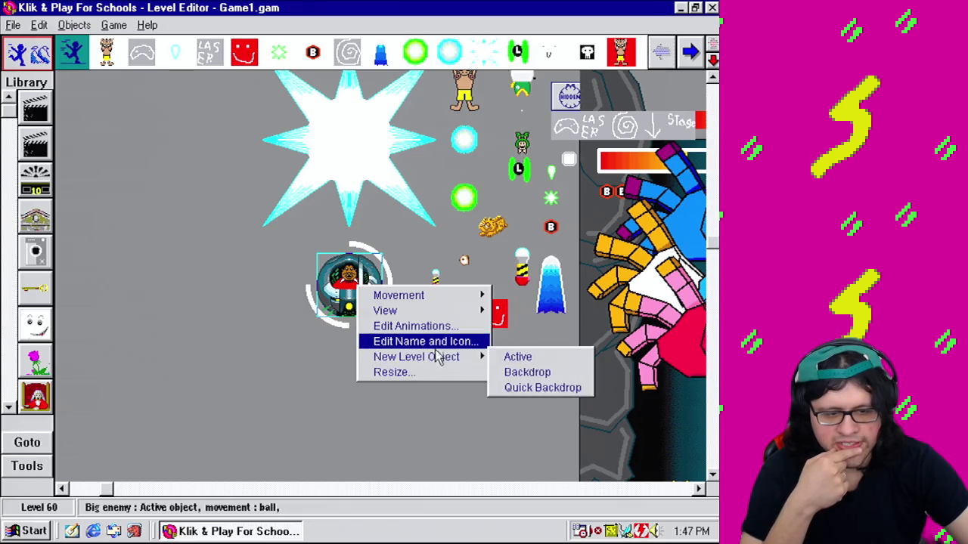
{"action": "left_click", "coordinate": [440, 341]}
{"action": "left_click", "coordinate": [456, 404]}
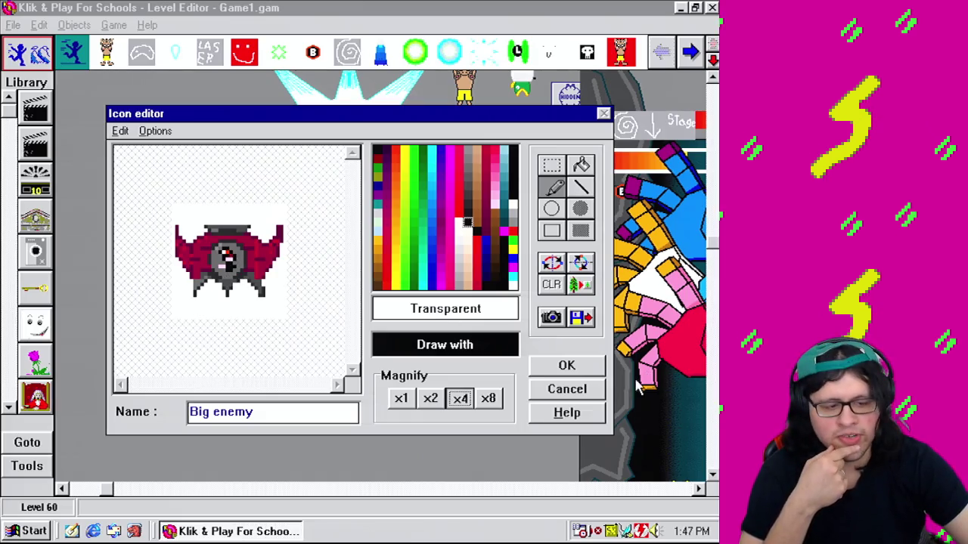
{"action": "left_click", "coordinate": [579, 389]}
Step: Copy frame 1 of the Big enemy's animation, the pilot pod sprite
{"action": "right_click", "coordinate": [357, 285]}
{"action": "left_click", "coordinate": [396, 324]}
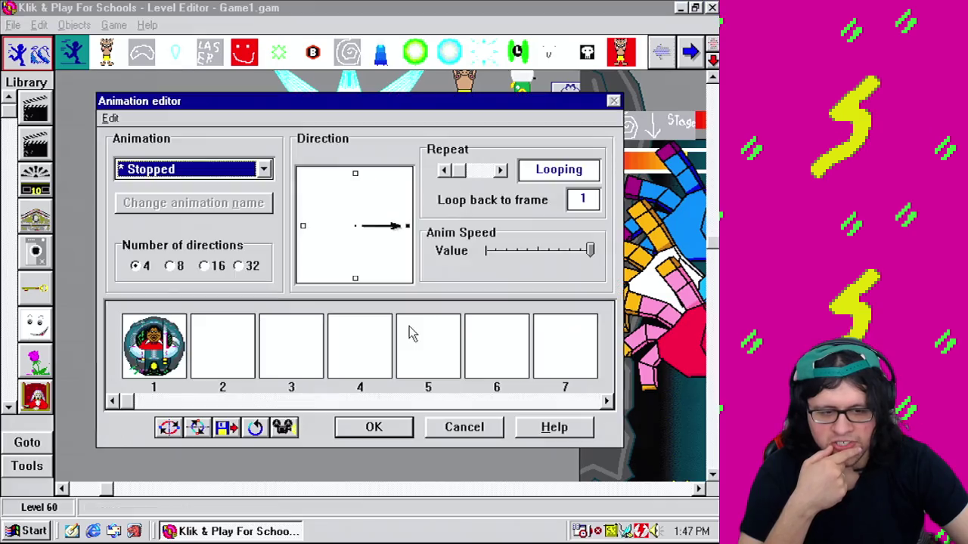
{"action": "left_click", "coordinate": [175, 363]}
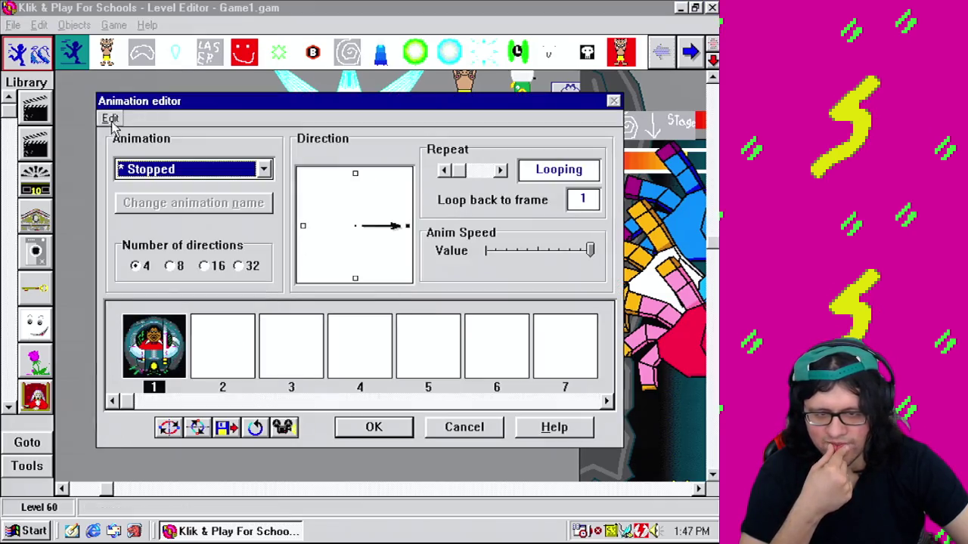
{"action": "left_click", "coordinate": [110, 119]}
{"action": "left_click", "coordinate": [149, 153]}
{"action": "left_click", "coordinate": [387, 431]}
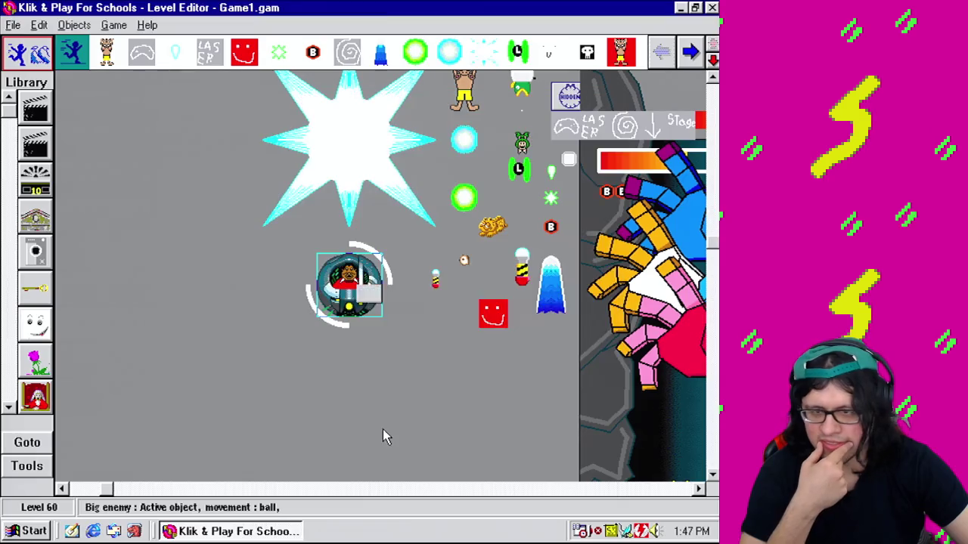
Step: Scroll to the giant hands boss arena and start a new active object
{"action": "right_click", "coordinate": [354, 286]}
{"action": "left_click", "coordinate": [240, 408]}
{"action": "left_click", "coordinate": [384, 488]}
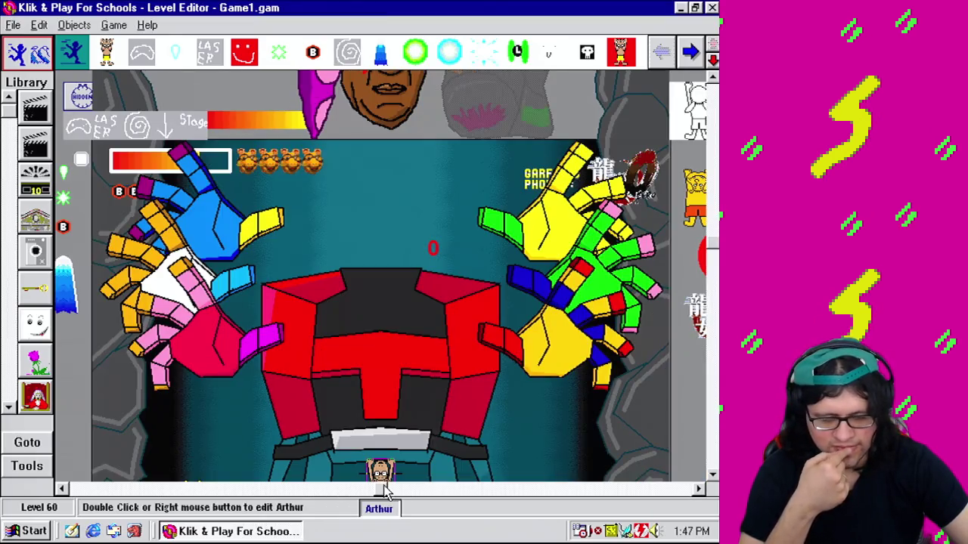
{"action": "left_click", "coordinate": [41, 474]}
{"action": "left_click", "coordinate": [162, 478]}
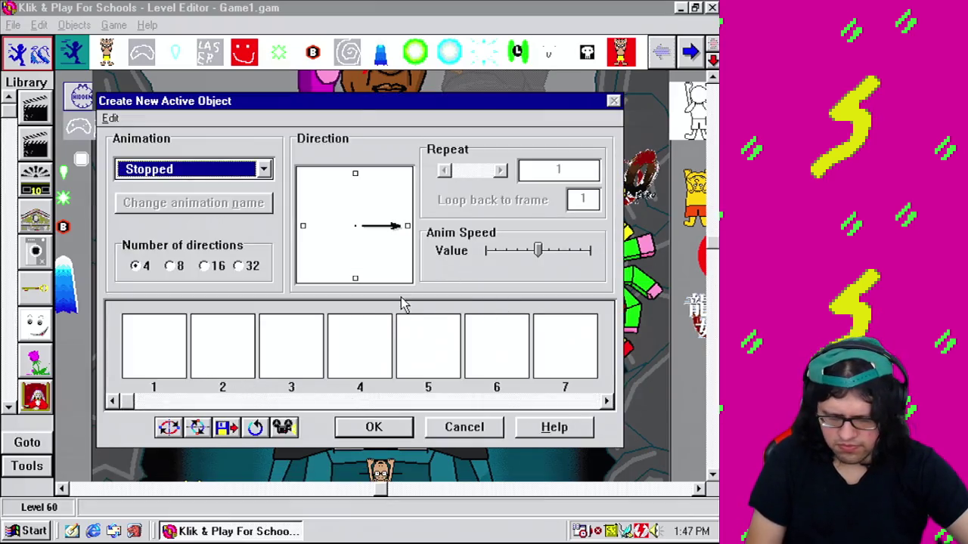
Step: Create a looping active object from the pasted pod sprite and place it above the red robot
{"action": "key", "text": "ctrl+v"}
{"action": "left_click", "coordinate": [446, 172]}
{"action": "left_click", "coordinate": [407, 426]}
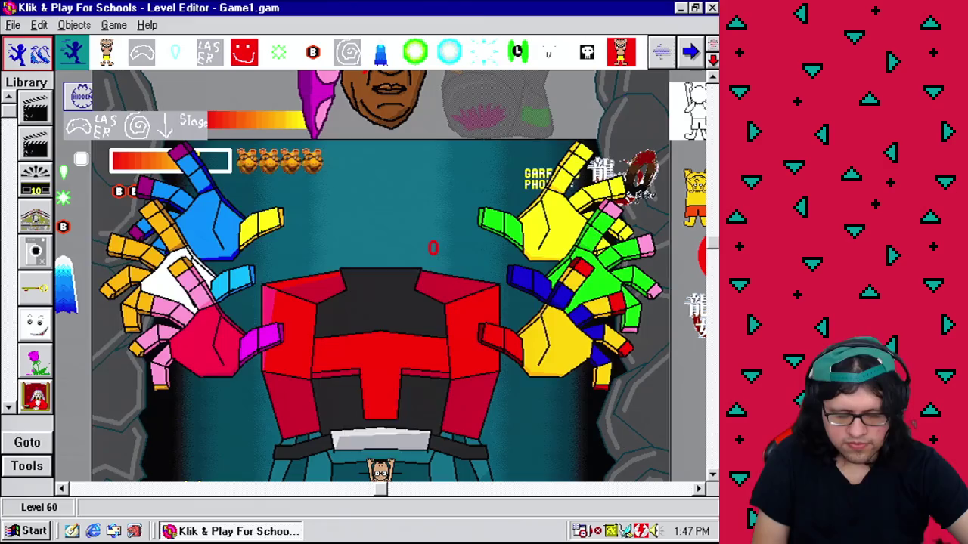
{"action": "left_click", "coordinate": [380, 257]}
Step: Rename the new object to 'Cutscene Albert'
{"action": "right_click", "coordinate": [393, 270]}
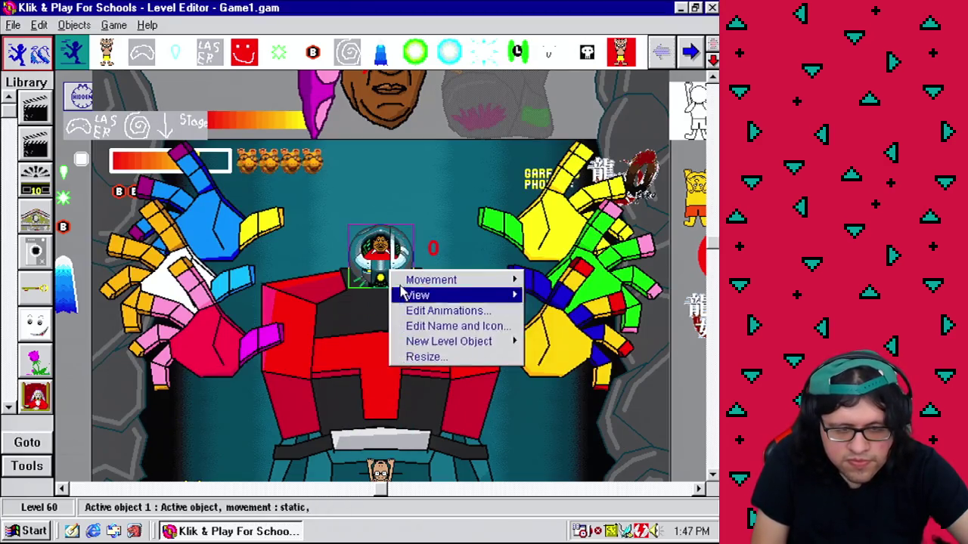
{"action": "left_click", "coordinate": [443, 327]}
{"action": "type", "text": "Cuts"}
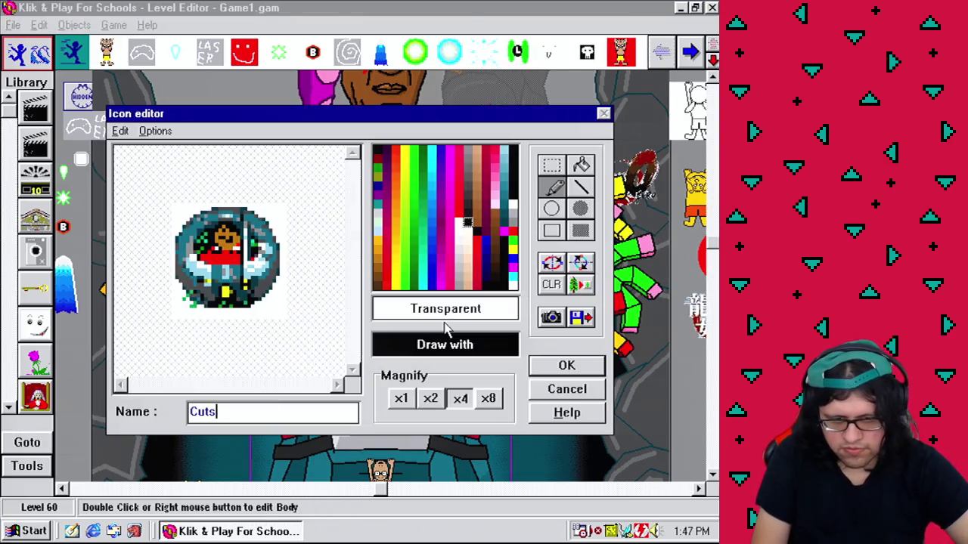
{"action": "type", "text": "cene Albert"}
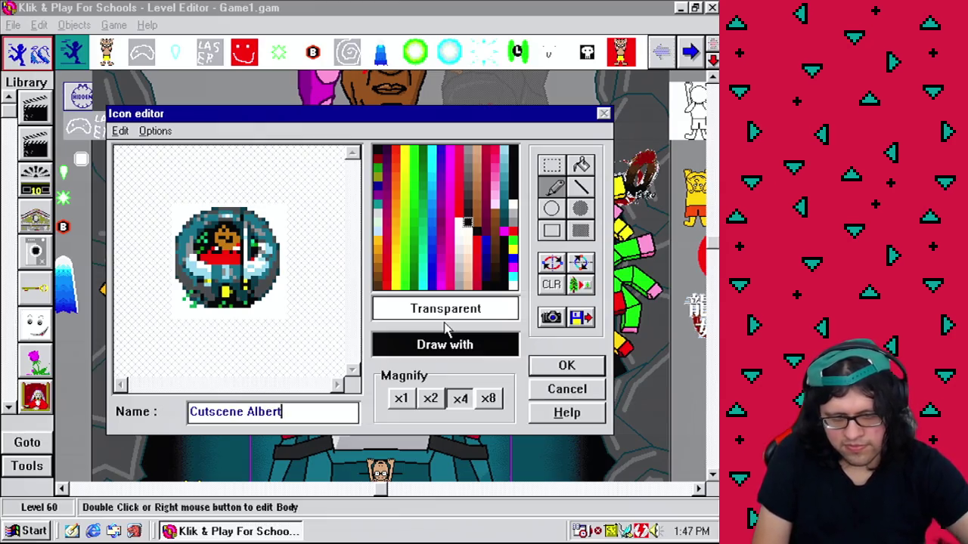
{"action": "left_click", "coordinate": [539, 366]}
{"action": "right_click", "coordinate": [397, 270]}
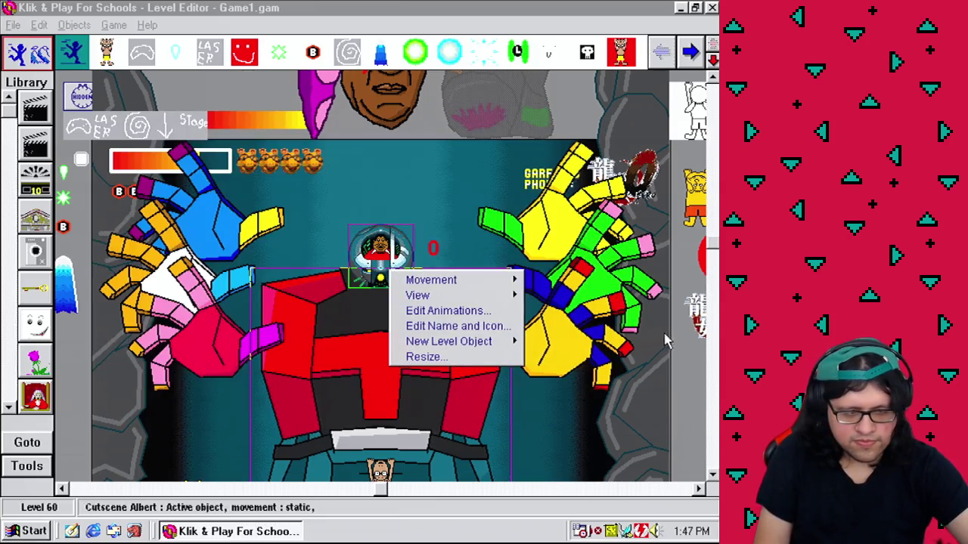
{"action": "left_click", "coordinate": [692, 371]}
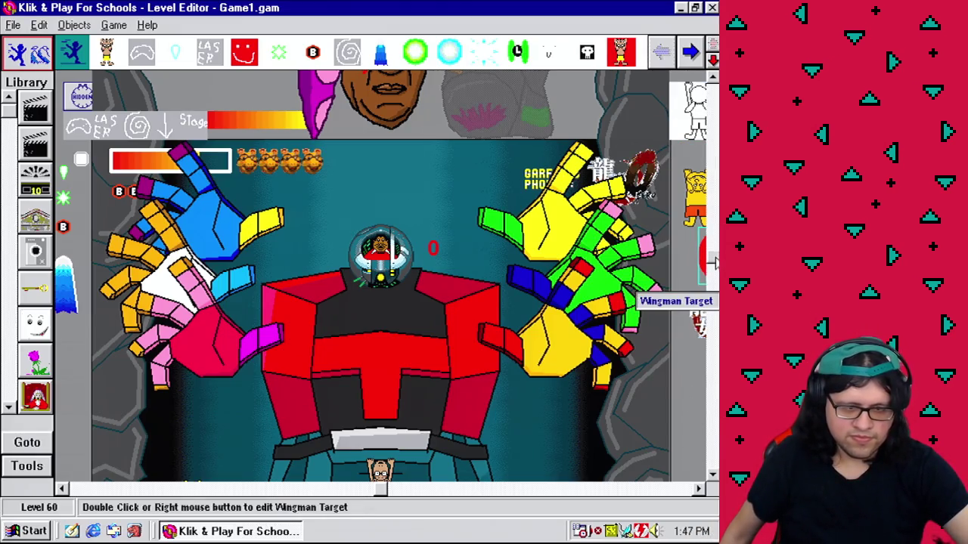
{"action": "scroll", "coordinate": [707, 272], "scroll_direction": "down", "scroll_amount": 1}
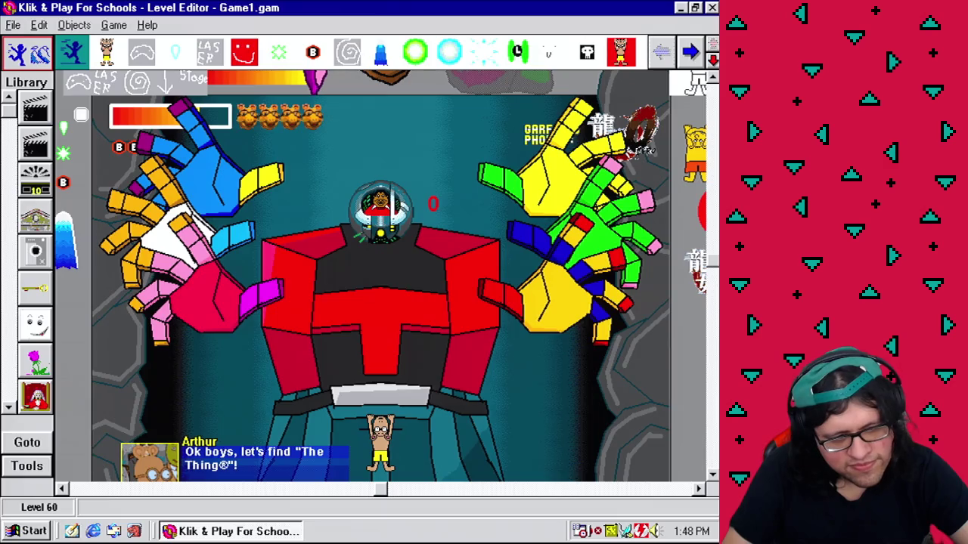
{"action": "scroll", "coordinate": [713, 265], "scroll_direction": "down", "scroll_amount": 2}
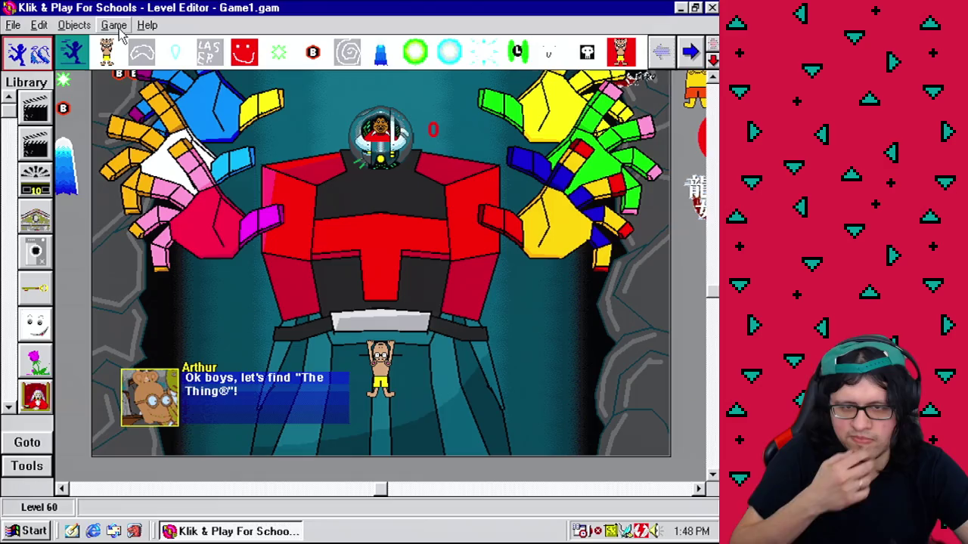
{"action": "left_click", "coordinate": [11, 26]}
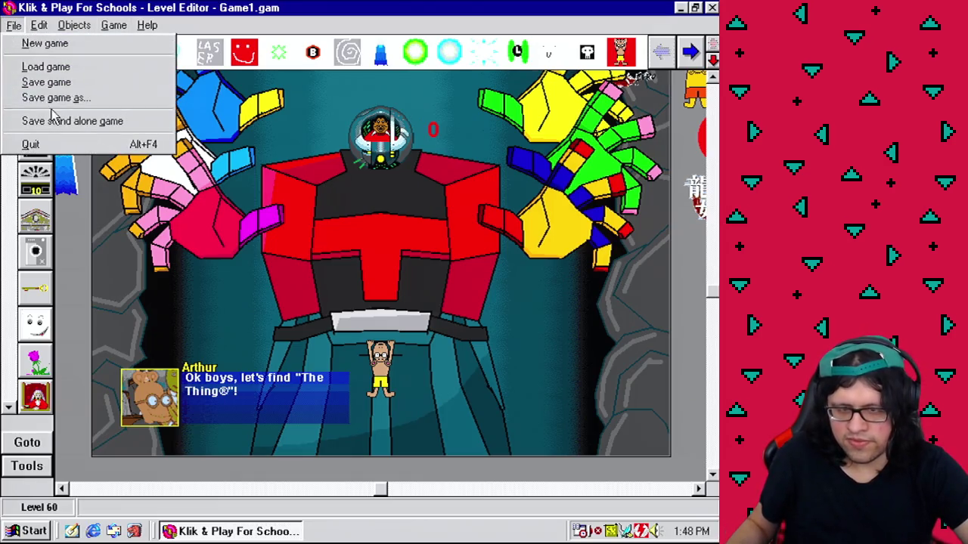
Step: Save the game, then test-play level 60 as finished
{"action": "left_click", "coordinate": [43, 82]}
{"action": "left_click", "coordinate": [281, 424]}
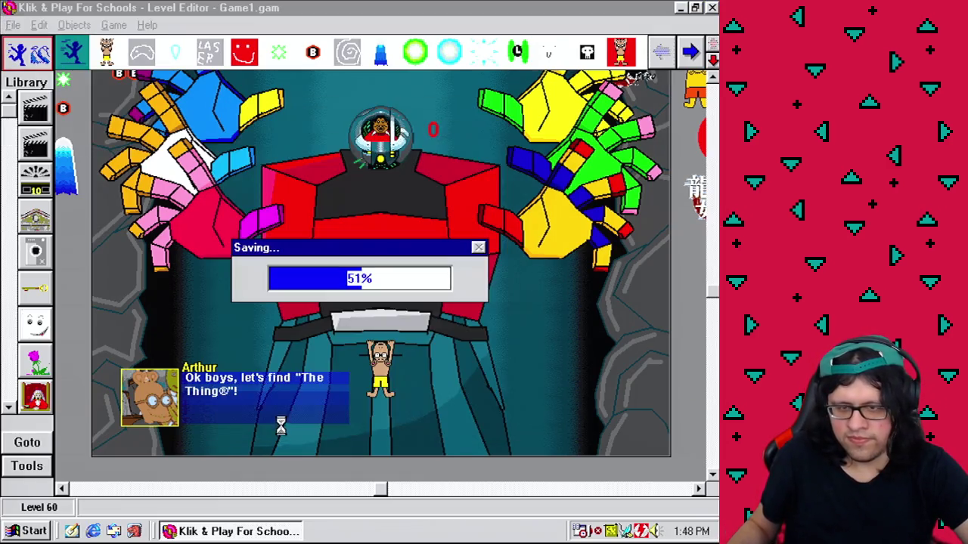
{"action": "left_click", "coordinate": [111, 25]}
{"action": "left_click", "coordinate": [190, 150]}
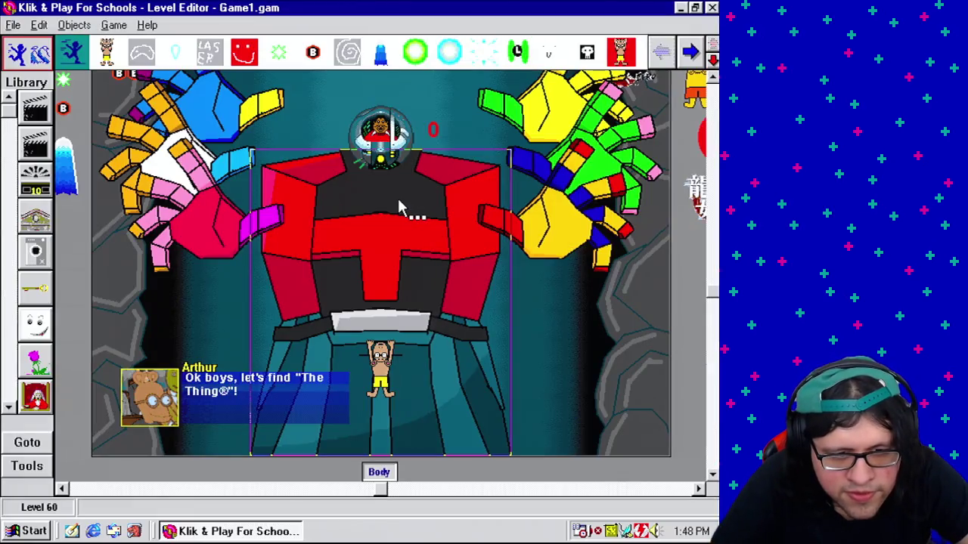
Step: Send Cutscene Albert, then the robot Body, to the back so the pod draws in front
{"action": "right_click", "coordinate": [383, 144]}
{"action": "mouse_move", "coordinate": [423, 168]}
{"action": "left_click", "coordinate": [363, 213]}
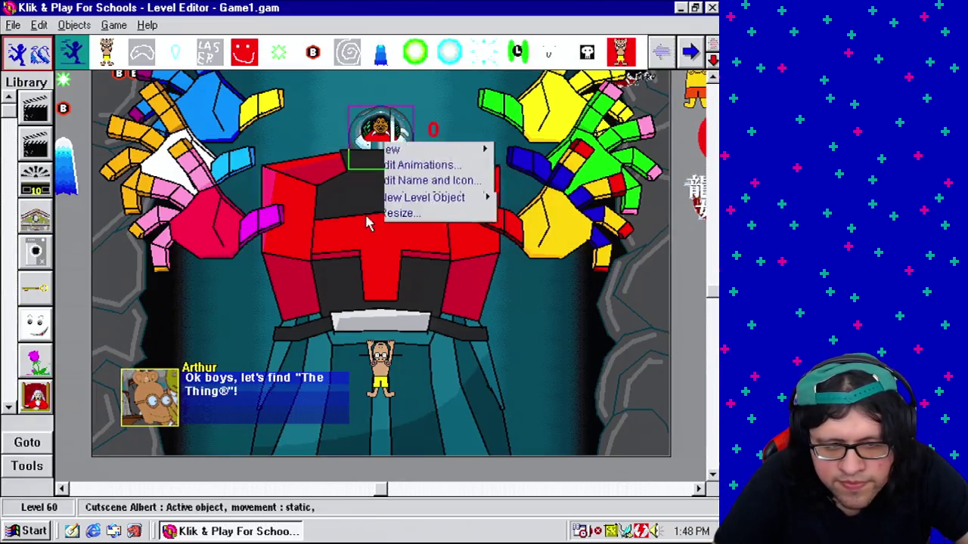
{"action": "right_click", "coordinate": [363, 238]}
{"action": "mouse_move", "coordinate": [446, 260]}
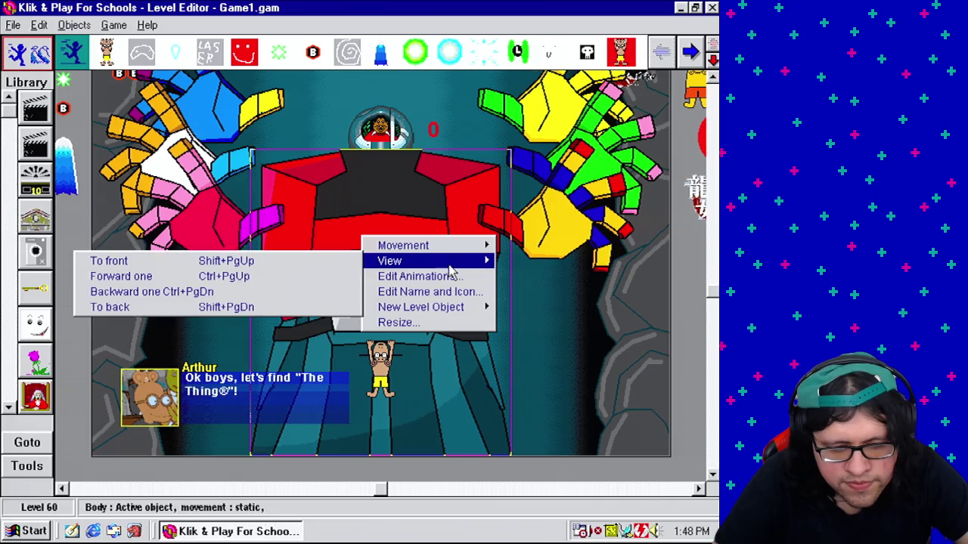
{"action": "left_click", "coordinate": [295, 309]}
{"action": "left_click", "coordinate": [694, 310]}
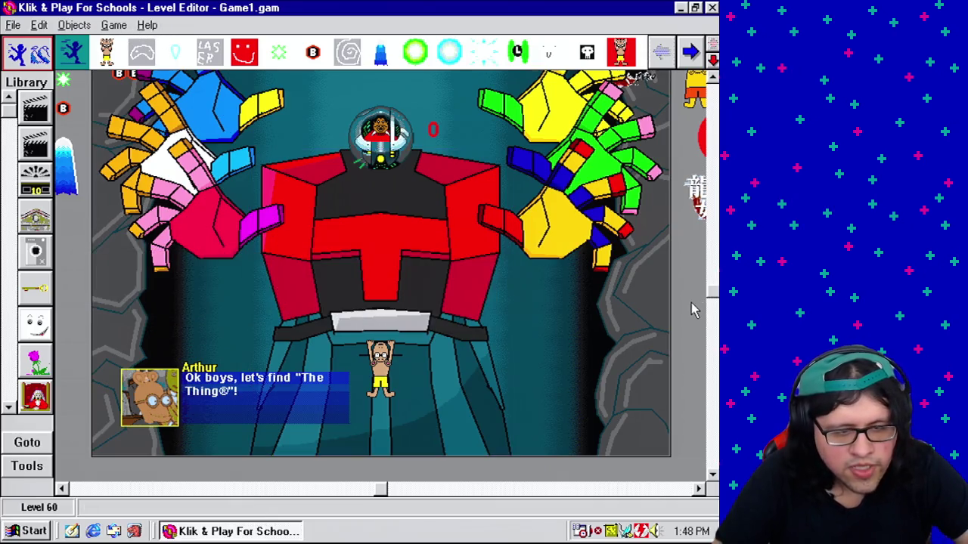
{"action": "scroll", "coordinate": [714, 285], "scroll_direction": "up", "scroll_amount": 3}
{"action": "left_click", "coordinate": [454, 227]}
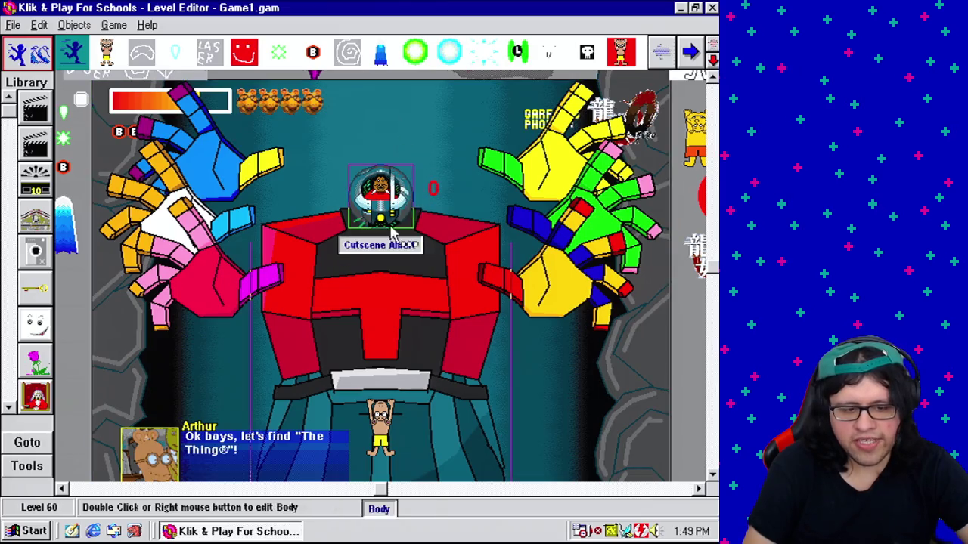
{"action": "scroll", "coordinate": [529, 355], "scroll_direction": "down", "scroll_amount": 2}
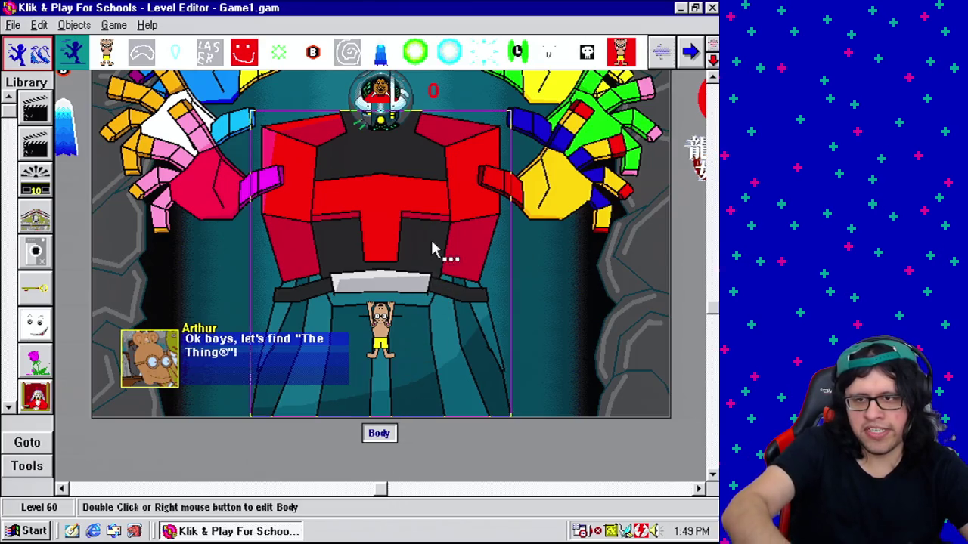
Step: Scroll to the top of the level and drag the four boss hands up above the arena
{"action": "left_click", "coordinate": [715, 299]}
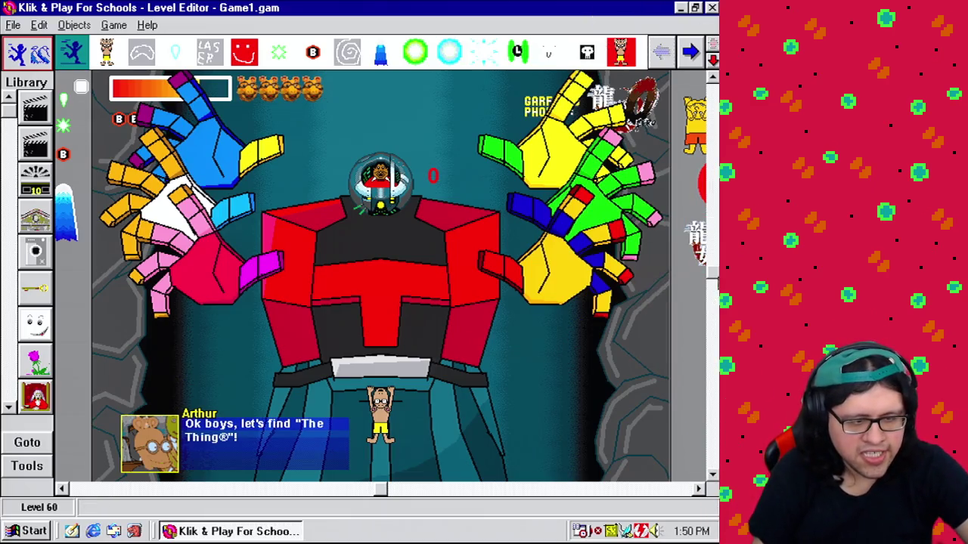
{"action": "left_click_drag", "start_coordinate": [712, 260], "coordinate": [712, 223]}
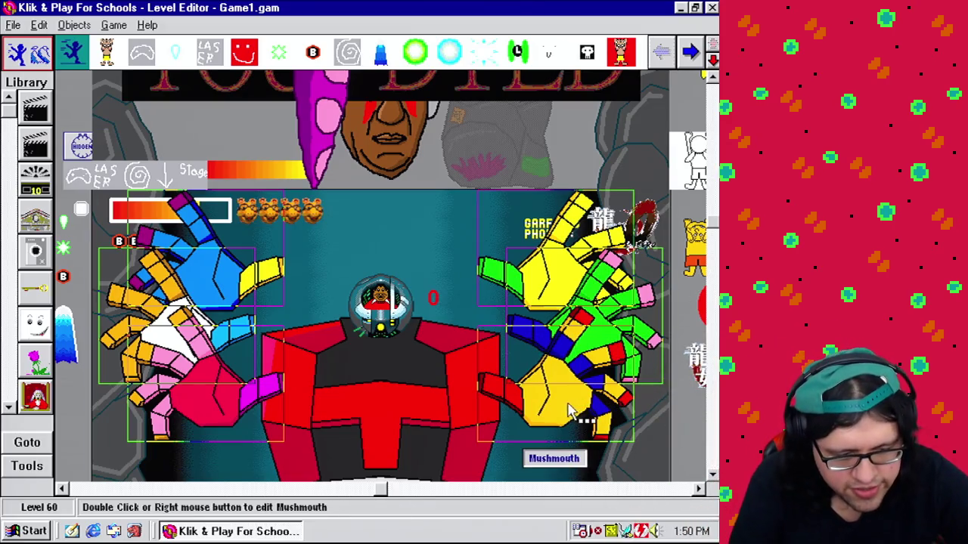
{"action": "left_click_drag", "start_coordinate": [573, 402], "coordinate": [576, 143]}
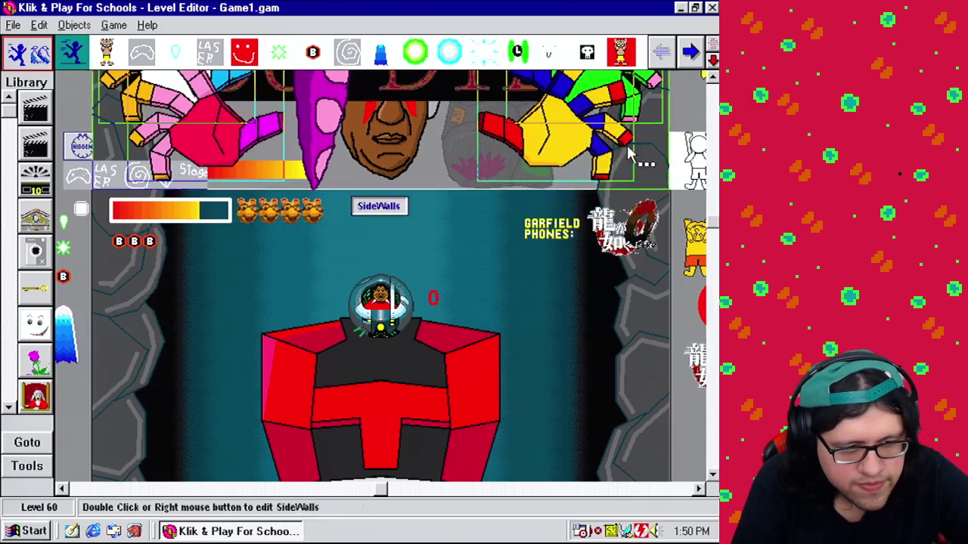
Step: Test-play the level, then drag Cutscene Albert upward off the robot
{"action": "left_click", "coordinate": [113, 25]}
{"action": "left_click", "coordinate": [136, 151]}
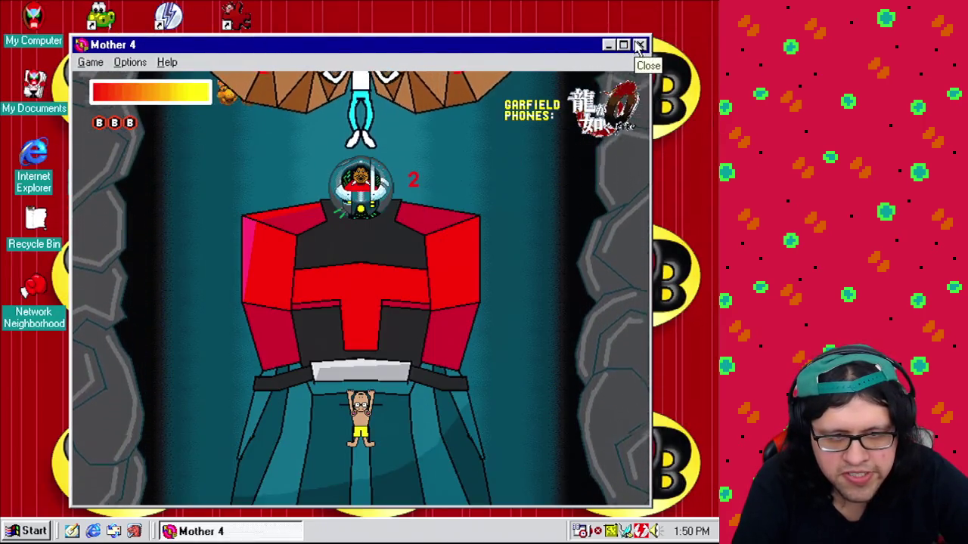
{"action": "left_click", "coordinate": [640, 45]}
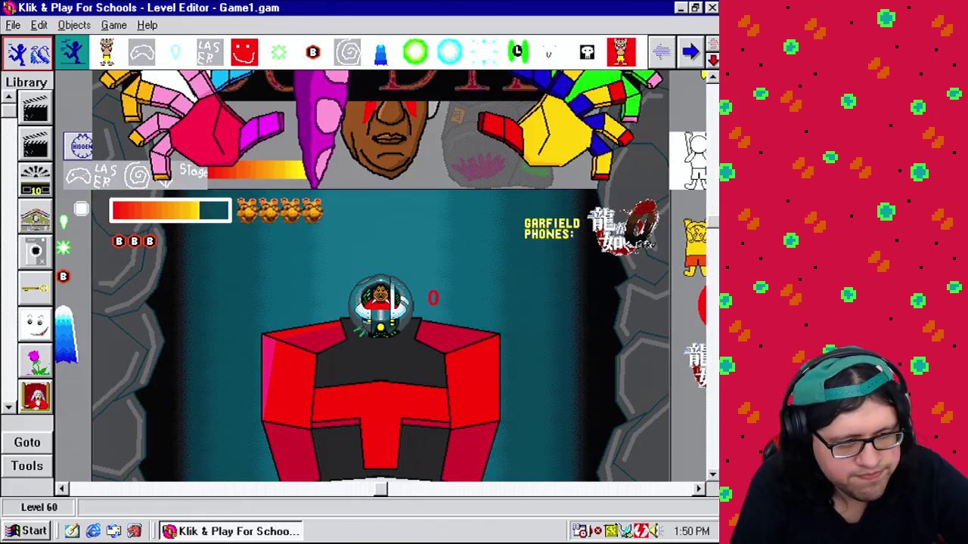
{"action": "mouse_move", "coordinate": [378, 327]}
{"action": "left_mouse_down"}
{"action": "mouse_move", "coordinate": [382, 198]}
{"action": "mouse_move", "coordinate": [394, 151]}
{"action": "left_mouse_up"}
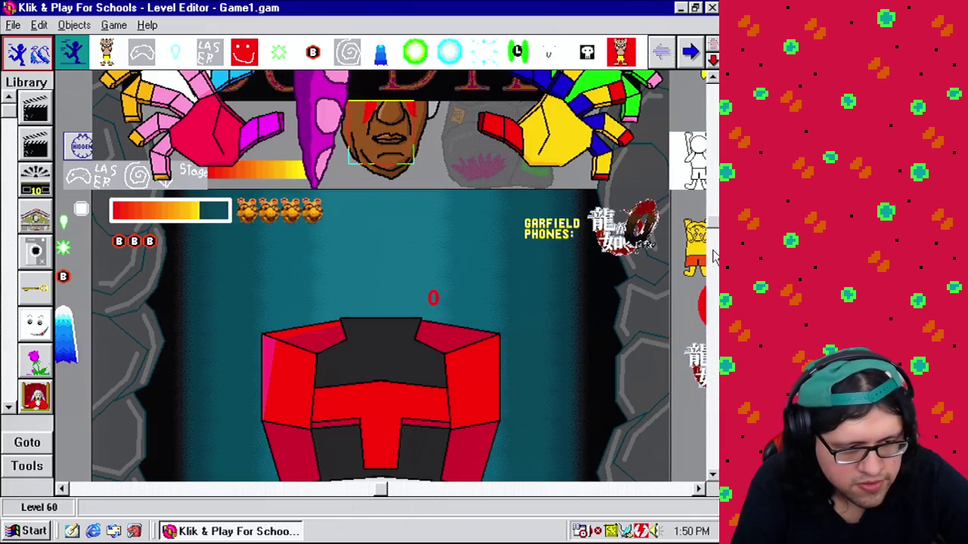
Step: Scroll to Arthur's dialog box and switch to the Event Editor
{"action": "left_click", "coordinate": [713, 284]}
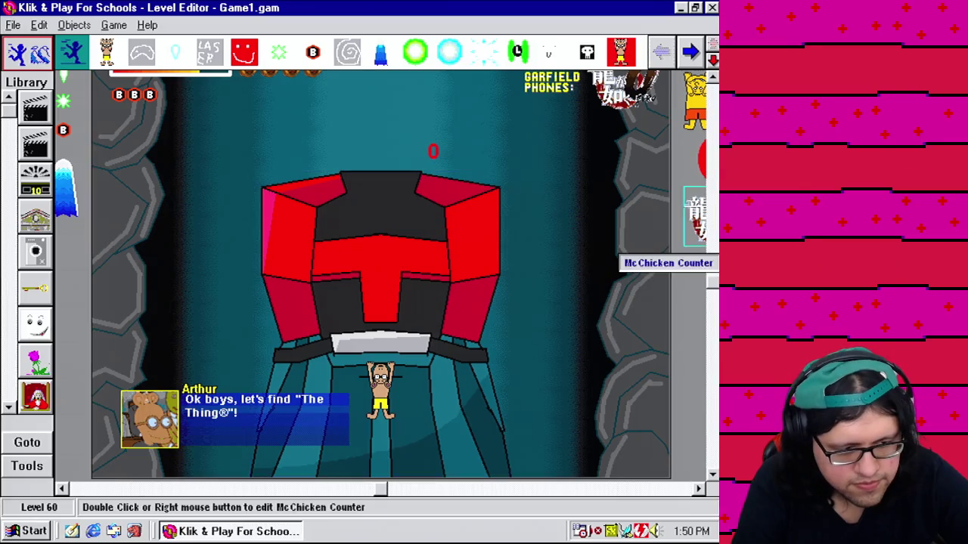
{"action": "scroll", "coordinate": [388, 145], "scroll_direction": "down", "scroll_amount": 5}
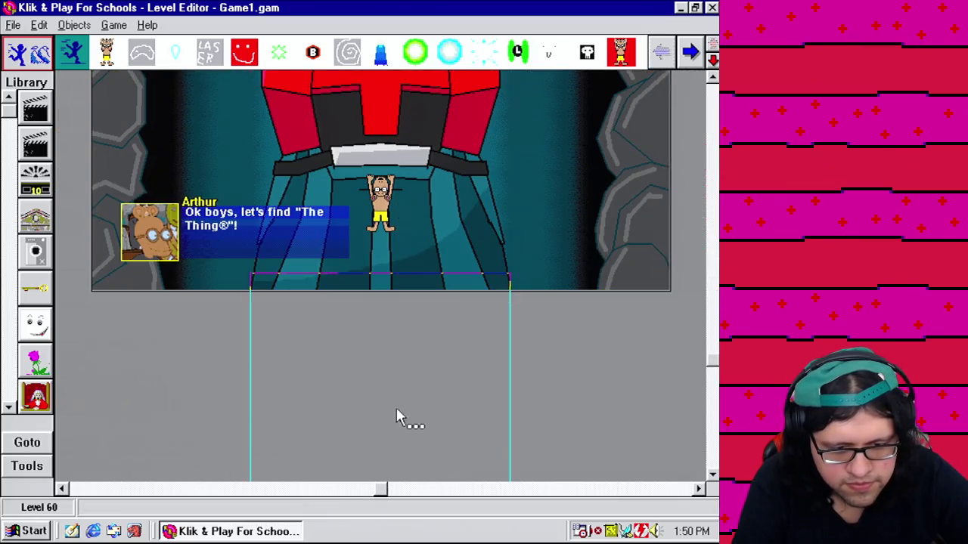
{"action": "scroll", "coordinate": [399, 417], "scroll_direction": "down", "scroll_amount": 5}
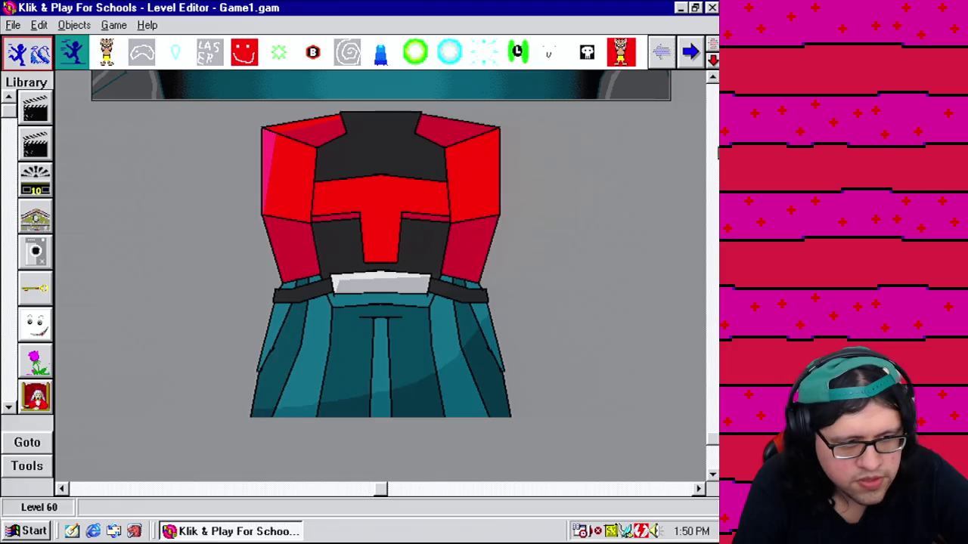
{"action": "scroll", "coordinate": [665, 189], "scroll_direction": "up", "scroll_amount": 8}
{"action": "left_click", "coordinate": [114, 25]}
{"action": "left_click", "coordinate": [151, 86]}
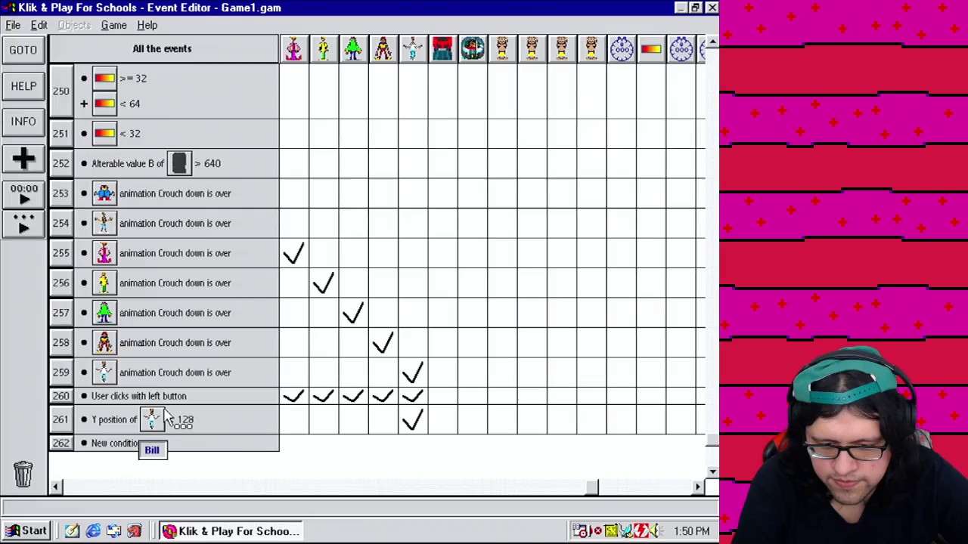
Step: Add a new event using the special object's Never condition
{"action": "left_click", "coordinate": [62, 420]}
{"action": "left_click", "coordinate": [104, 426]}
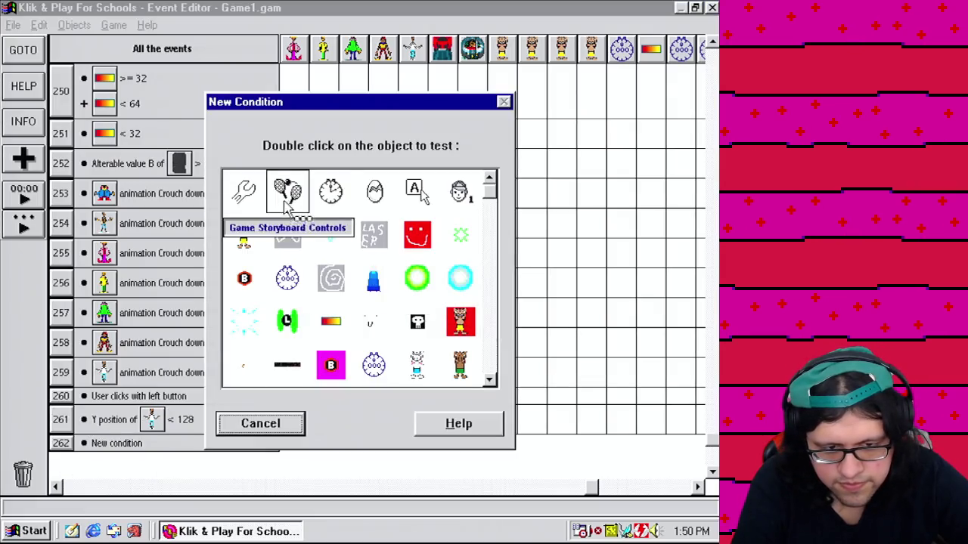
{"action": "double_click", "coordinate": [243, 191]}
{"action": "mouse_move", "coordinate": [284, 234]}
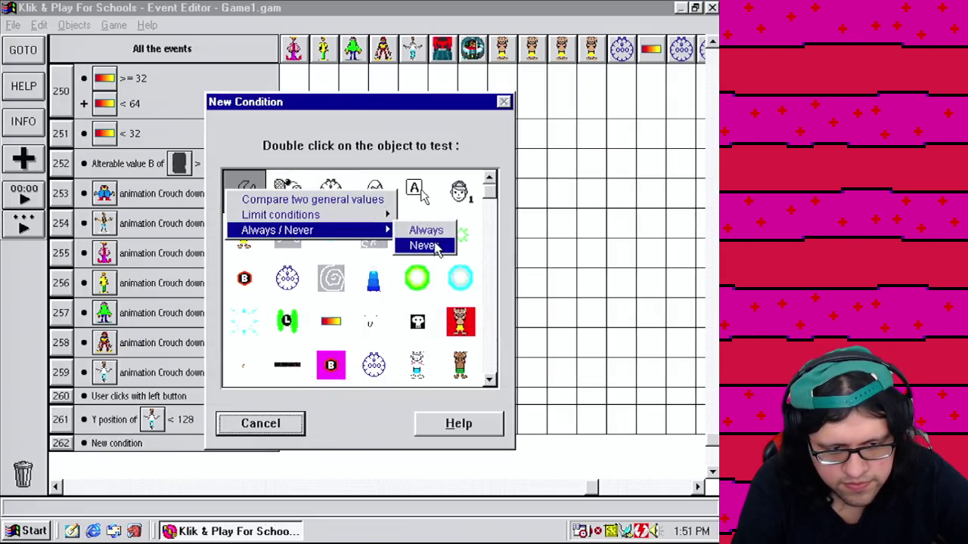
{"action": "left_click", "coordinate": [426, 244]}
Step: Scroll and page sideways through the event grid
{"action": "scroll", "coordinate": [711, 260], "scroll_direction": "up", "scroll_amount": 3}
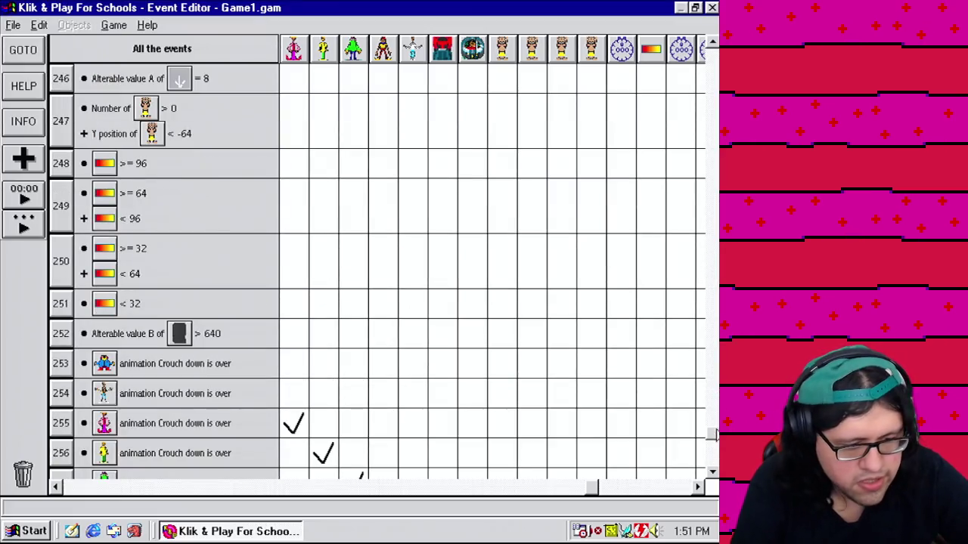
{"action": "scroll", "coordinate": [714, 433], "scroll_direction": "up", "scroll_amount": 3}
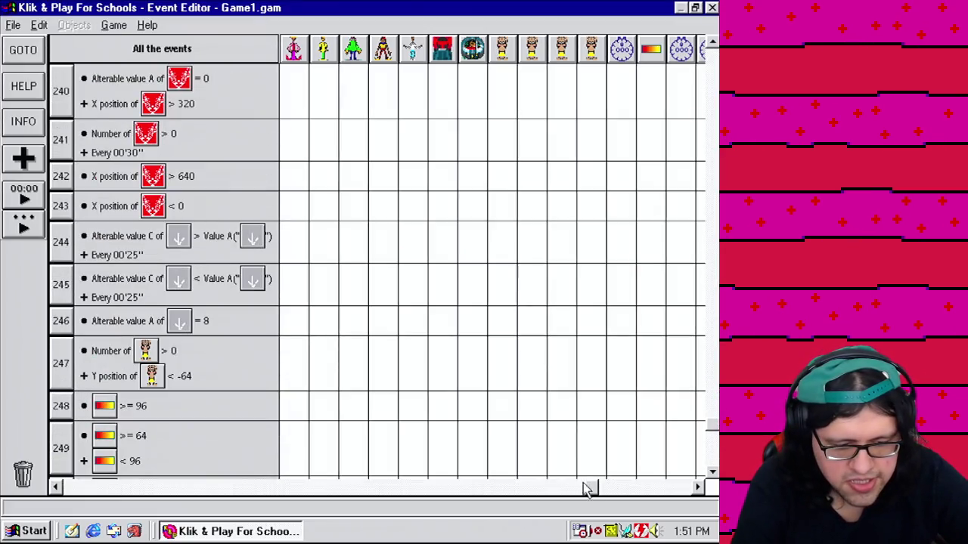
{"action": "left_click_drag", "start_coordinate": [588, 488], "coordinate": [378, 488]}
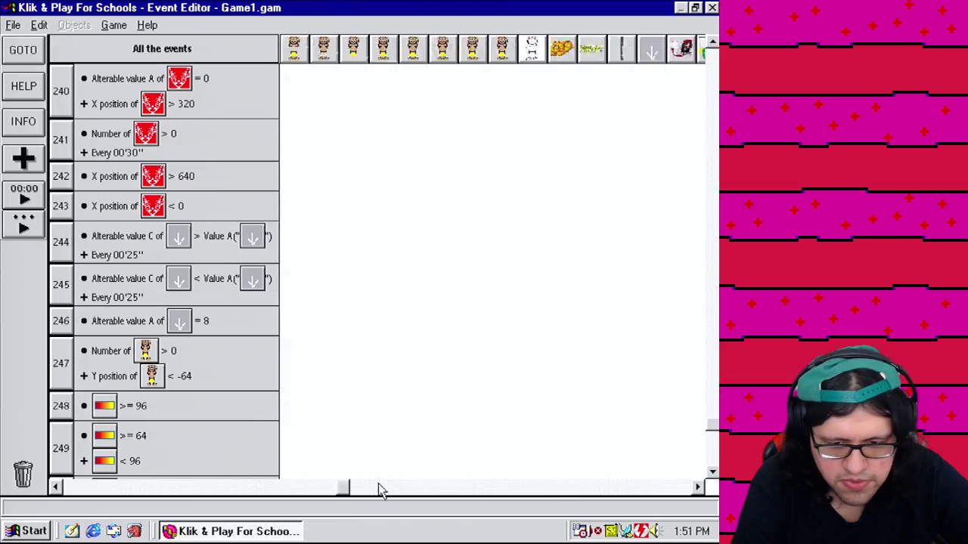
{"action": "left_click", "coordinate": [634, 490]}
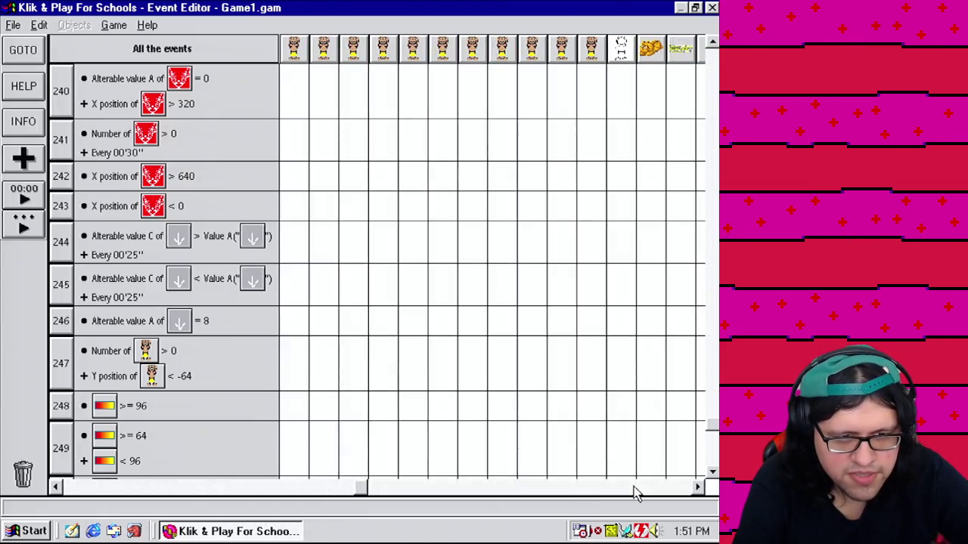
{"action": "left_click", "coordinate": [635, 489]}
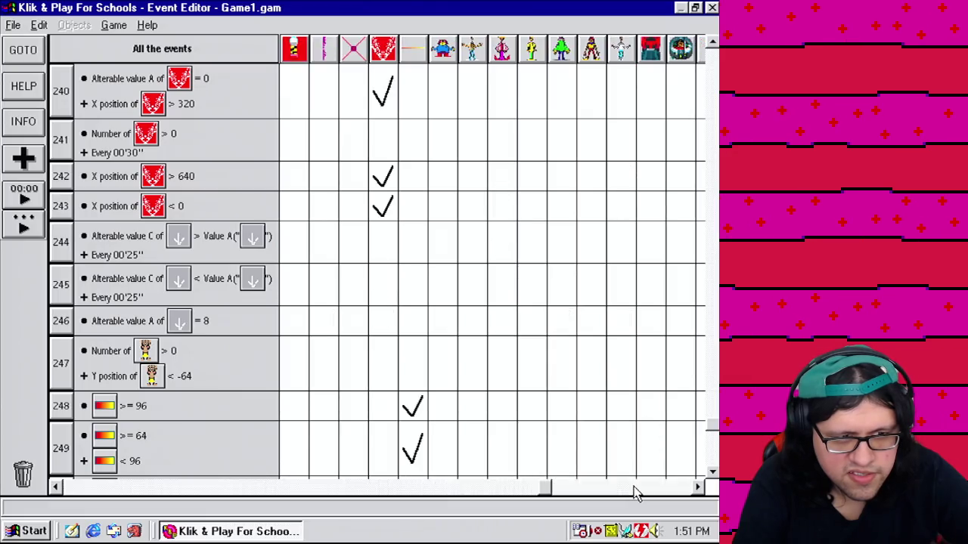
{"action": "left_click", "coordinate": [632, 490]}
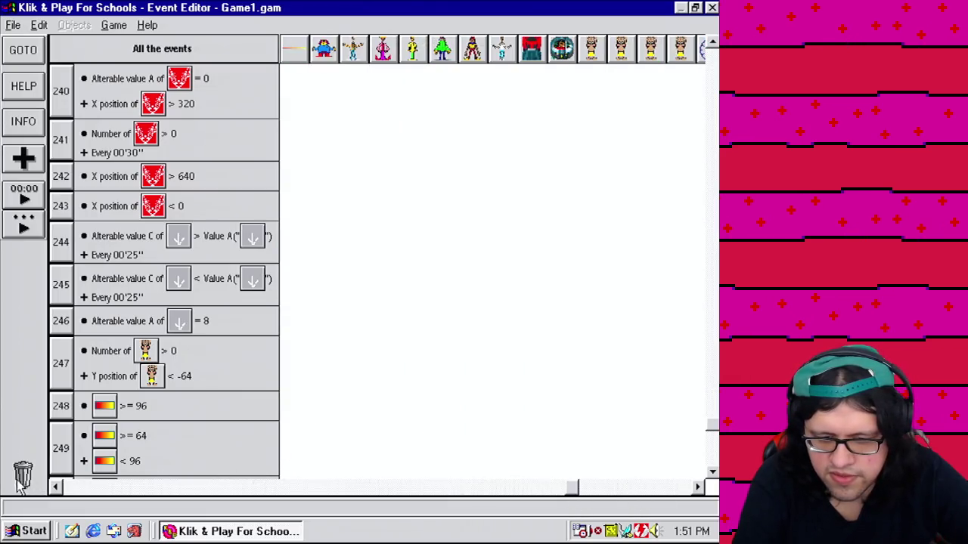
{"action": "scroll", "coordinate": [335, 209], "scroll_direction": "up", "scroll_amount": 2}
Step: Scroll the event list up to events 140–147
{"action": "scroll", "coordinate": [335, 210], "scroll_direction": "up", "scroll_amount": 8}
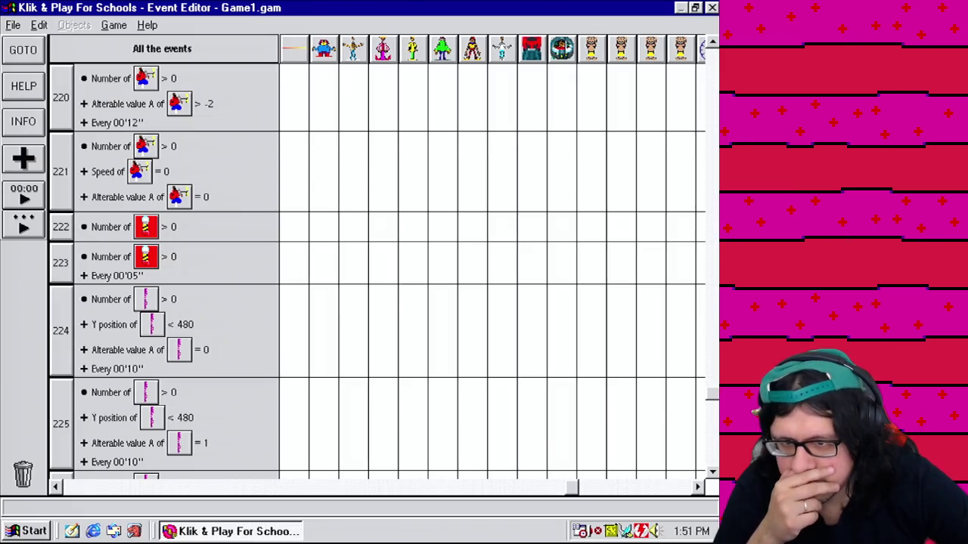
{"action": "scroll", "coordinate": [378, 264], "scroll_direction": "up", "scroll_amount": 2}
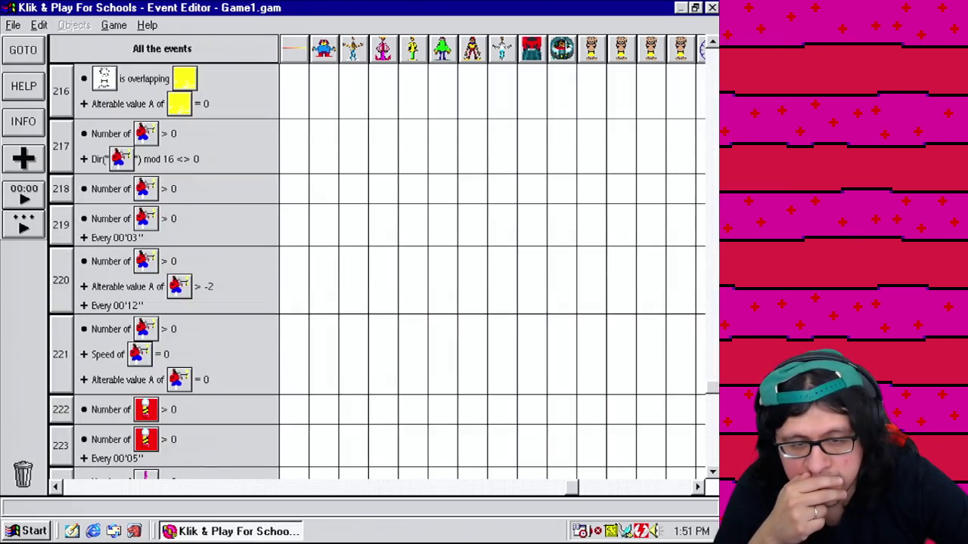
{"action": "scroll", "coordinate": [378, 265], "scroll_direction": "up", "scroll_amount": 2}
{"action": "scroll", "coordinate": [378, 264], "scroll_direction": "up", "scroll_amount": 10}
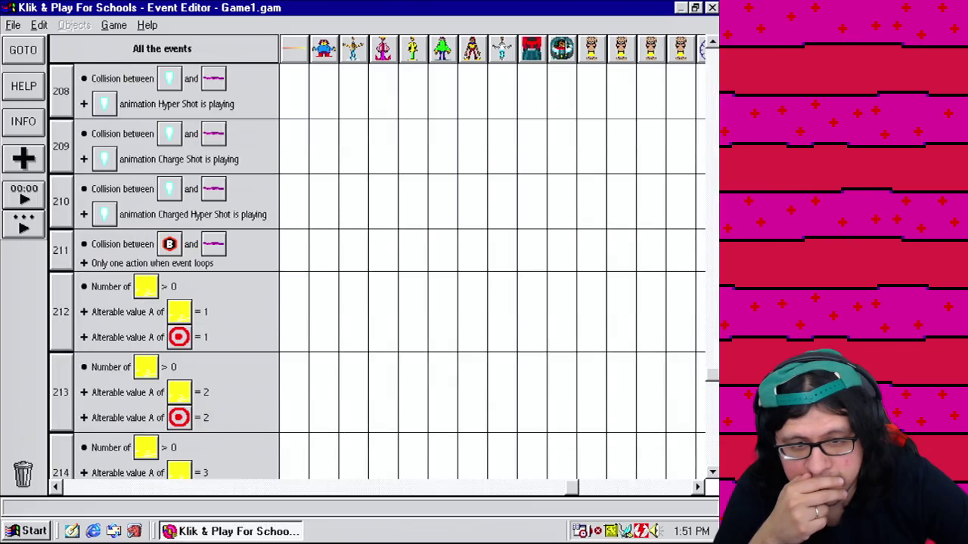
{"action": "scroll", "coordinate": [378, 265], "scroll_direction": "up", "scroll_amount": 5}
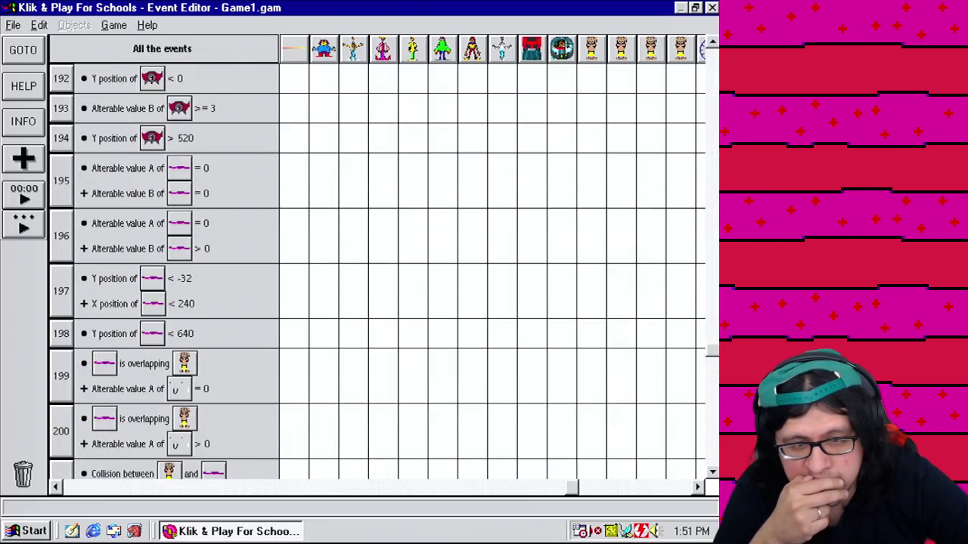
{"action": "scroll", "coordinate": [378, 264], "scroll_direction": "up", "scroll_amount": 12}
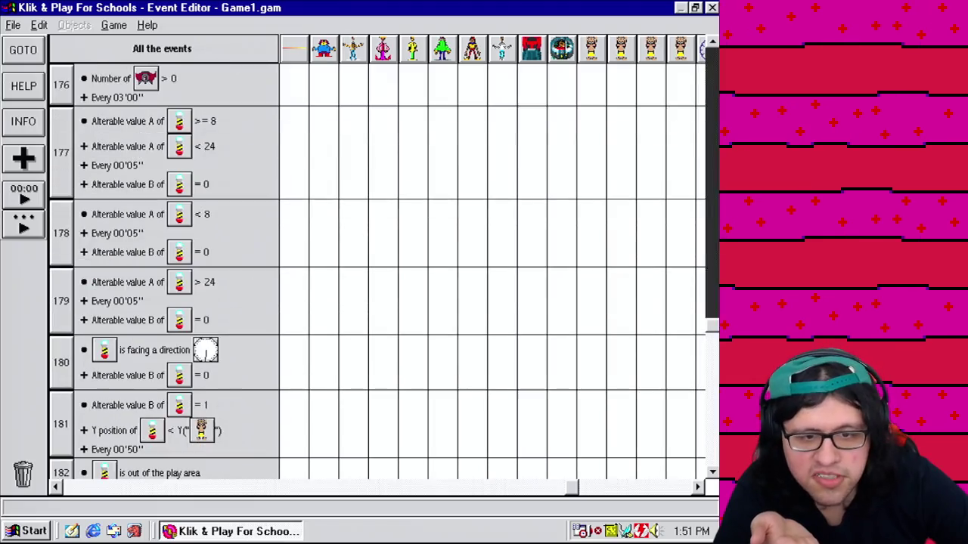
{"action": "scroll", "coordinate": [378, 265], "scroll_direction": "up", "scroll_amount": 2}
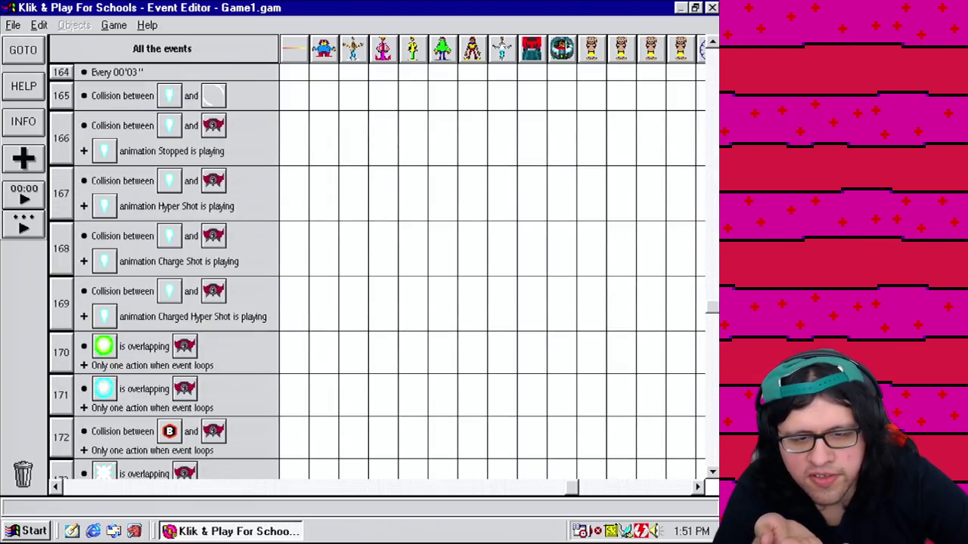
{"action": "scroll", "coordinate": [378, 265], "scroll_direction": "up", "scroll_amount": 6}
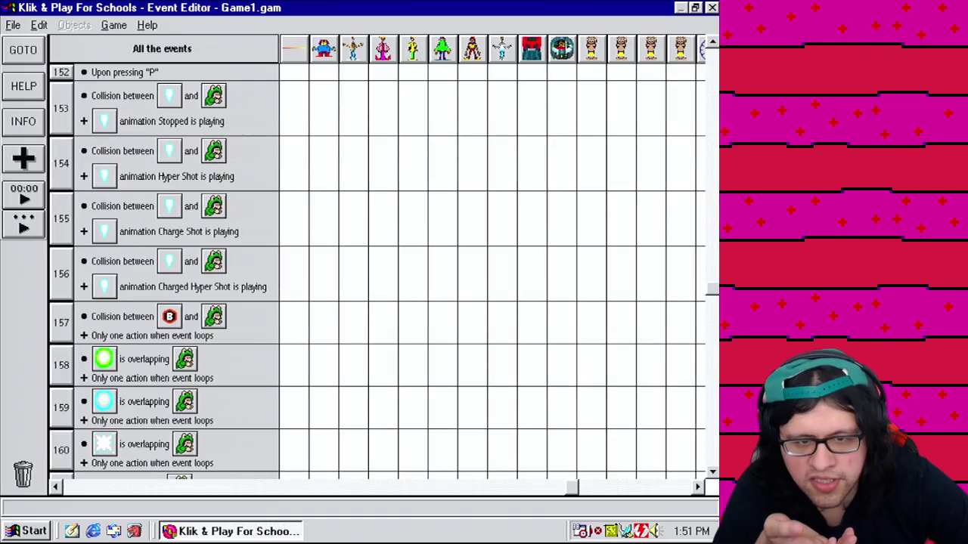
{"action": "scroll", "coordinate": [378, 265], "scroll_direction": "up", "scroll_amount": 2}
{"action": "scroll", "coordinate": [646, 189], "scroll_direction": "up", "scroll_amount": 2}
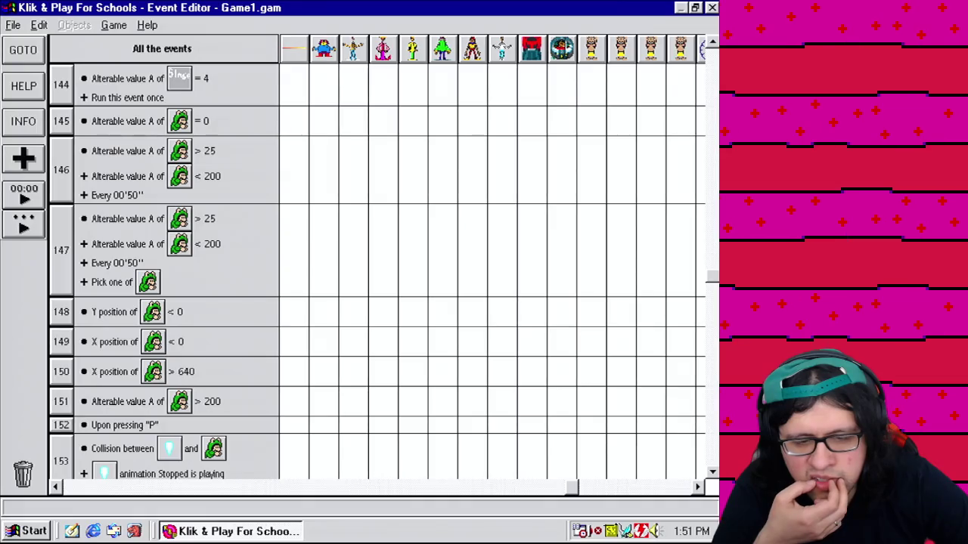
{"action": "scroll", "coordinate": [378, 265], "scroll_direction": "up", "scroll_amount": 2}
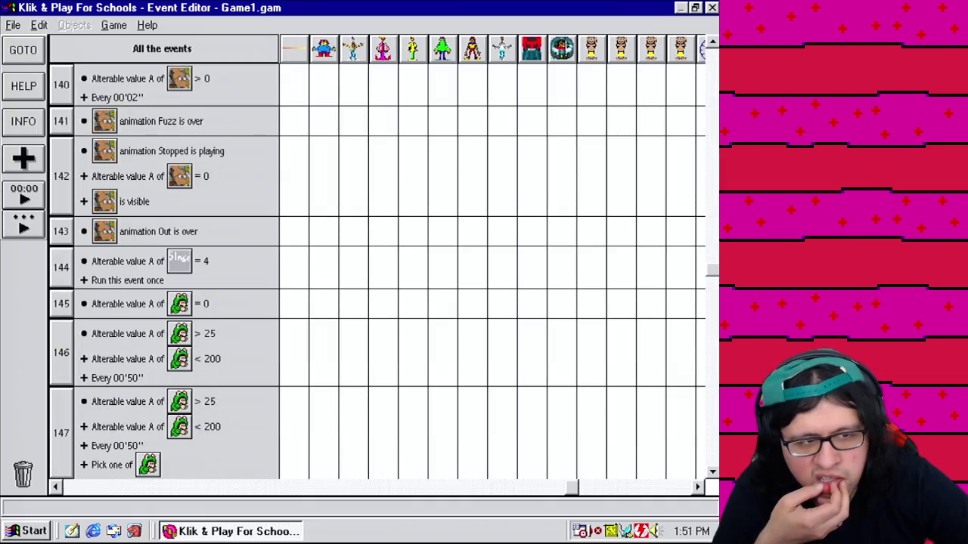
Step: Check an event checkmark's actions, then open Start > Programs
{"action": "mouse_move", "coordinate": [568, 486]}
{"action": "left_mouse_down"}
{"action": "mouse_move", "coordinate": [398, 505]}
{"action": "mouse_move", "coordinate": [238, 499]}
{"action": "left_mouse_up"}
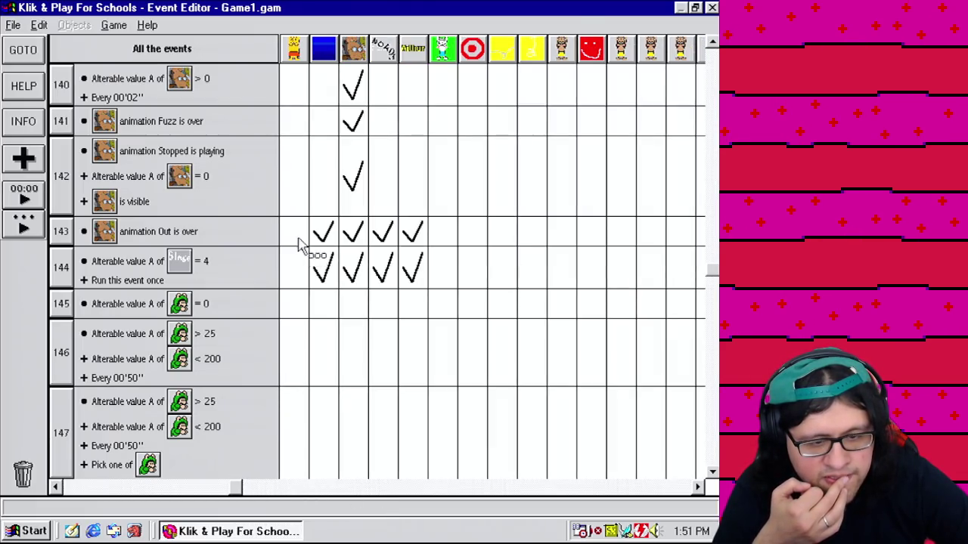
{"action": "mouse_move", "coordinate": [365, 278]}
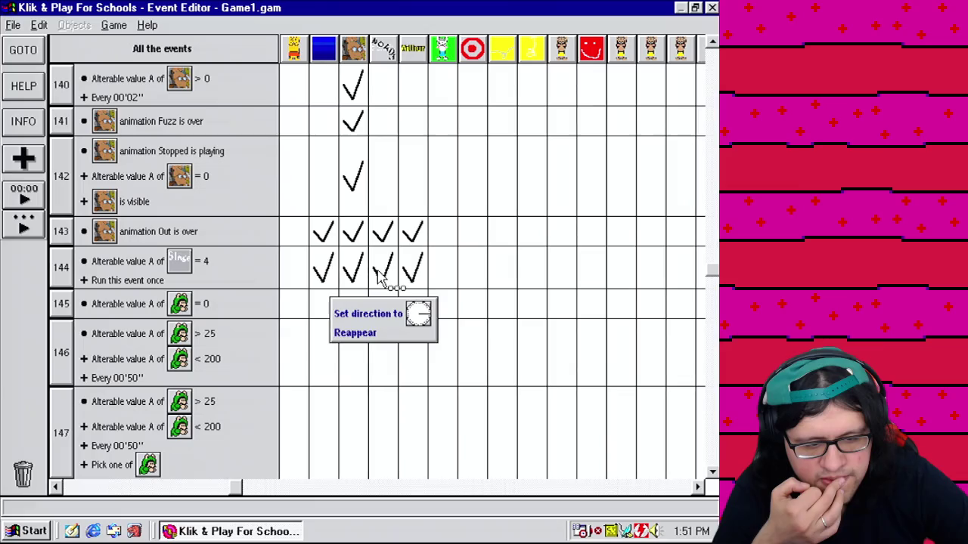
{"action": "left_click", "coordinate": [26, 531]}
{"action": "mouse_move", "coordinate": [152, 279]}
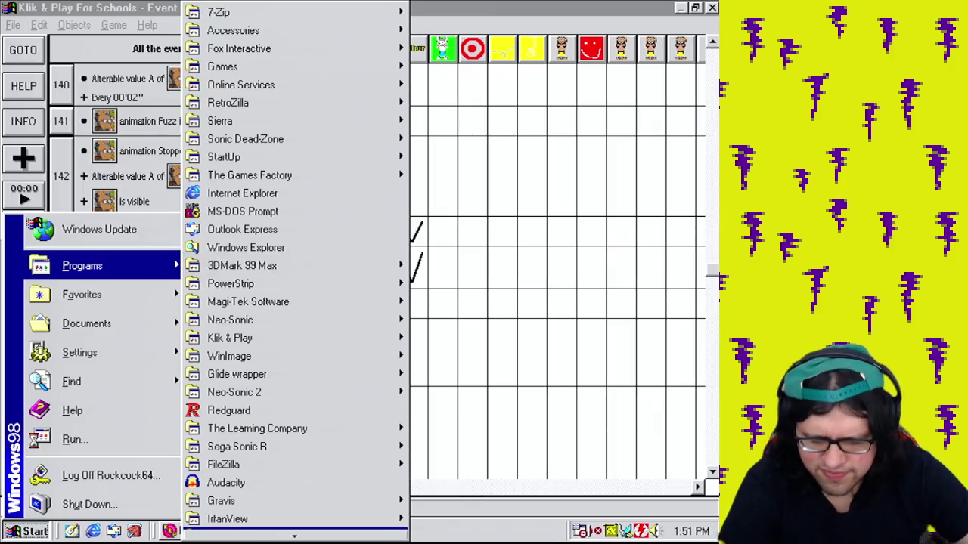
Step: Launch Adobe Photoshop 5.5 from the Programs menu
{"action": "mouse_move", "coordinate": [294, 535]}
{"action": "mouse_move", "coordinate": [265, 493]}
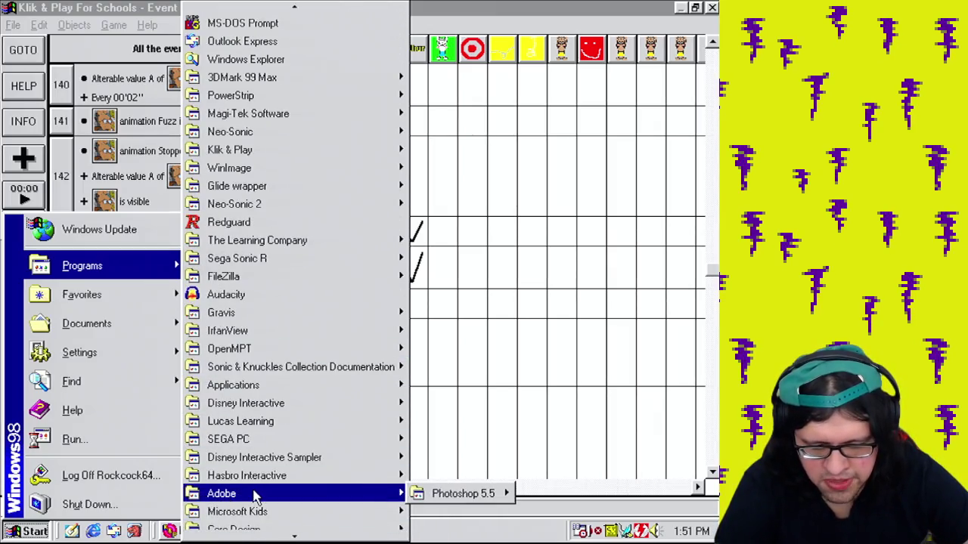
{"action": "mouse_move", "coordinate": [461, 493]}
{"action": "left_click", "coordinate": [609, 469]}
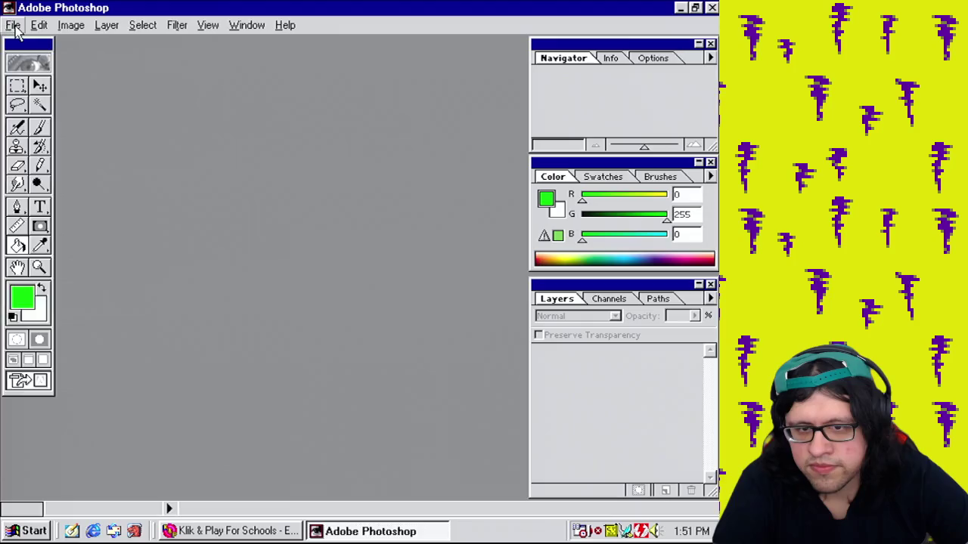
Step: In the File > Open dialog, set Files of type to Photoshop
{"action": "left_click", "coordinate": [13, 25]}
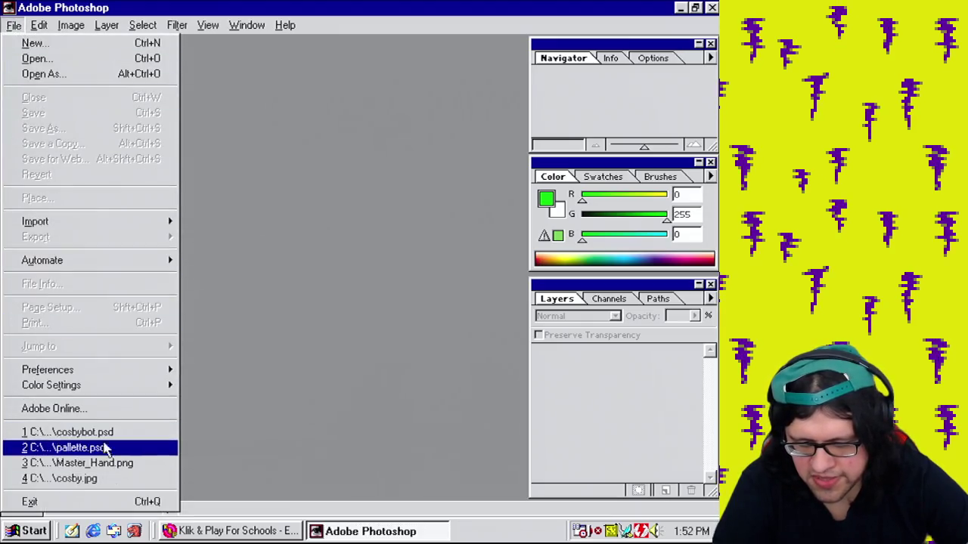
{"action": "left_click", "coordinate": [68, 60]}
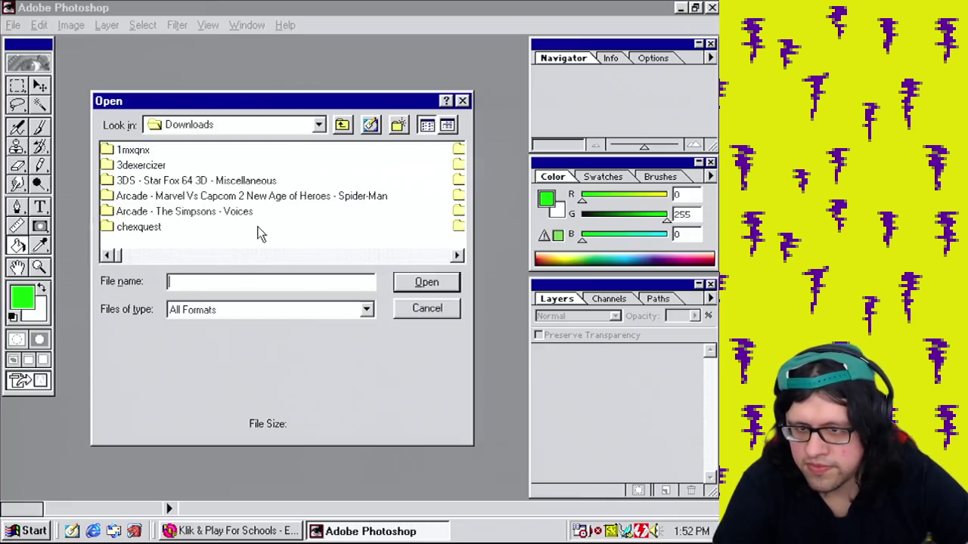
{"action": "left_click", "coordinate": [376, 258]}
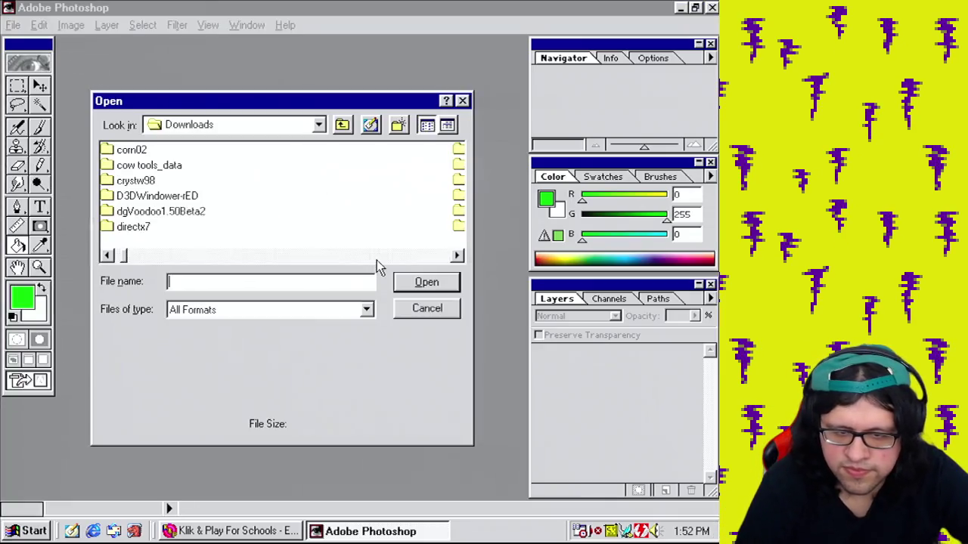
{"action": "left_click", "coordinate": [376, 260]}
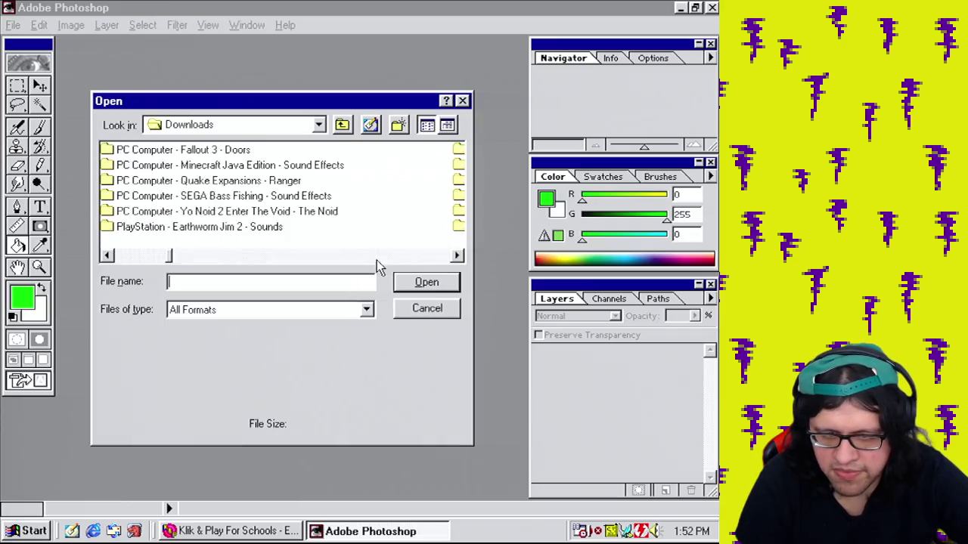
{"action": "left_click", "coordinate": [377, 260]}
{"action": "left_click", "coordinate": [275, 314]}
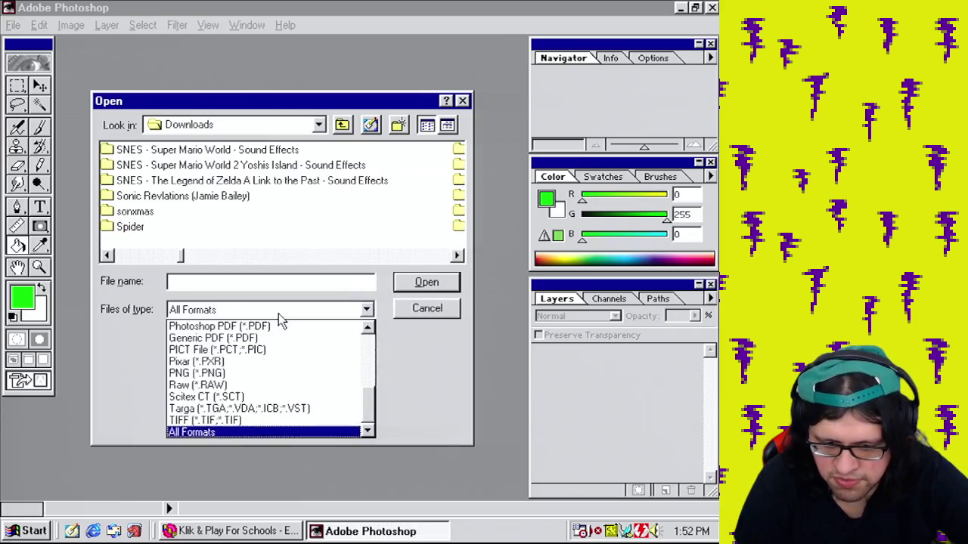
{"action": "left_click", "coordinate": [291, 327]}
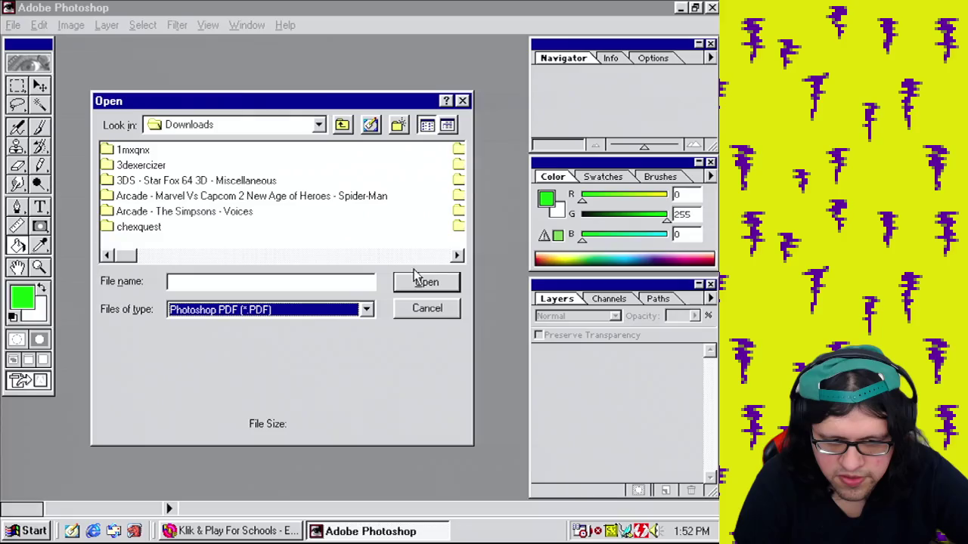
{"action": "left_click", "coordinate": [235, 318]}
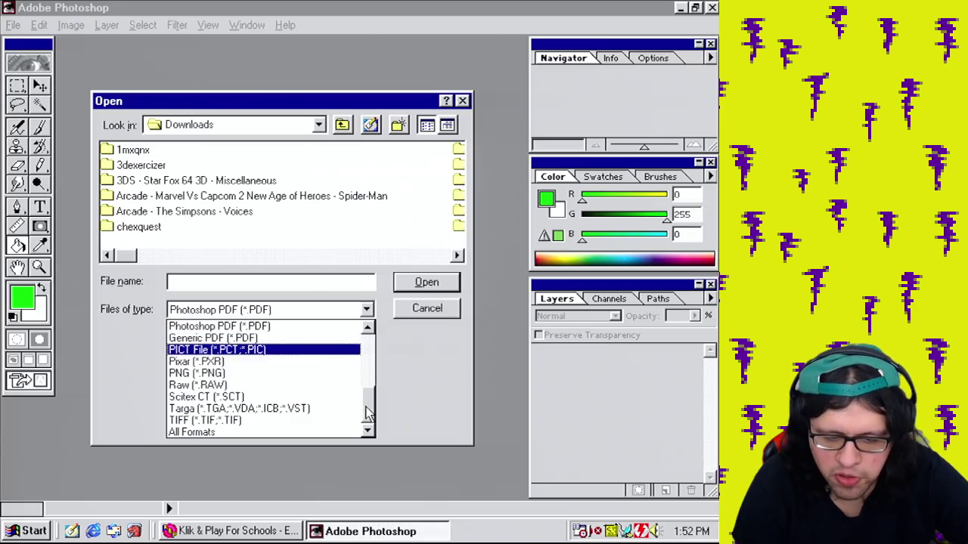
{"action": "left_click_drag", "start_coordinate": [367, 412], "coordinate": [380, 350]}
{"action": "left_click", "coordinate": [294, 325]}
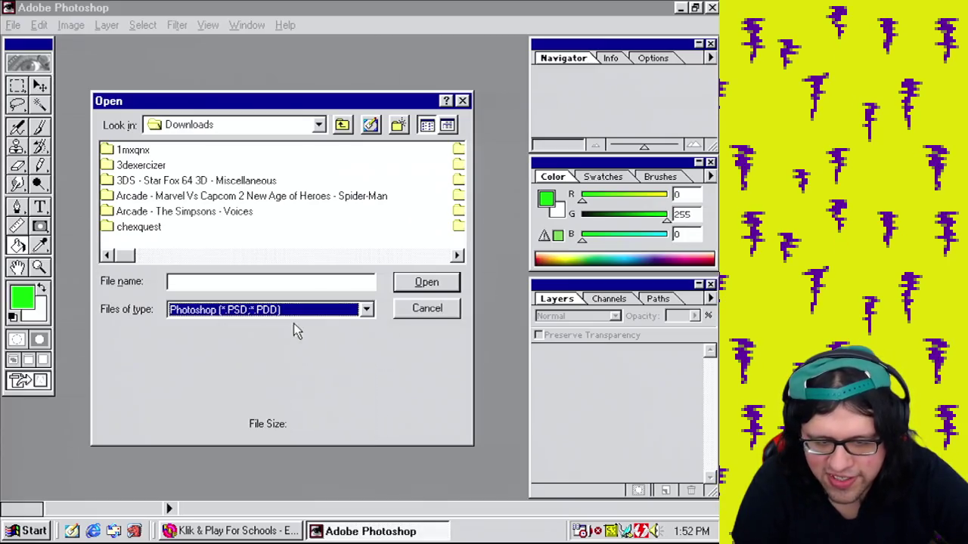
Step: Browse the file list in the Open dialog
{"action": "left_click", "coordinate": [425, 257]}
{"action": "left_click", "coordinate": [425, 259]}
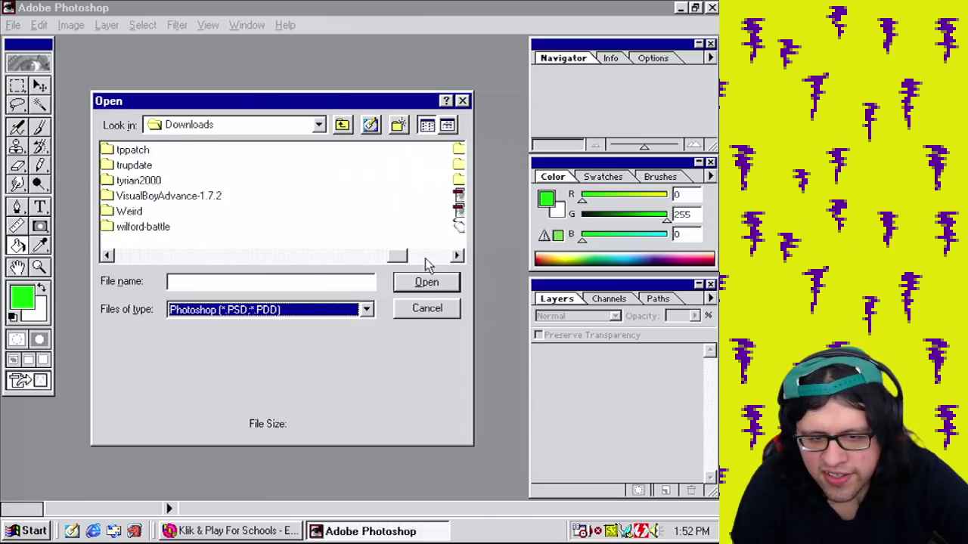
{"action": "left_click_drag", "start_coordinate": [423, 258], "coordinate": [453, 259]}
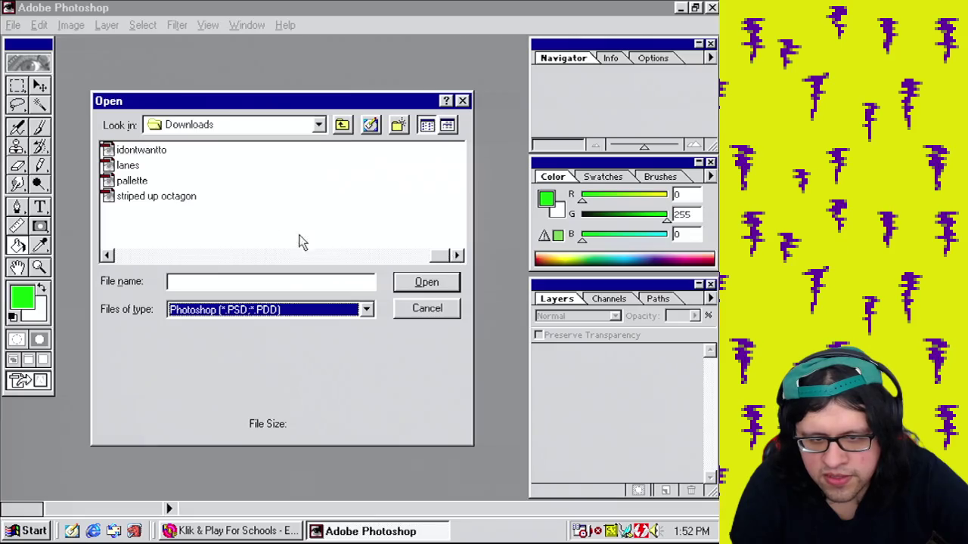
{"action": "left_click", "coordinate": [110, 256]}
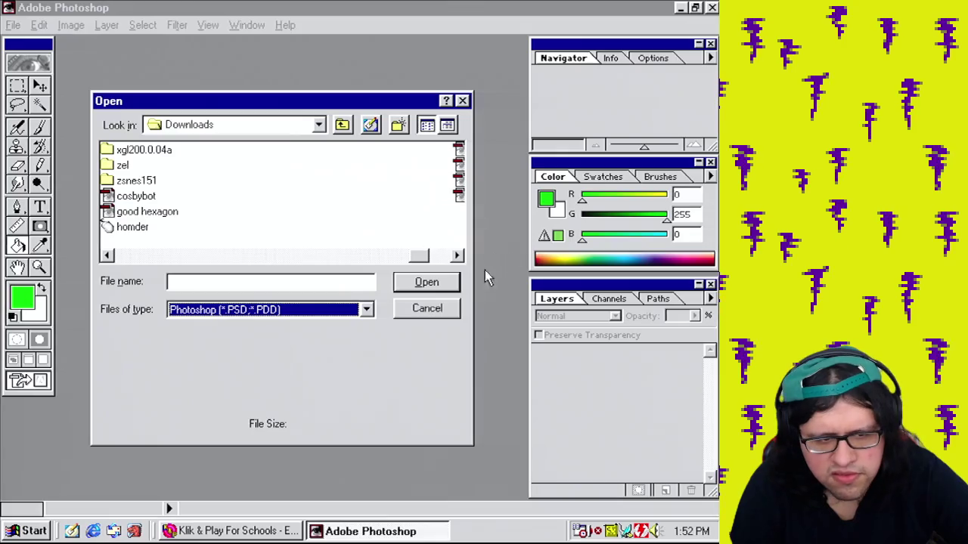
{"action": "left_click", "coordinate": [458, 256]}
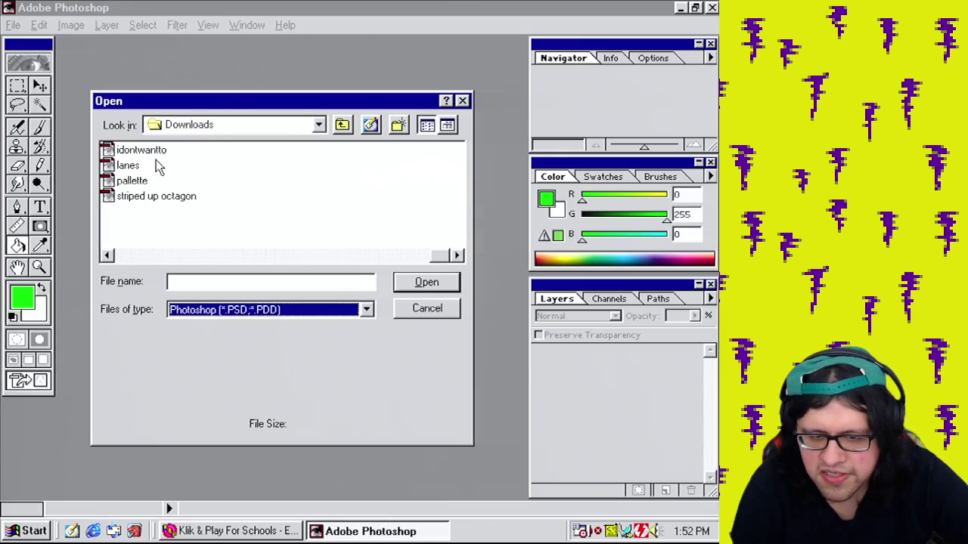
{"action": "left_click", "coordinate": [110, 256]}
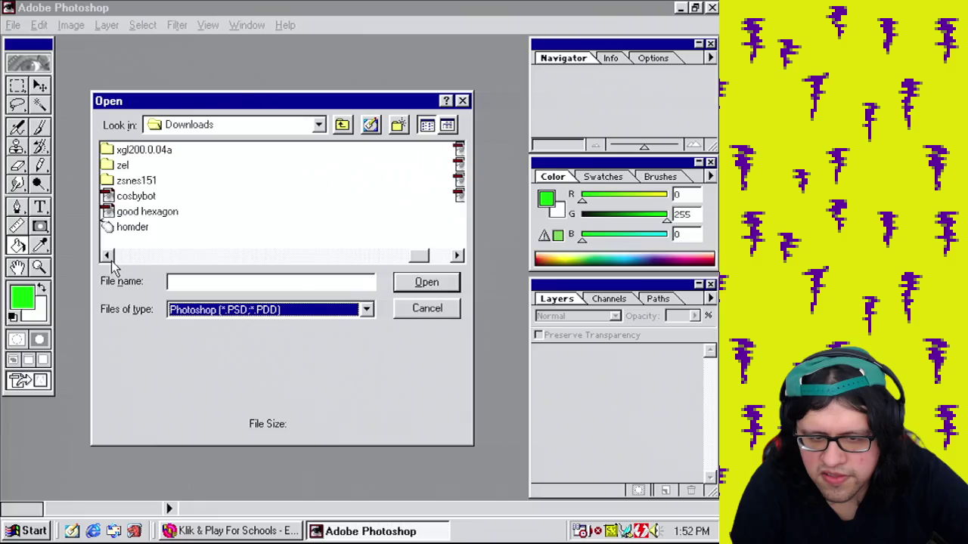
{"action": "left_click_drag", "start_coordinate": [420, 258], "coordinate": [121, 257]}
Step: Open textbox.psd from My Documents and enlarge its document window
{"action": "left_click", "coordinate": [319, 126]}
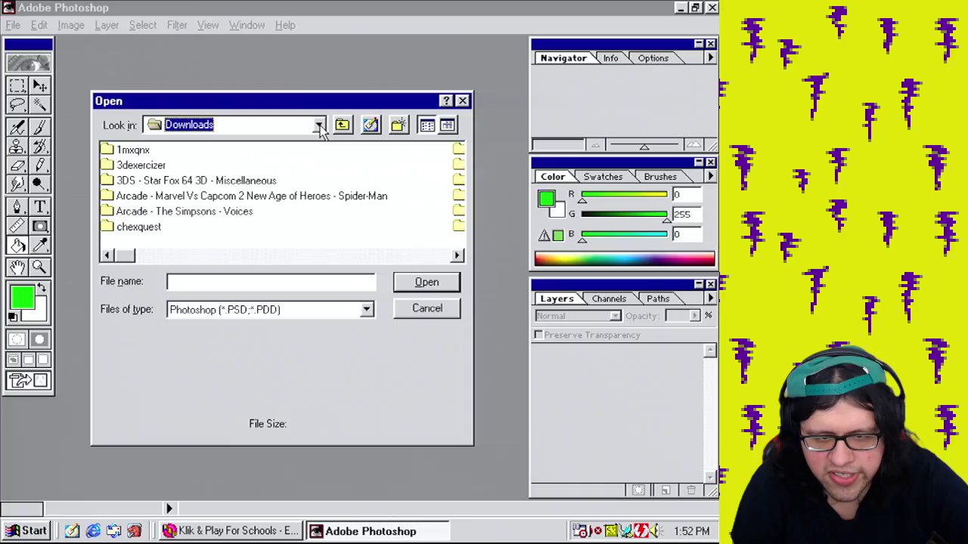
{"action": "left_click", "coordinate": [341, 126]}
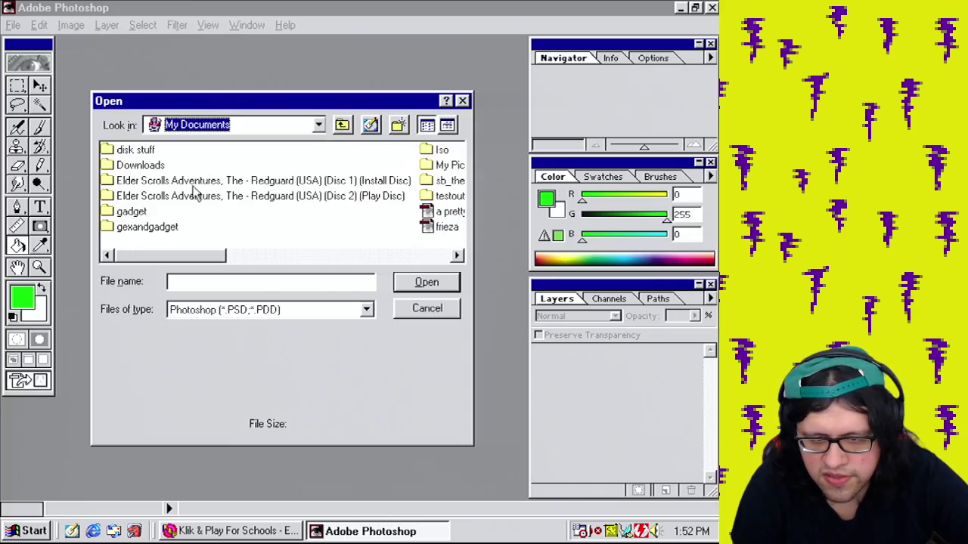
{"action": "left_click_drag", "start_coordinate": [189, 261], "coordinate": [412, 264]}
{"action": "left_click", "coordinate": [136, 151]}
{"action": "left_click", "coordinate": [426, 286]}
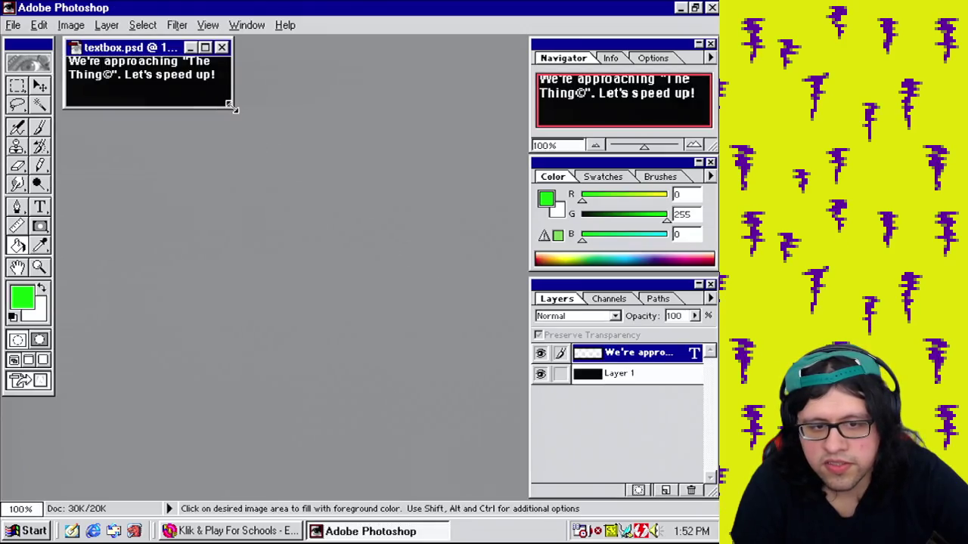
{"action": "left_click_drag", "start_coordinate": [231, 106], "coordinate": [421, 298]}
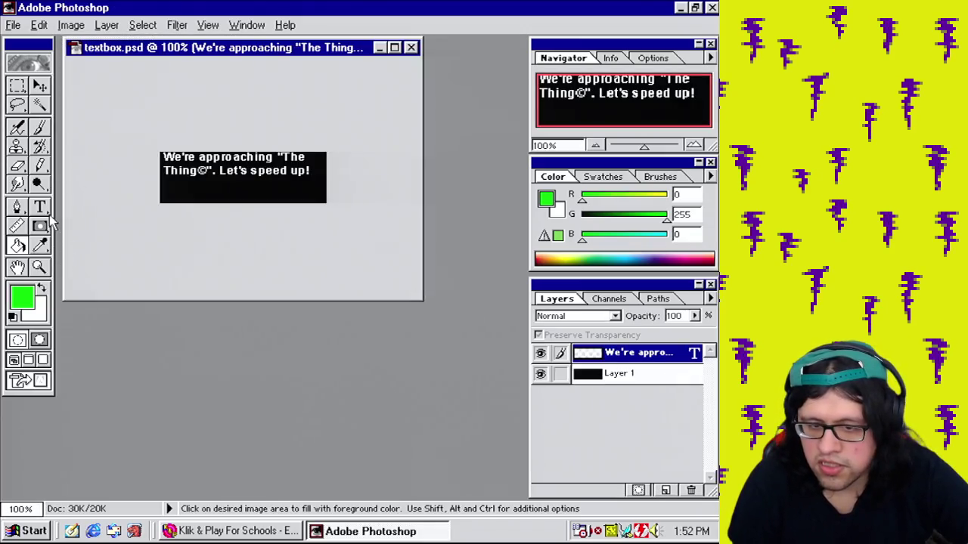
Step: In the Type Tool dialog, overwrite the old line with 'Shoot! We were so close to "The Thing"!'
{"action": "left_click", "coordinate": [40, 206]}
{"action": "left_click", "coordinate": [265, 175]}
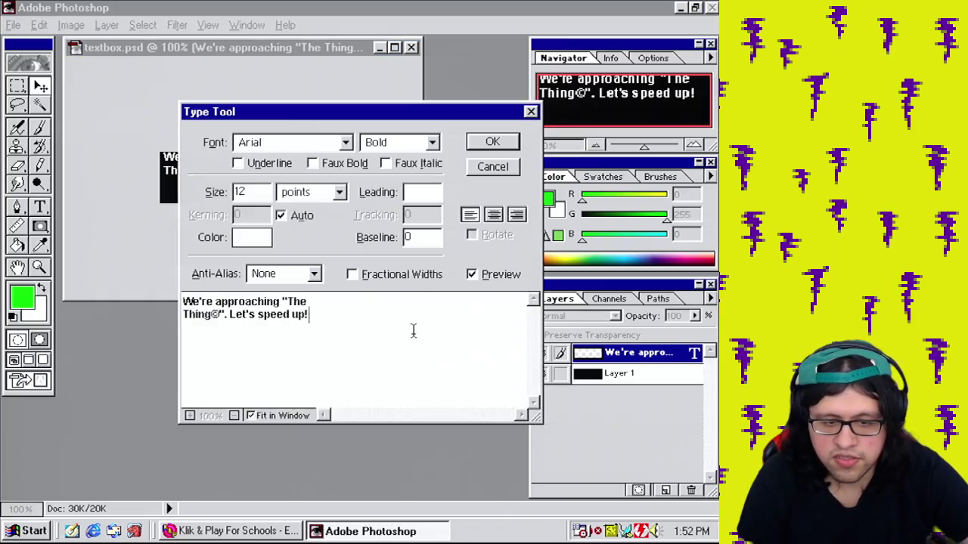
{"action": "key", "text": "ctrl+a"}
{"action": "left_click_drag", "start_coordinate": [305, 119], "coordinate": [299, 279]}
{"action": "type", "text": "Shhot"}
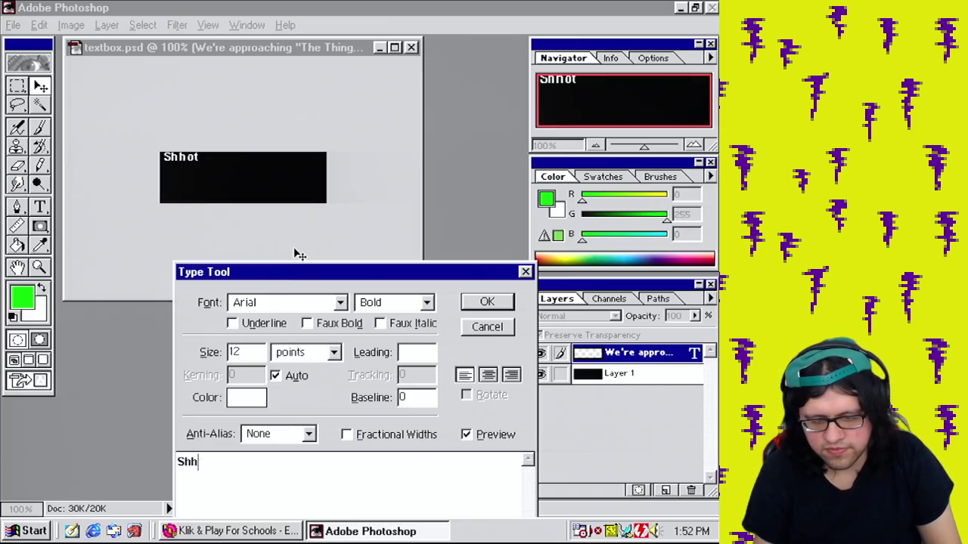
{"action": "key", "text": "BackSpace"}
{"action": "type", "text": "@!"}
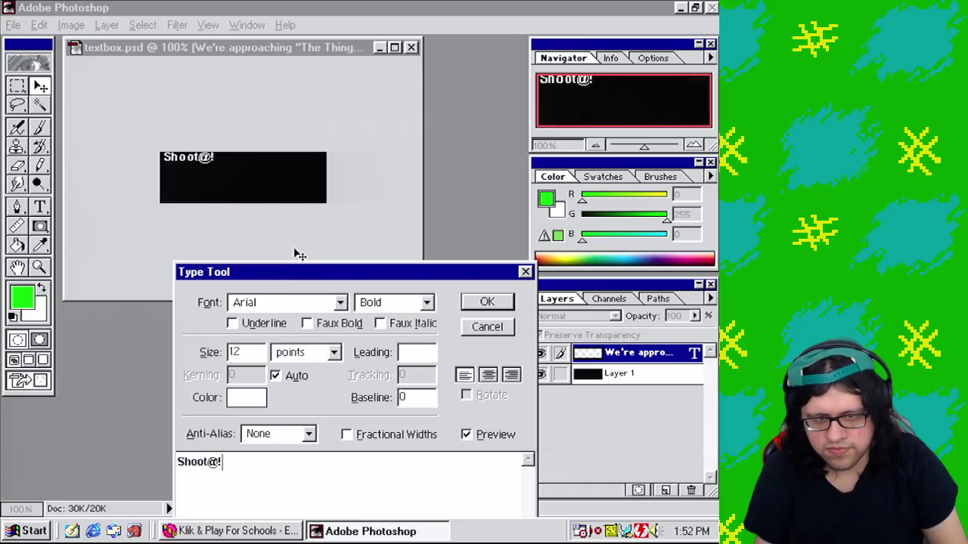
{"action": "key", "text": "BackSpace"}
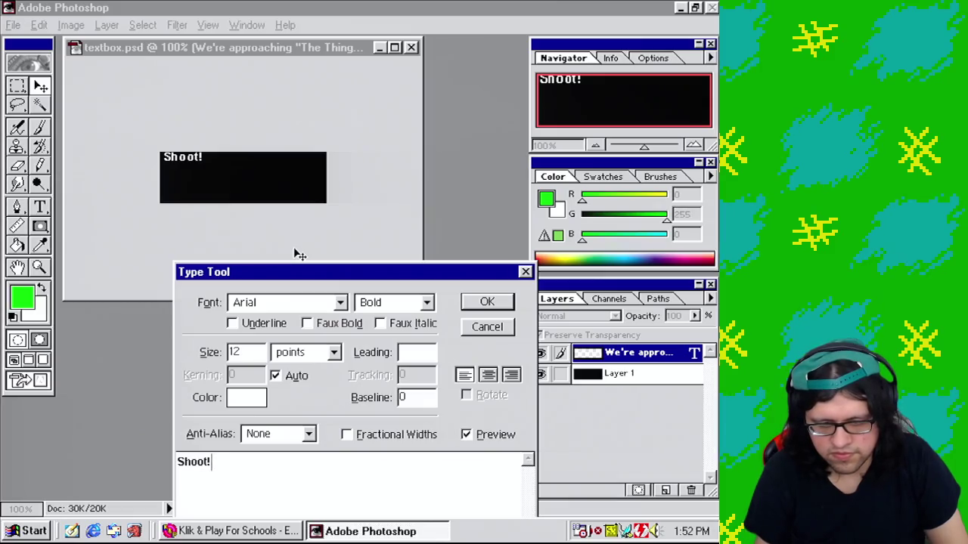
{"action": "type", "text": "We"}
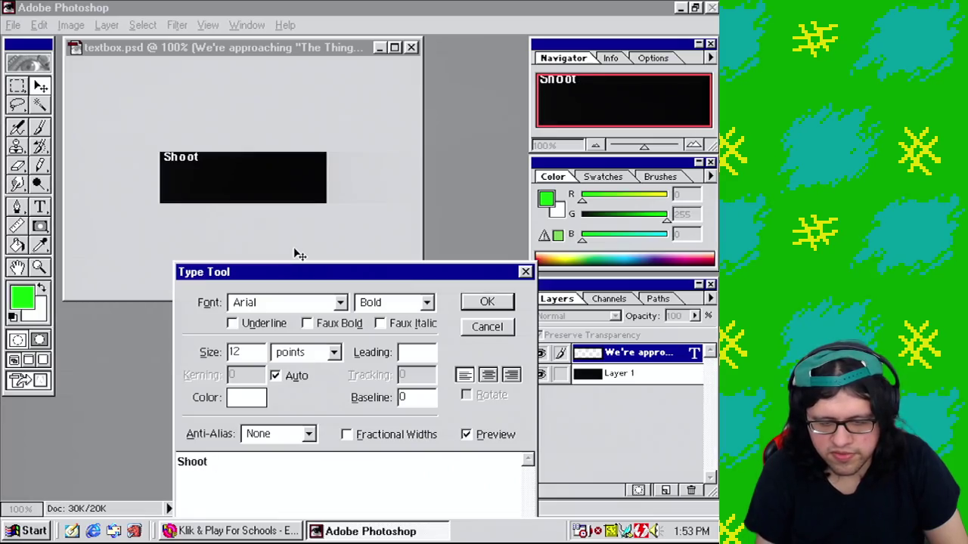
{"action": "type", "text": "! We "}
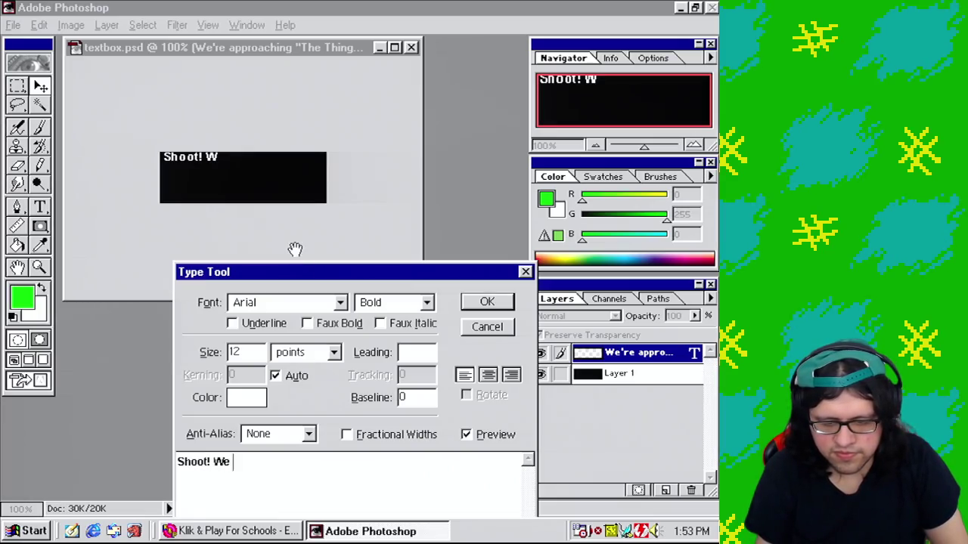
{"action": "type", "text": "wer e"}
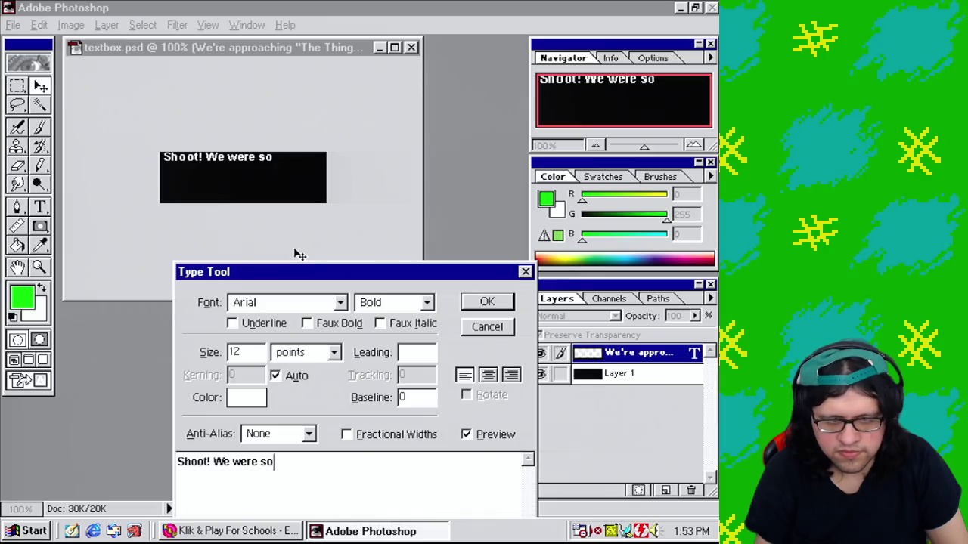
{"action": "type", "text": " close "}
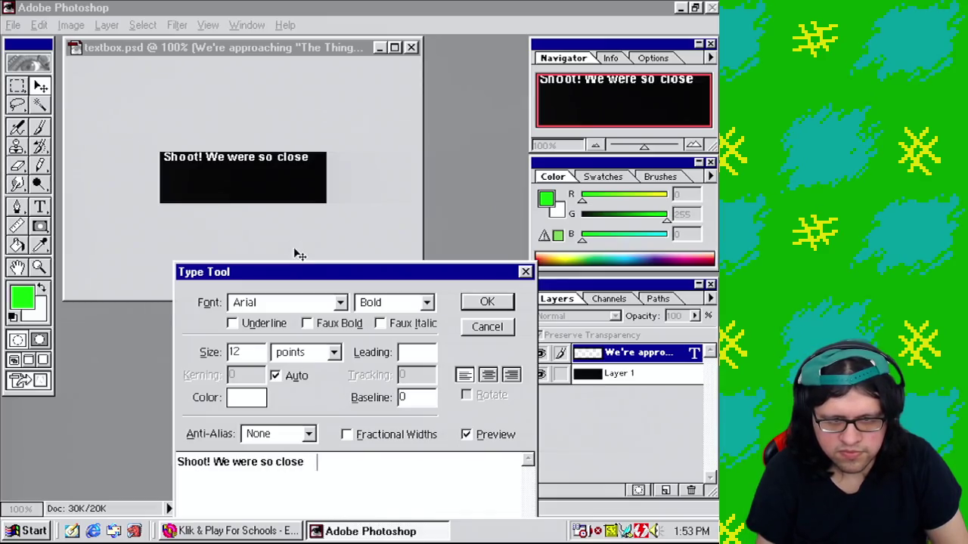
{"action": "type", "text": "to"}
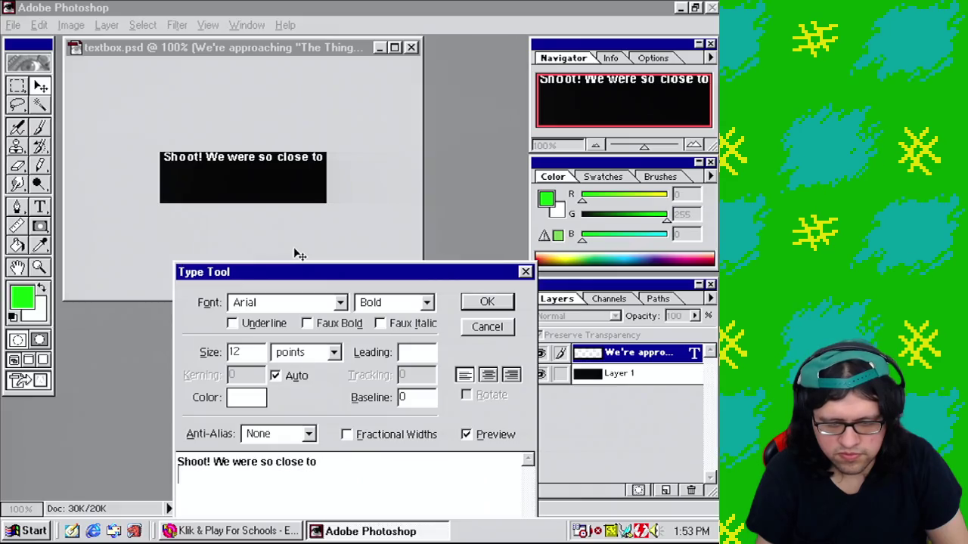
{"action": "type", "text": "he "}
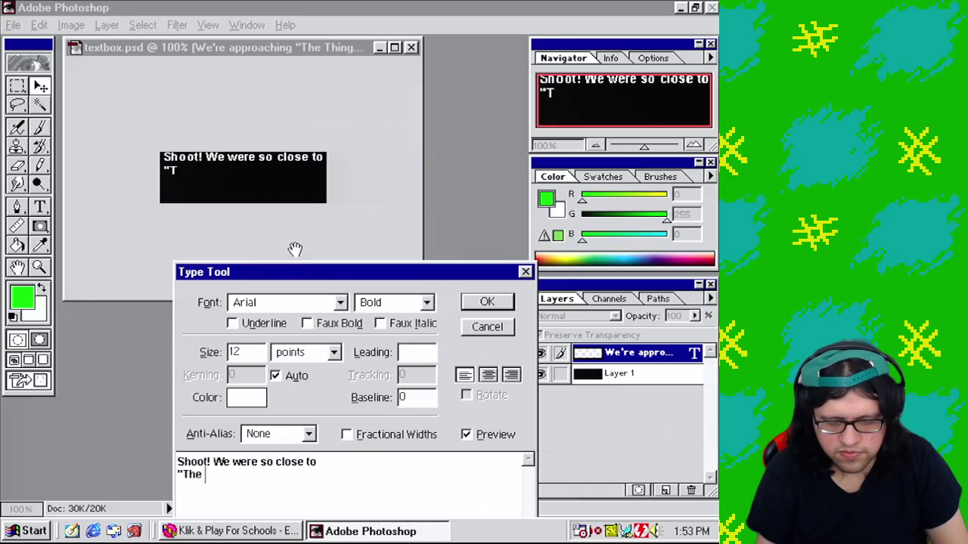
{"action": "type", "text": "Tg"}
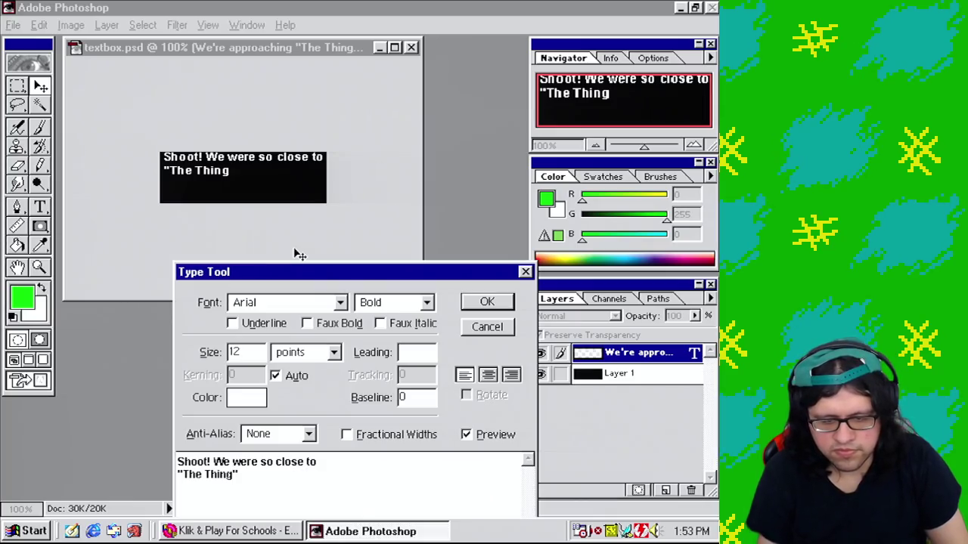
{"action": "type", "text": "\"!"}
{"action": "left_click", "coordinate": [21, 531]}
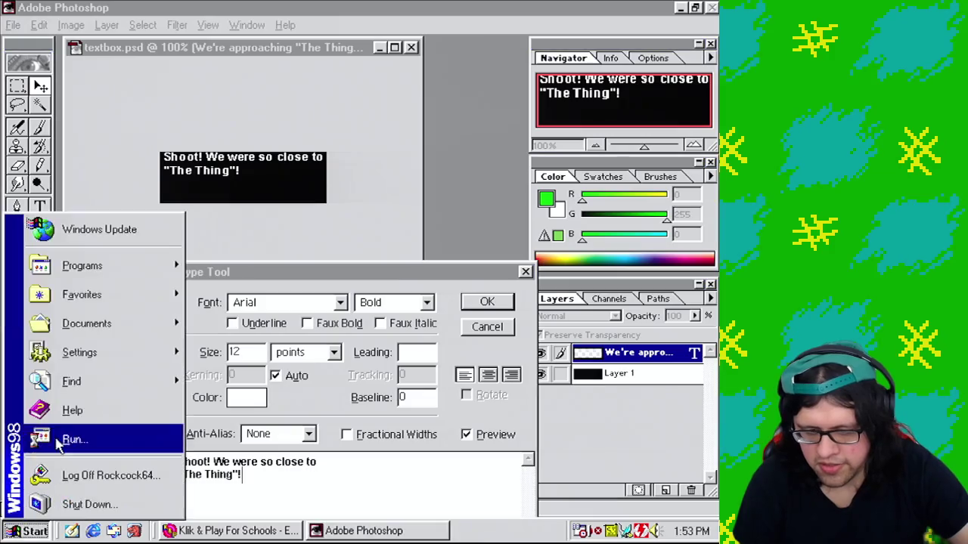
Step: Copy the ™ trademark symbol from Character Map
{"action": "mouse_move", "coordinate": [82, 266]}
{"action": "mouse_move", "coordinate": [309, 30]}
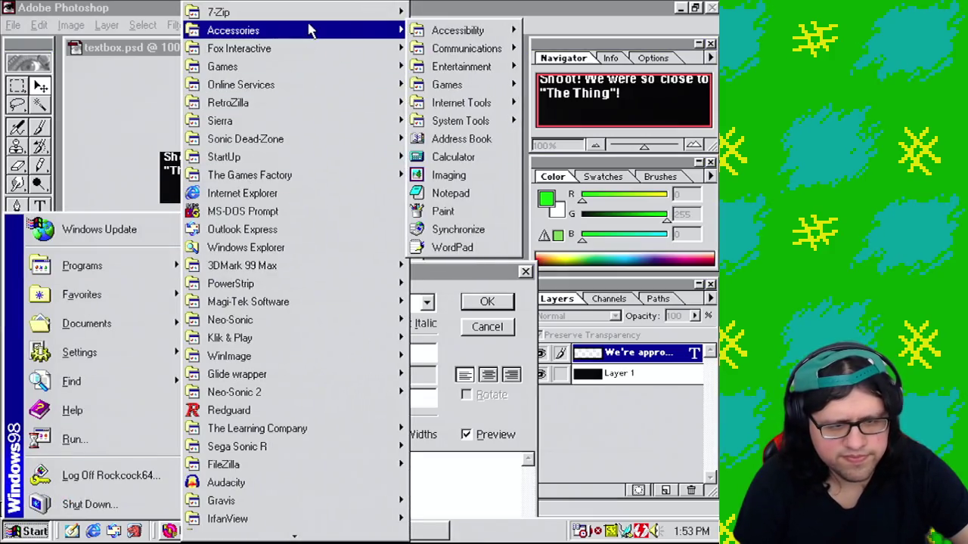
{"action": "mouse_move", "coordinate": [504, 121]}
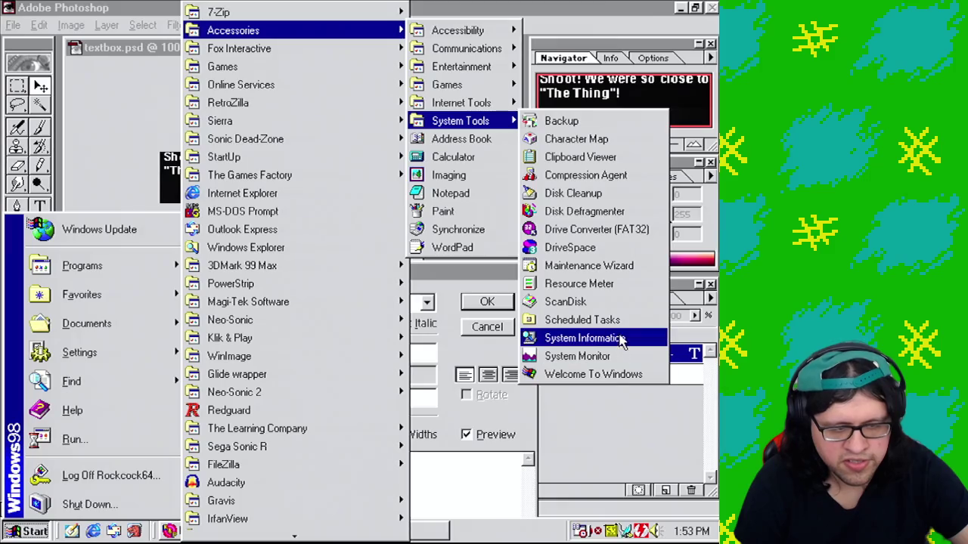
{"action": "left_click", "coordinate": [615, 142]}
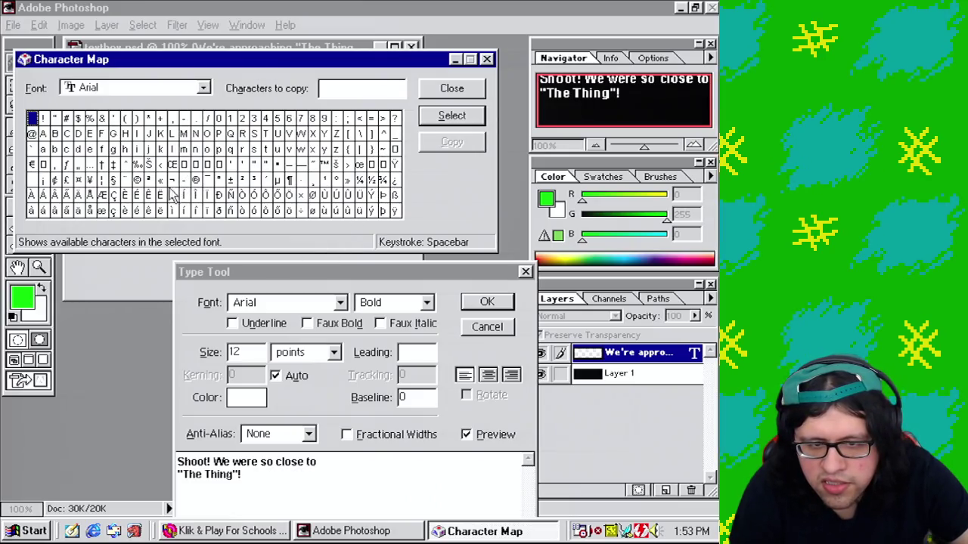
{"action": "left_click", "coordinate": [323, 165]}
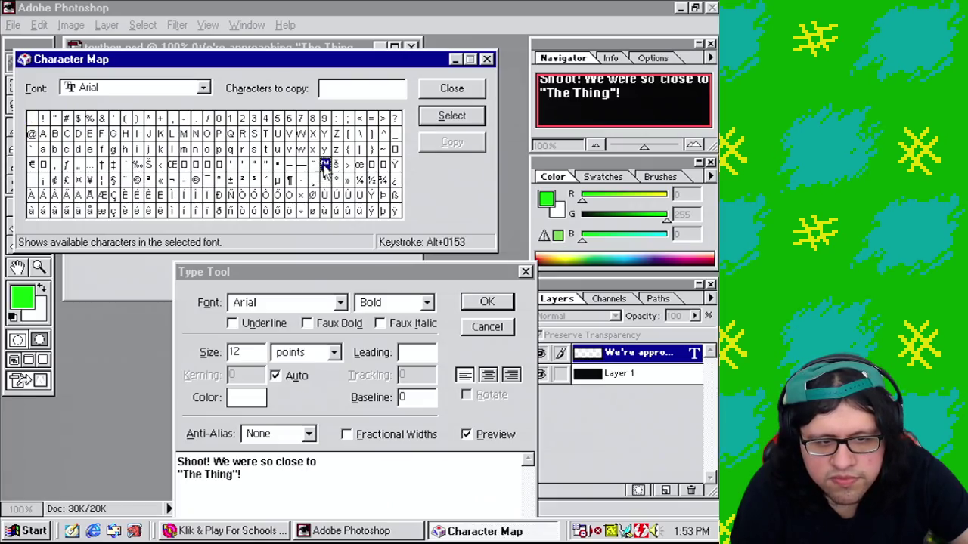
{"action": "left_click", "coordinate": [461, 142]}
Step: Paste ™ after 'Thing' in the dialogue text, commit it, and close Character Map
{"action": "left_click", "coordinate": [243, 473]}
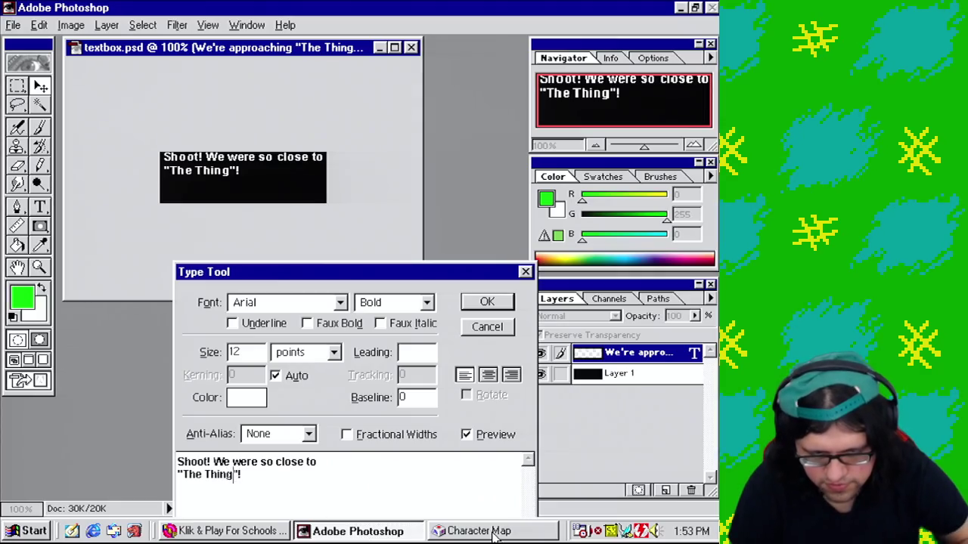
{"action": "key", "text": "ctrl+v"}
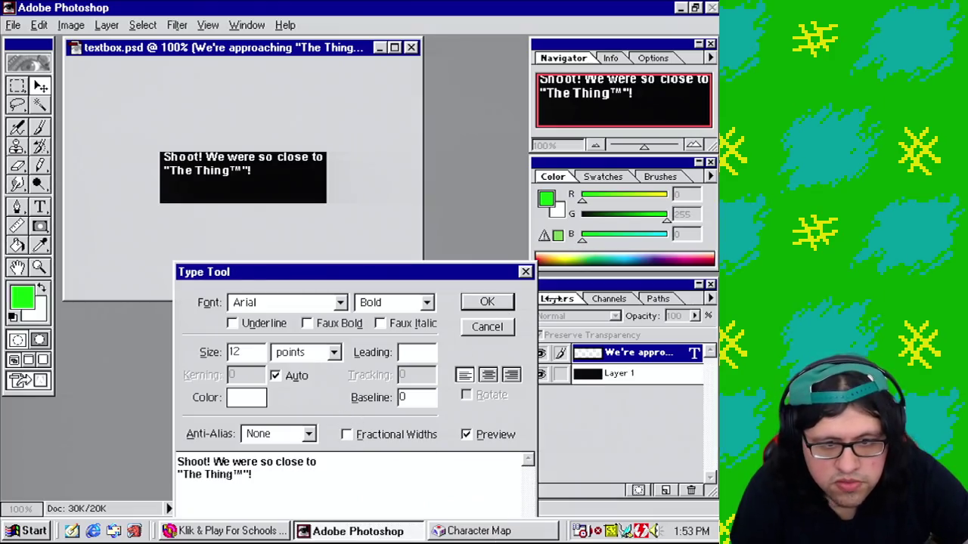
{"action": "left_click", "coordinate": [487, 302]}
{"action": "left_click", "coordinate": [508, 531]}
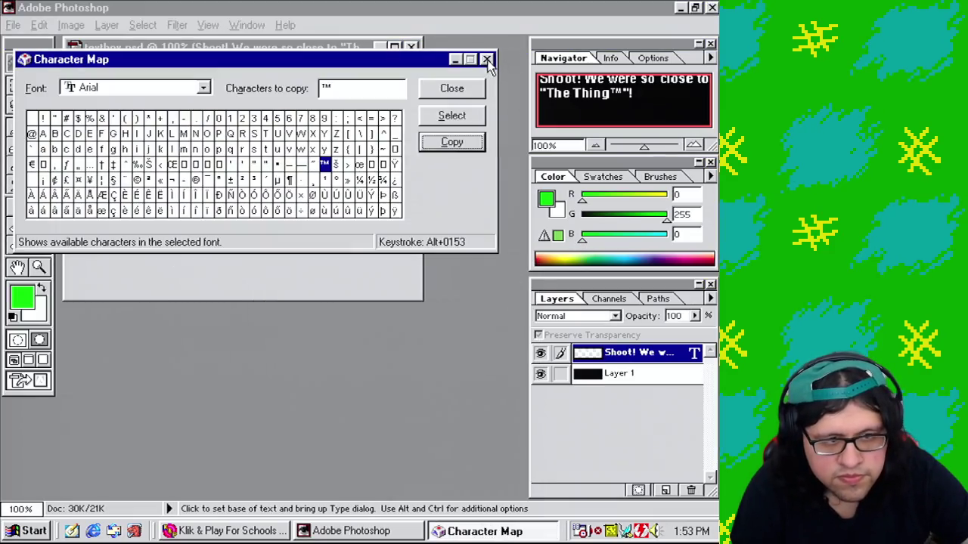
{"action": "left_click", "coordinate": [487, 60]}
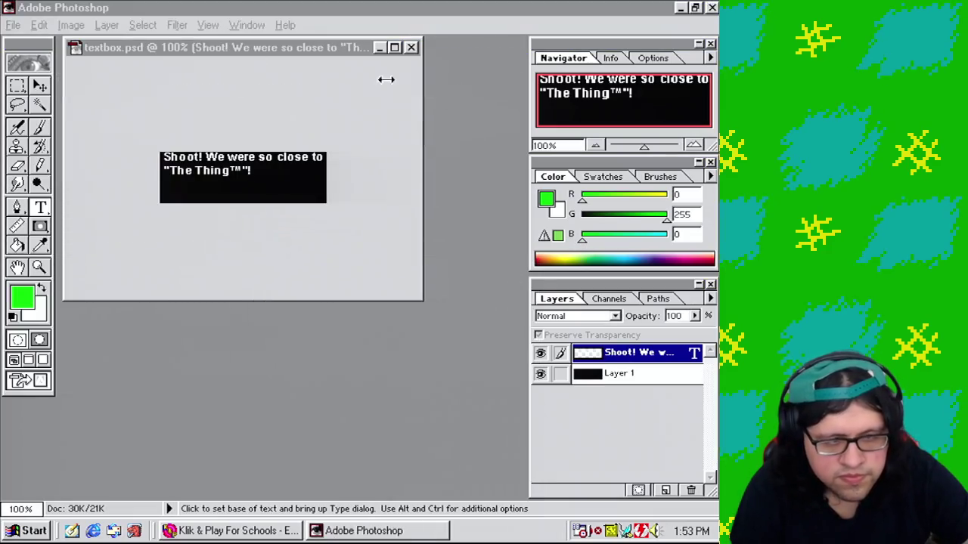
Step: Copy Merged the 'Shoot!' text box image in Photoshop
{"action": "left_click", "coordinate": [15, 27]}
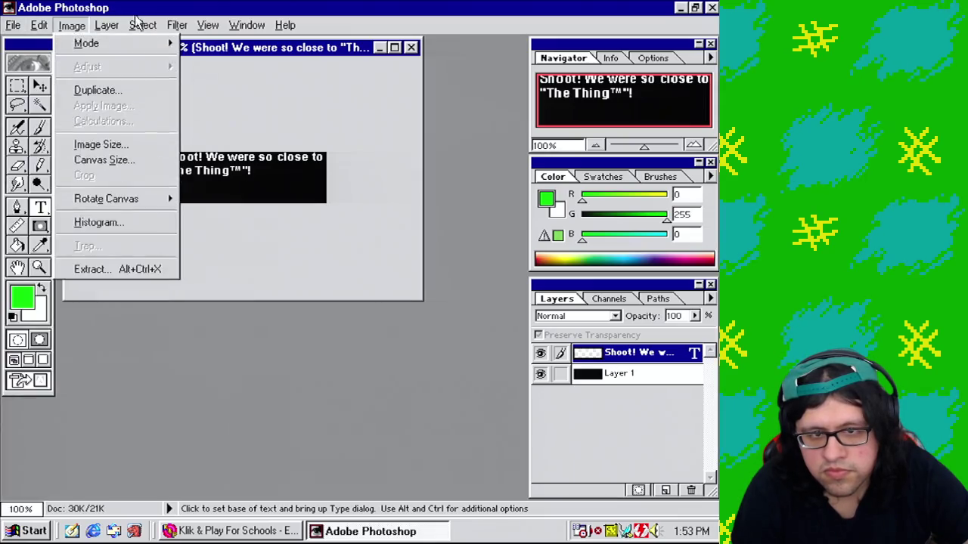
{"action": "left_click", "coordinate": [144, 42]}
{"action": "left_click", "coordinate": [44, 27]}
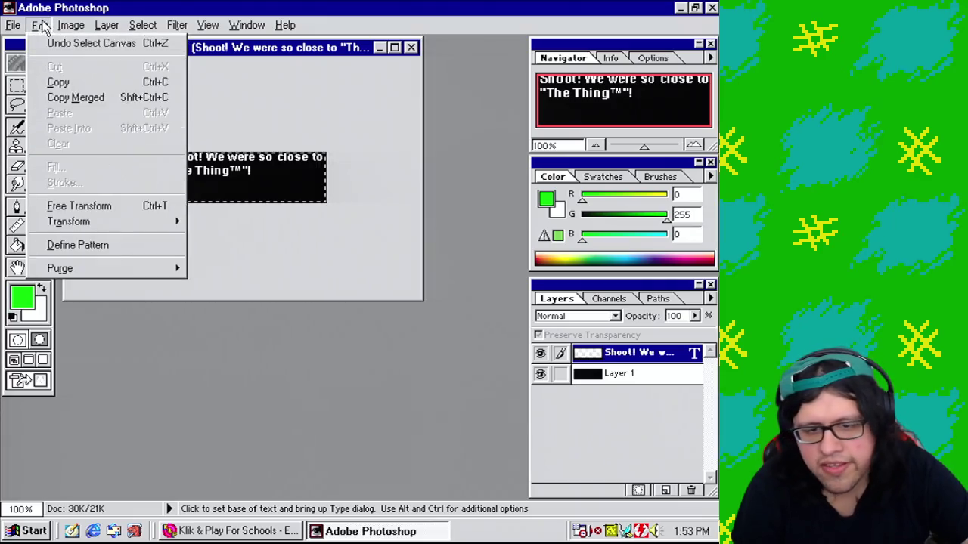
{"action": "left_click", "coordinate": [65, 96]}
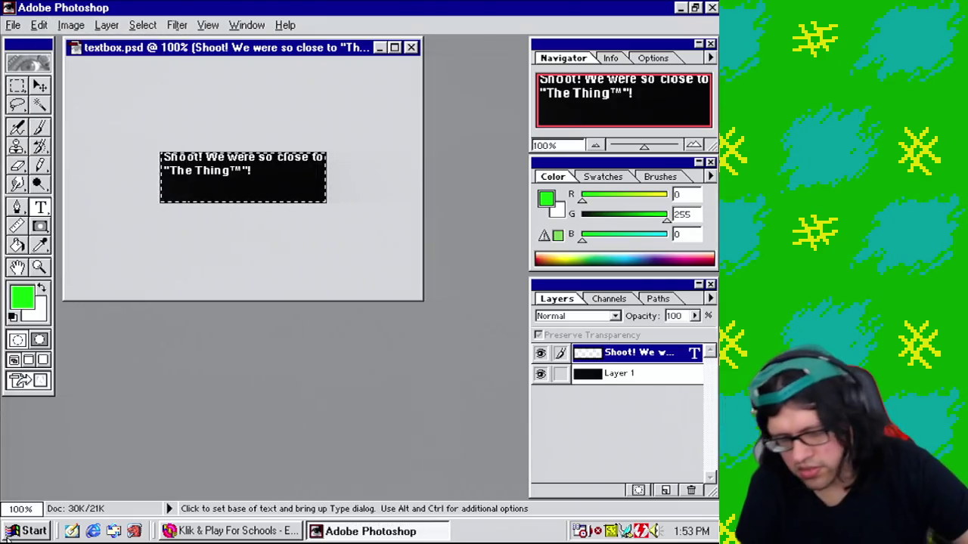
Step: Open the Accessories folder from the Start menu's Programs list
{"action": "left_click", "coordinate": [34, 531]}
{"action": "mouse_move", "coordinate": [172, 266]}
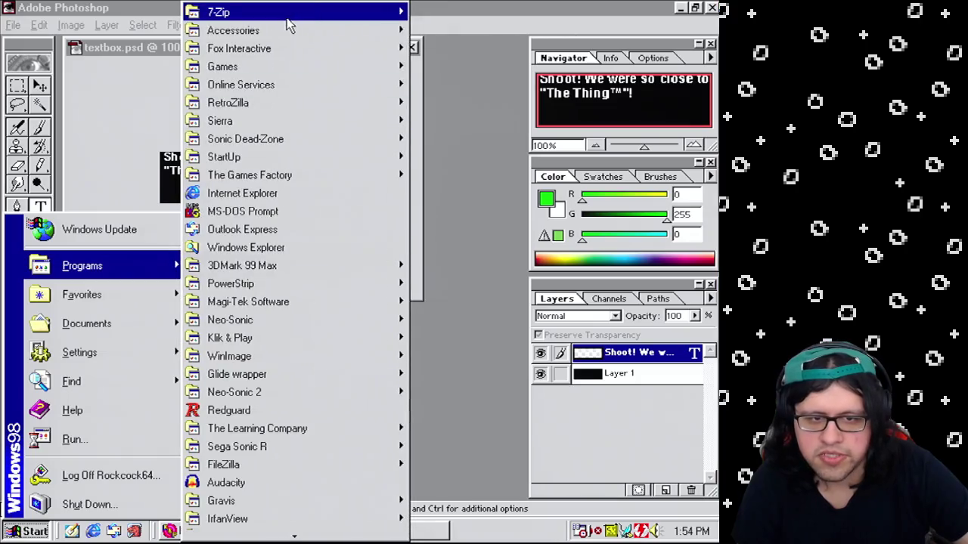
{"action": "left_click", "coordinate": [272, 32]}
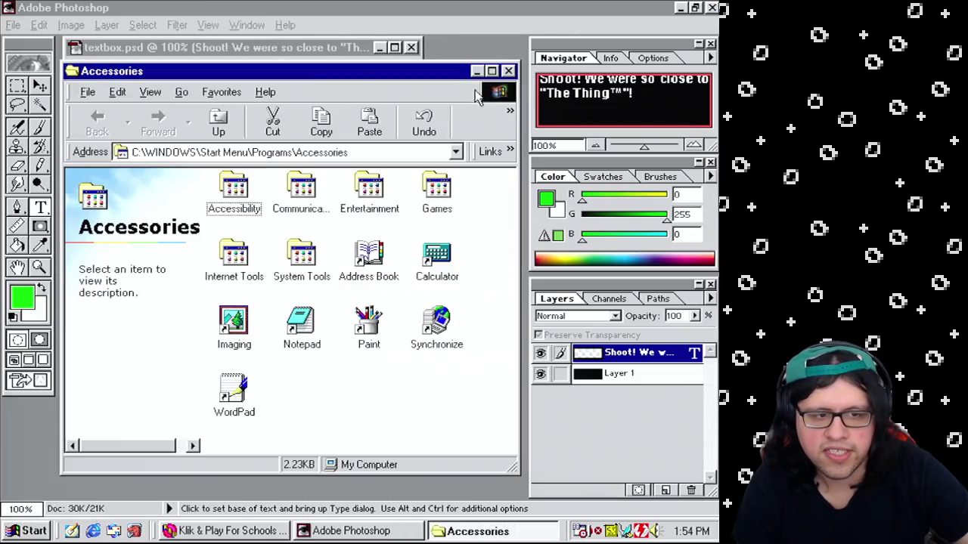
Step: Open the recent text image in Paint and paste the new text box into it
{"action": "left_click", "coordinate": [382, 332]}
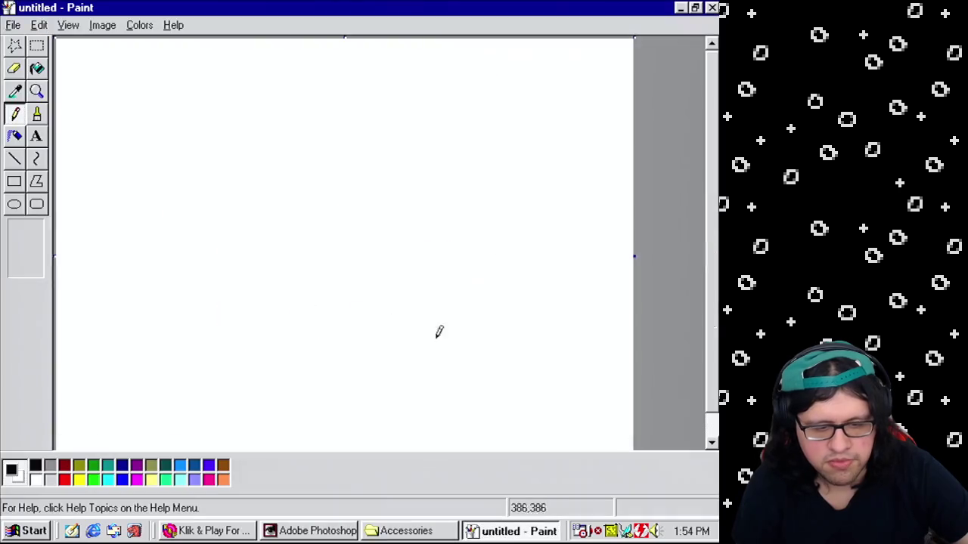
{"action": "left_click", "coordinate": [14, 25]}
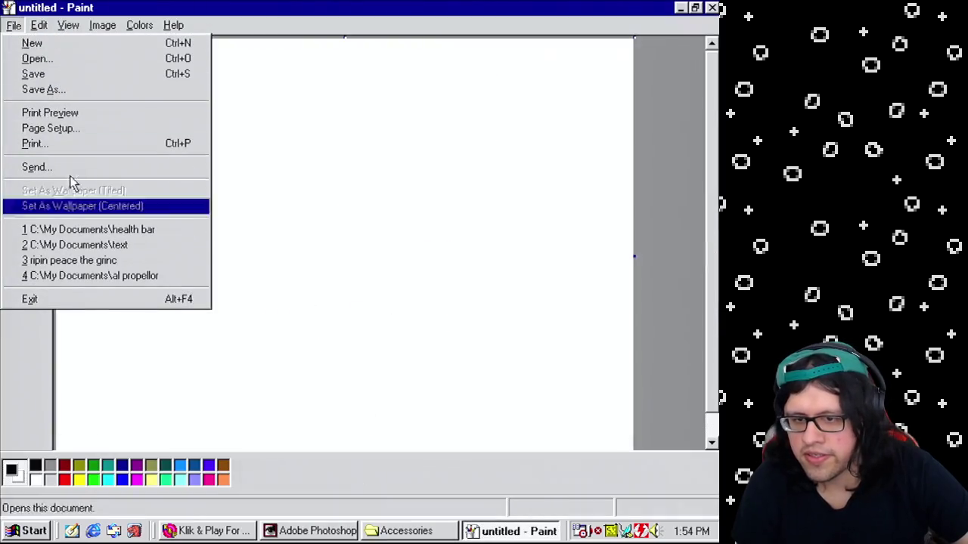
{"action": "left_click", "coordinate": [155, 245]}
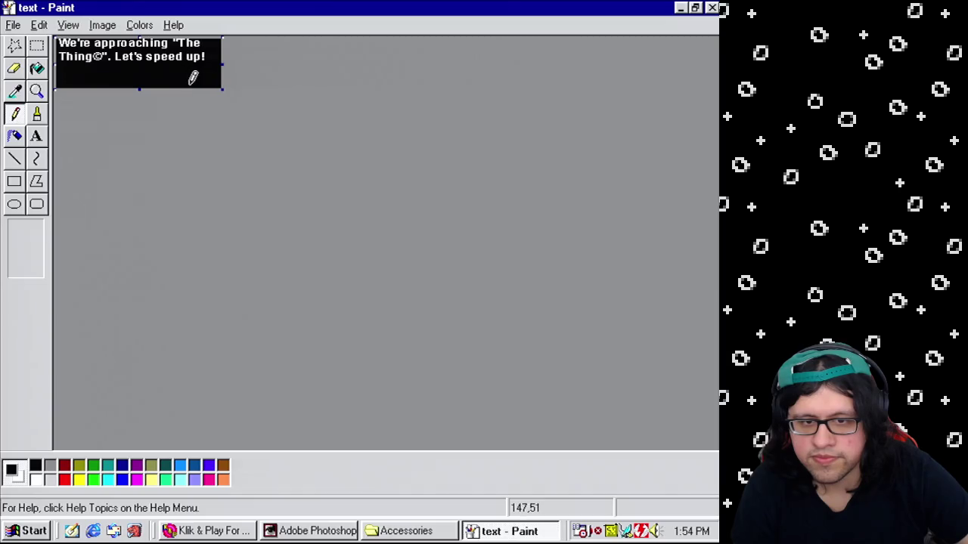
{"action": "key", "text": "ctrl+v"}
Step: Save it as a 256 Color Bitmap replacing text.bmp, then return to Klik & Play
{"action": "left_click", "coordinate": [13, 25]}
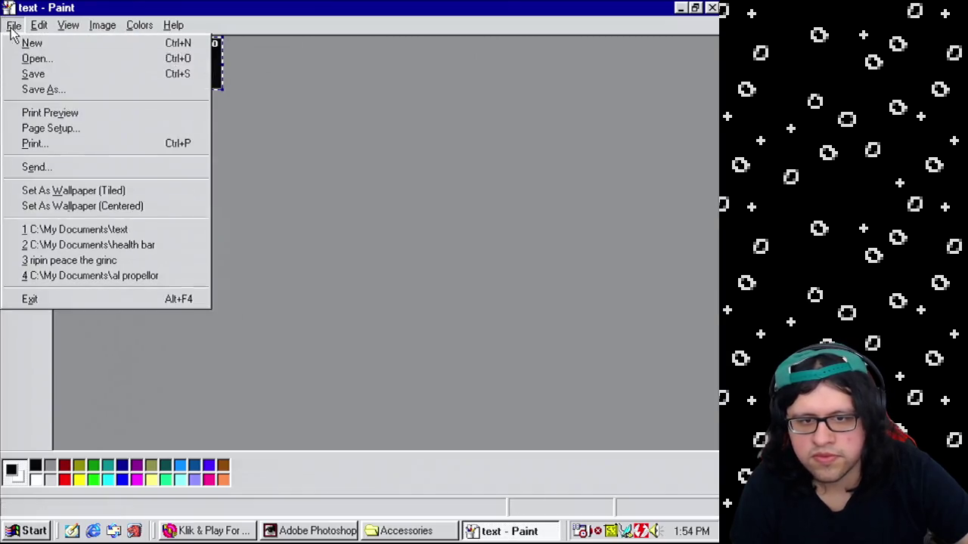
{"action": "left_click", "coordinate": [62, 89]}
{"action": "left_click", "coordinate": [378, 365]}
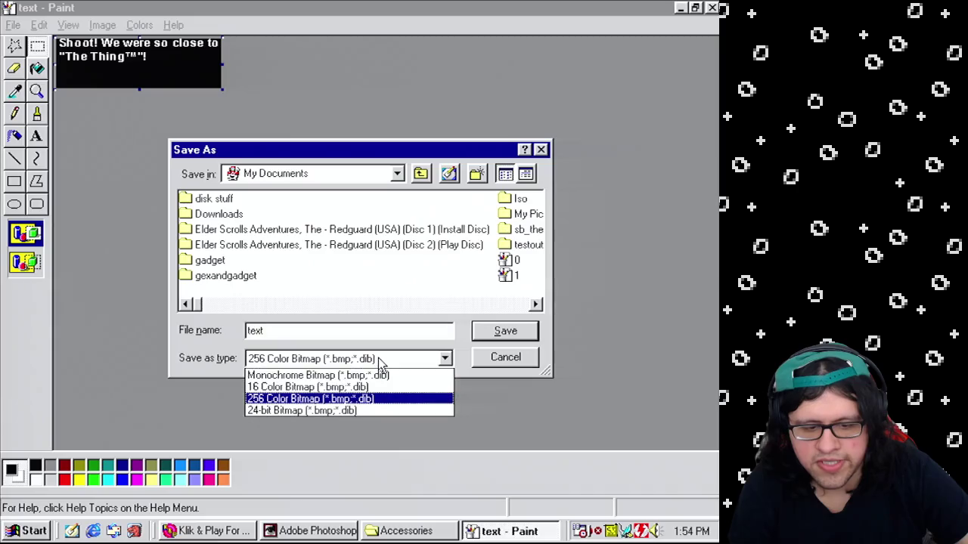
{"action": "left_click", "coordinate": [382, 361]}
{"action": "left_click", "coordinate": [517, 333]}
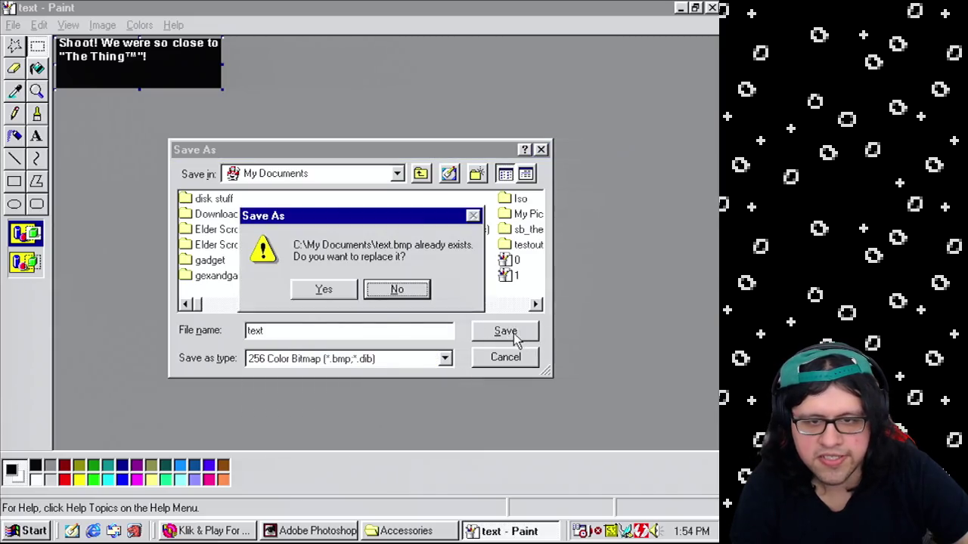
{"action": "left_click", "coordinate": [325, 293]}
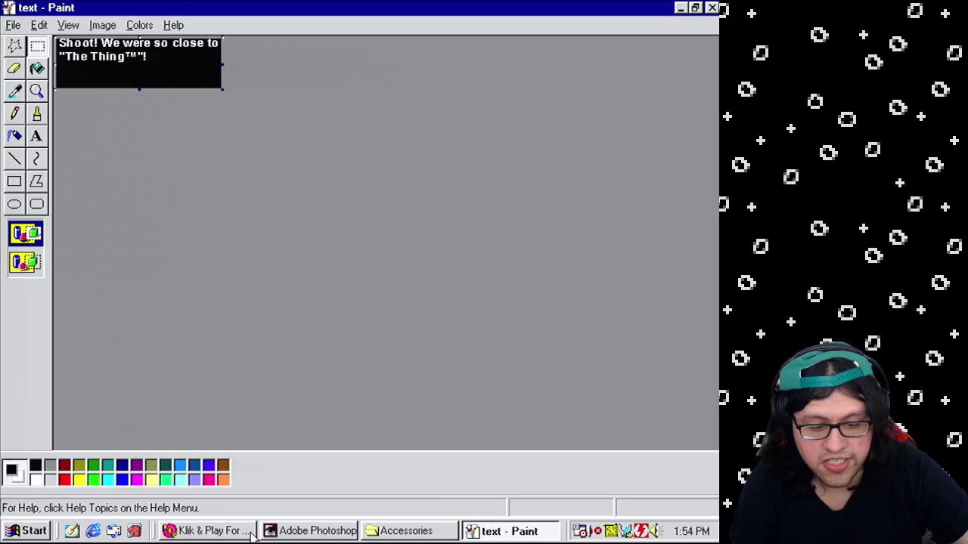
{"action": "left_click", "coordinate": [276, 530]}
{"action": "left_click", "coordinate": [203, 531]}
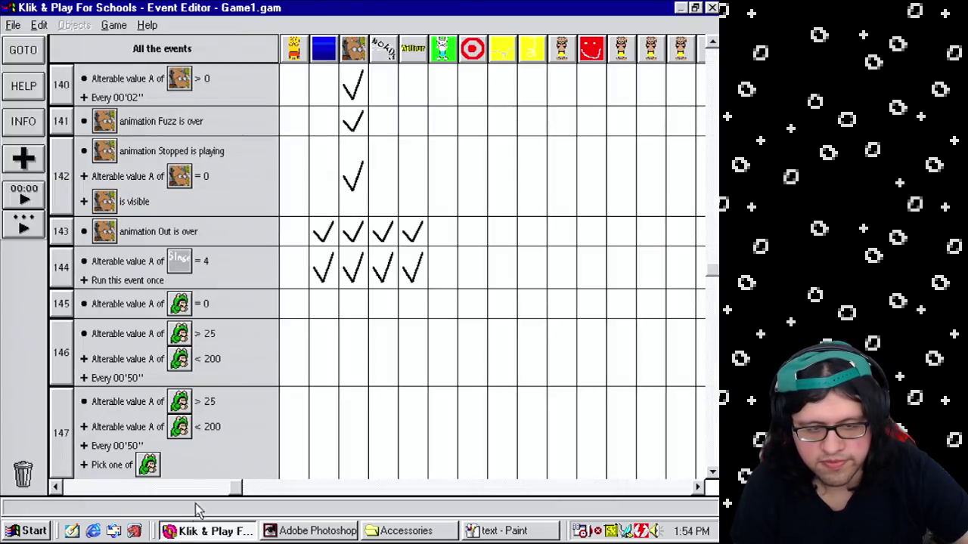
Step: Switch to the Level Editor and save the game with Save game as
{"action": "left_click", "coordinate": [113, 25]}
{"action": "left_click", "coordinate": [121, 56]}
{"action": "left_click", "coordinate": [13, 25]}
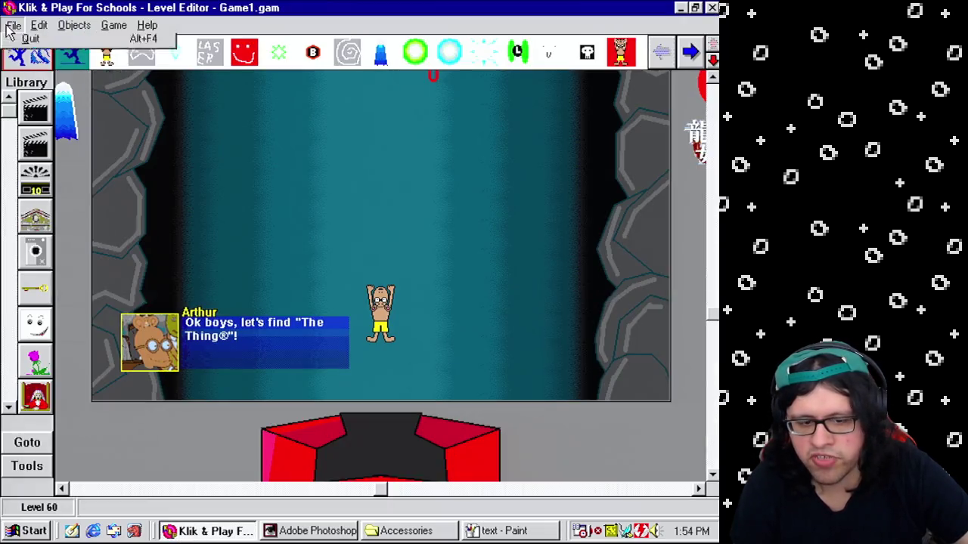
{"action": "left_click", "coordinate": [30, 96]}
{"action": "left_click", "coordinate": [270, 421]}
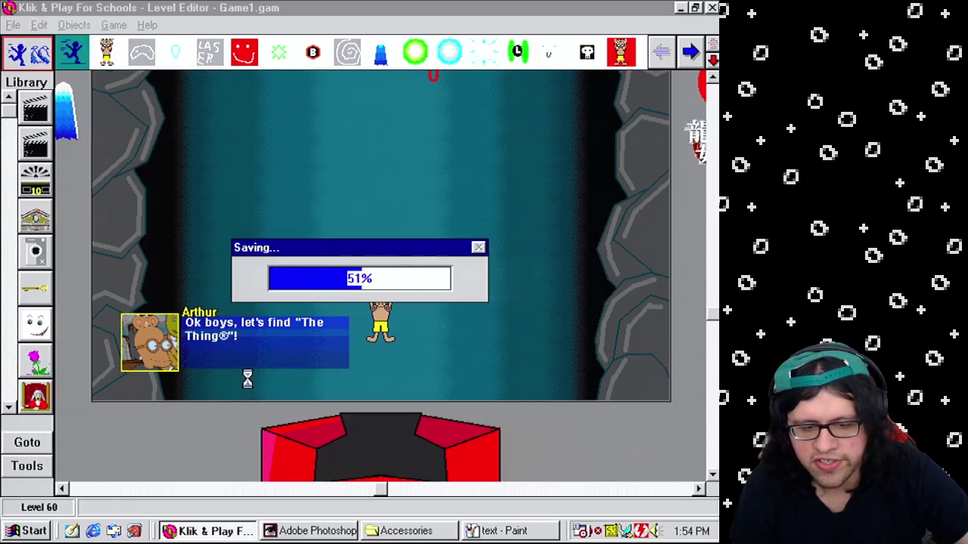
Step: Inspect the right-click options for the object under the dialogue box
{"action": "right_click", "coordinate": [217, 344]}
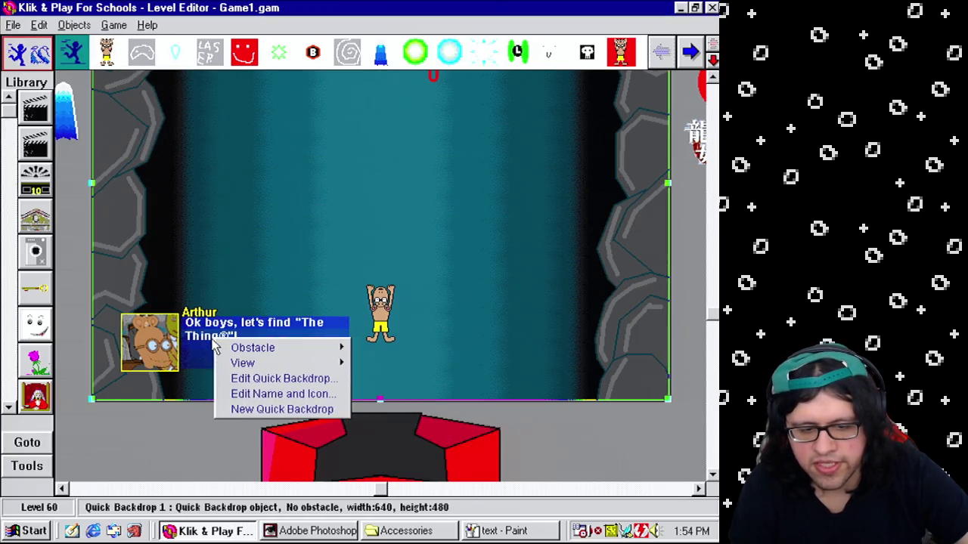
{"action": "right_click", "coordinate": [212, 343]}
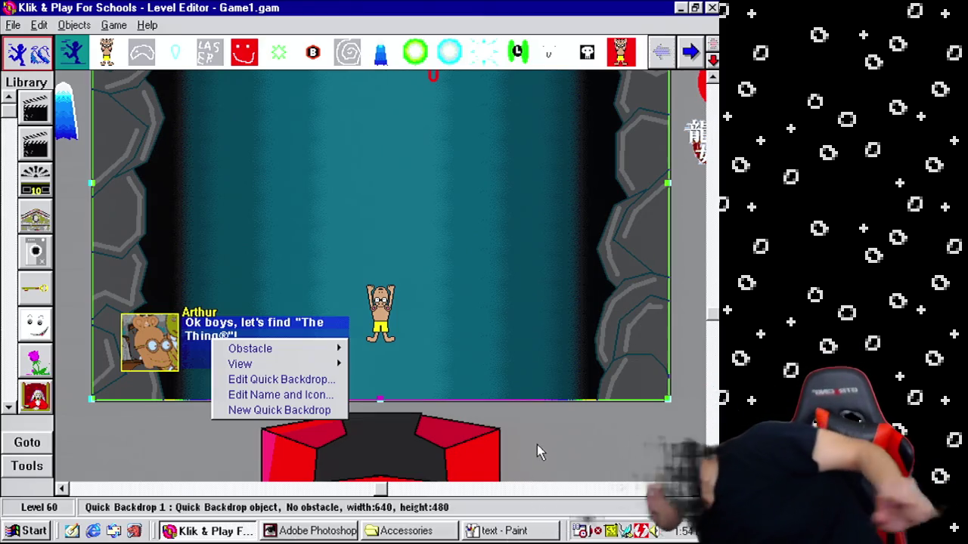
{"action": "right_click", "coordinate": [565, 531]}
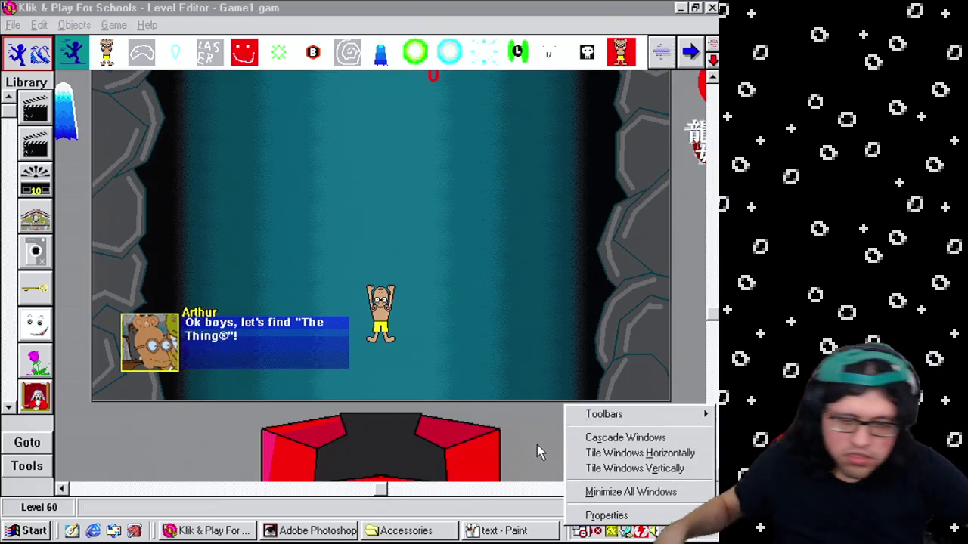
{"action": "left_click", "coordinate": [232, 452]}
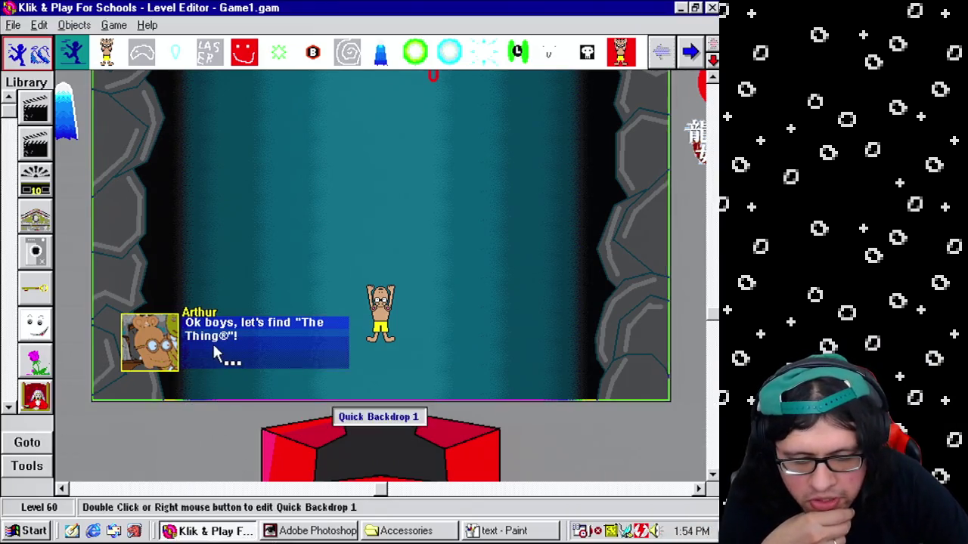
Step: Open frame 1 of the words object's animation at actual size and clear the old text
{"action": "right_click", "coordinate": [216, 342]}
{"action": "left_click", "coordinate": [248, 382]}
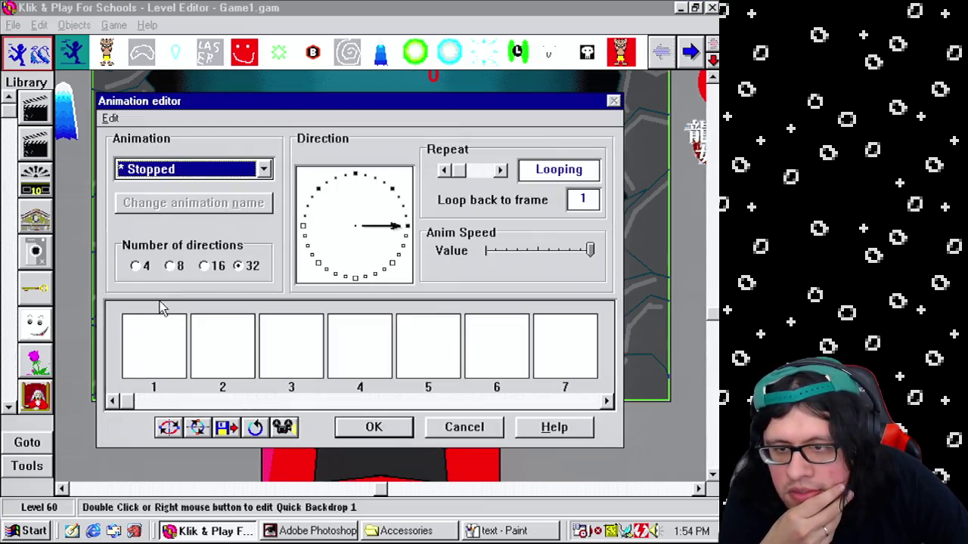
{"action": "double_click", "coordinate": [168, 346]}
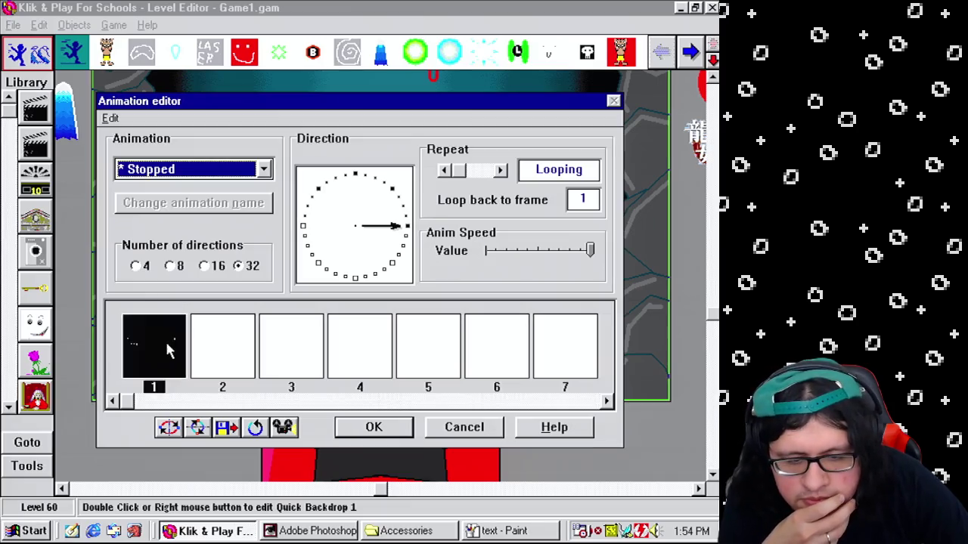
{"action": "left_click", "coordinate": [427, 384]}
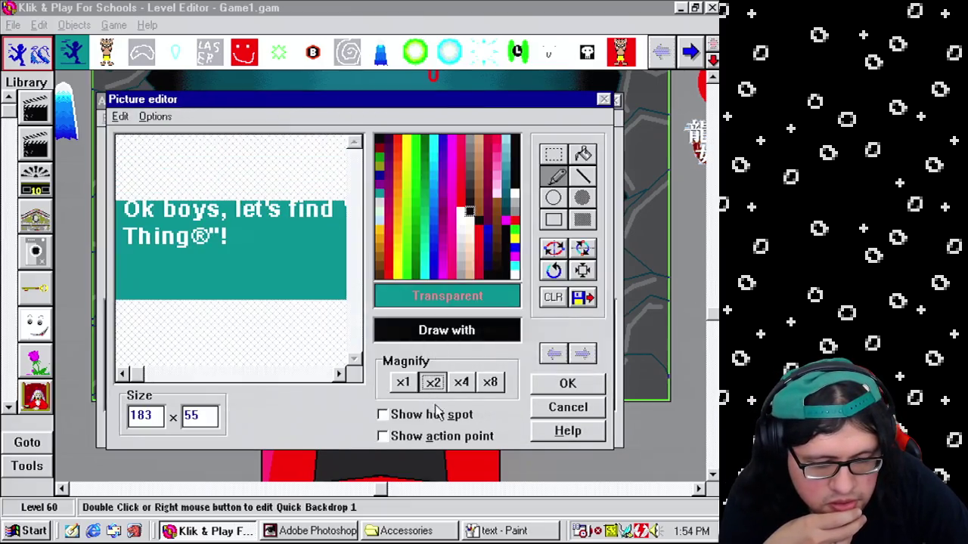
{"action": "left_click", "coordinate": [434, 415]}
{"action": "left_click", "coordinate": [414, 384]}
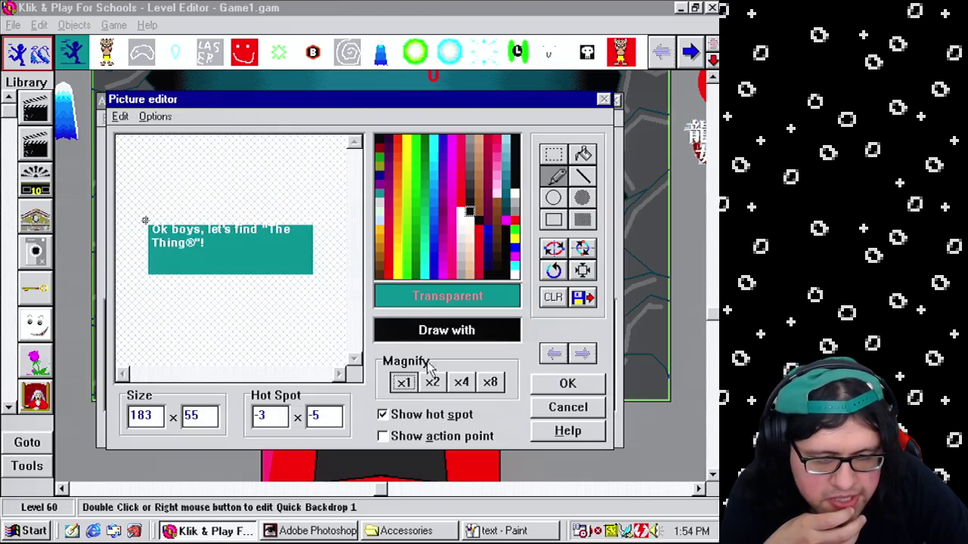
{"action": "left_click", "coordinate": [553, 297]}
Step: Try loading a replacement picture, cancel, and dismiss the resulting crash errors
{"action": "left_click", "coordinate": [580, 298]}
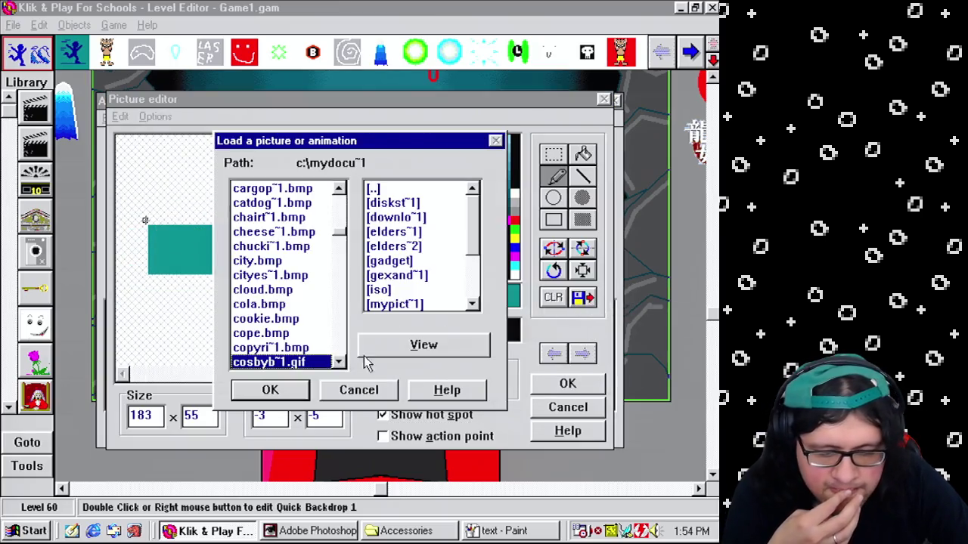
{"action": "left_click", "coordinate": [374, 389]}
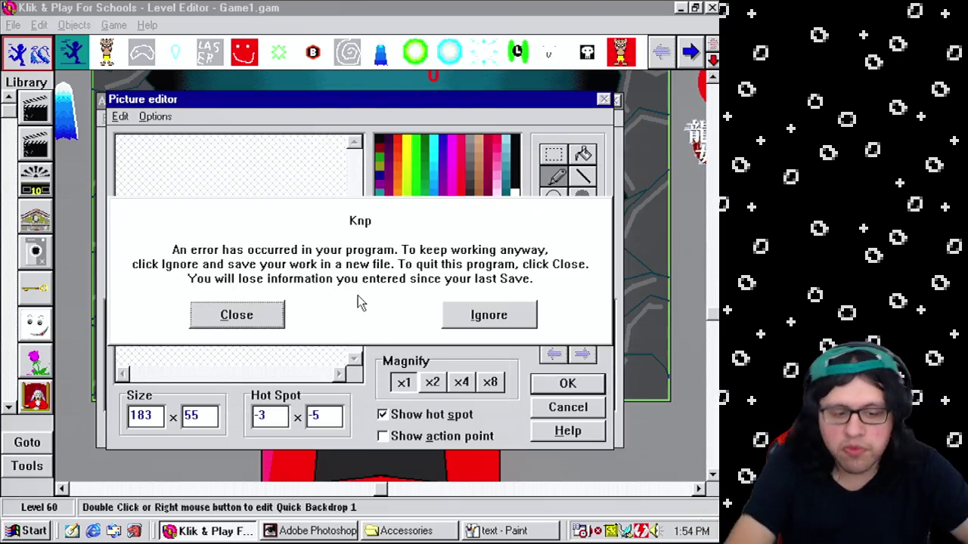
{"action": "left_click", "coordinate": [254, 316]}
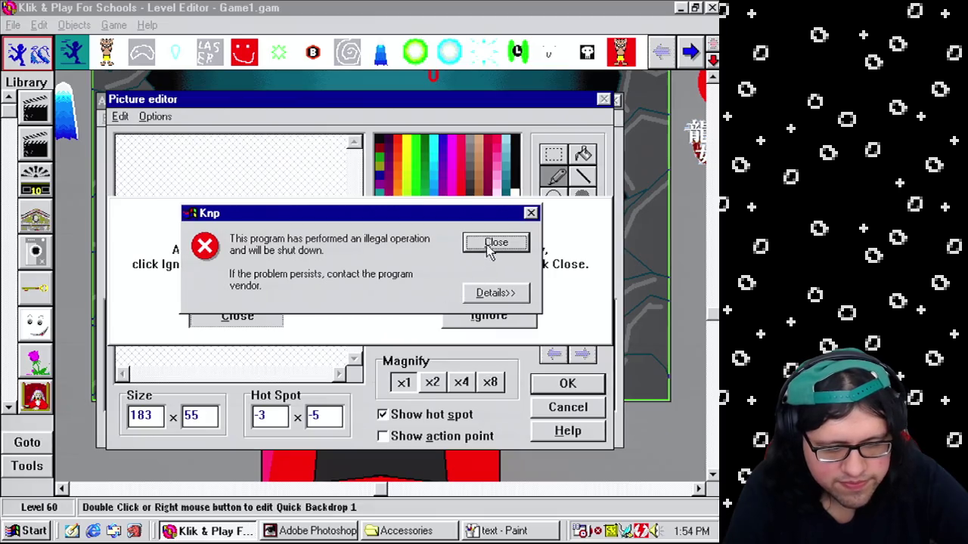
{"action": "left_click", "coordinate": [490, 246]}
Step: Relaunch Klik & Play For Schools from the Start menu's Programs list
{"action": "left_click", "coordinate": [470, 532]}
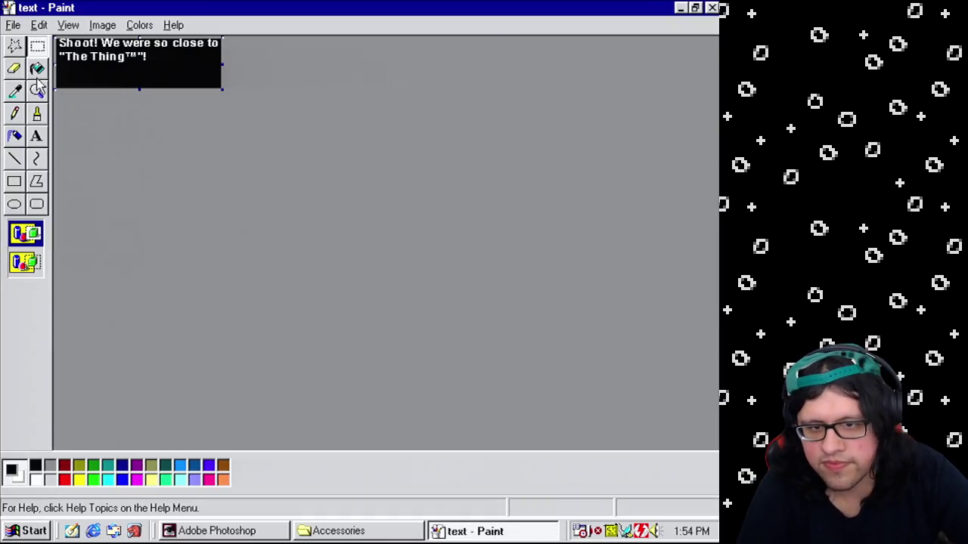
{"action": "left_click", "coordinate": [212, 531]}
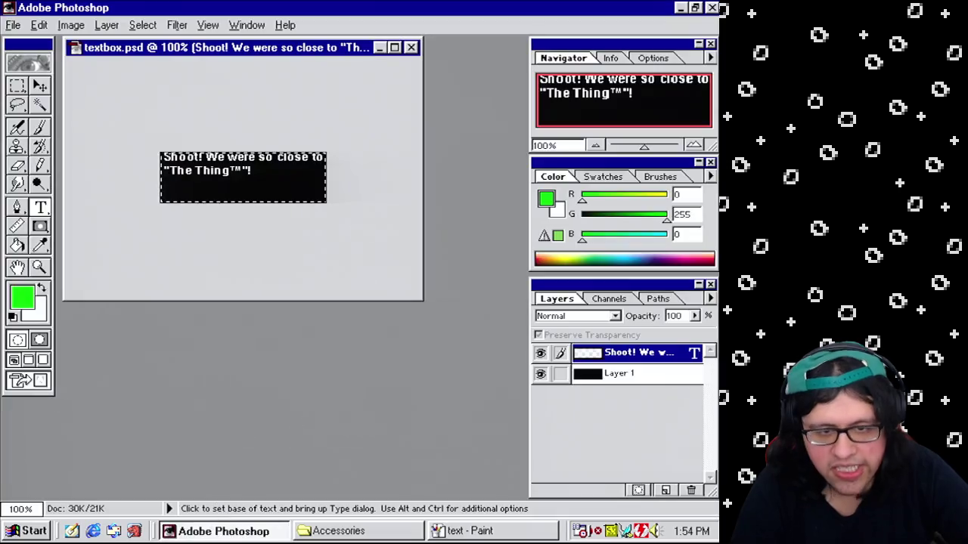
{"action": "key", "text": "super"}
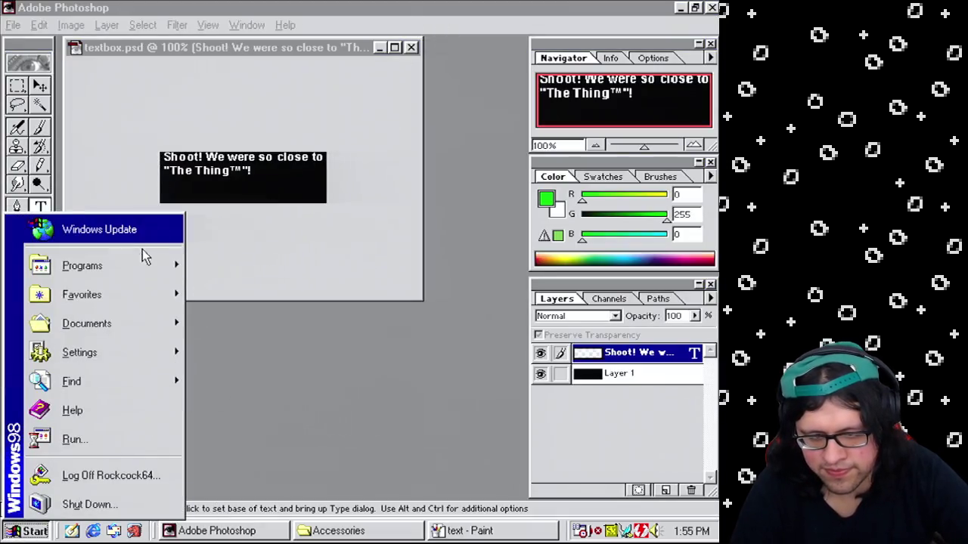
{"action": "mouse_move", "coordinate": [151, 266]}
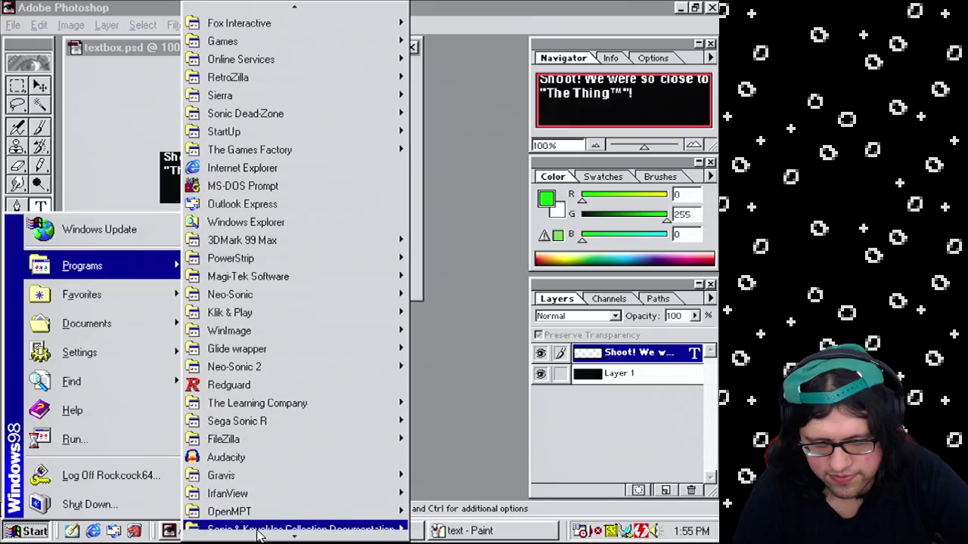
{"action": "mouse_move", "coordinate": [310, 326]}
{"action": "left_click", "coordinate": [477, 330]}
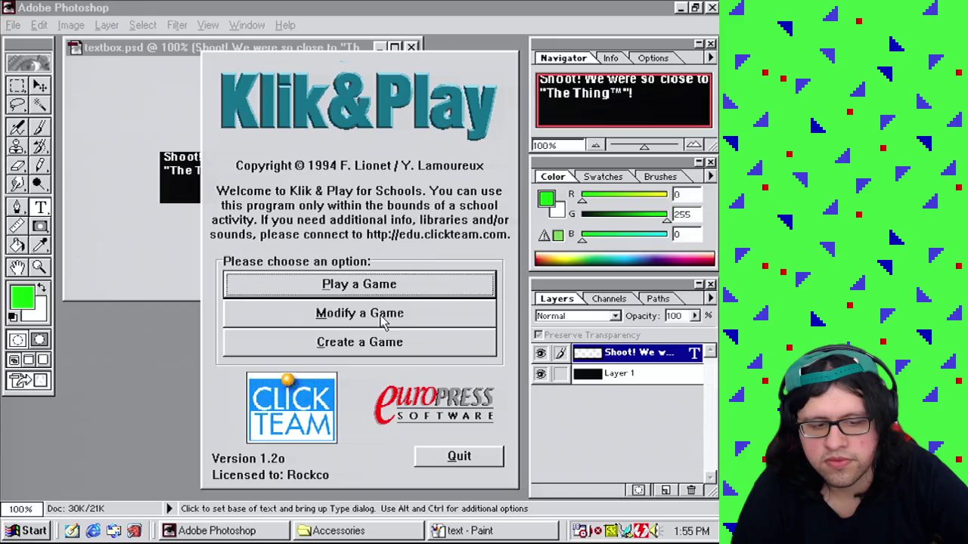
Step: Reload game1.gam and open Frame 60 in the Level Editor
{"action": "left_click", "coordinate": [378, 312]}
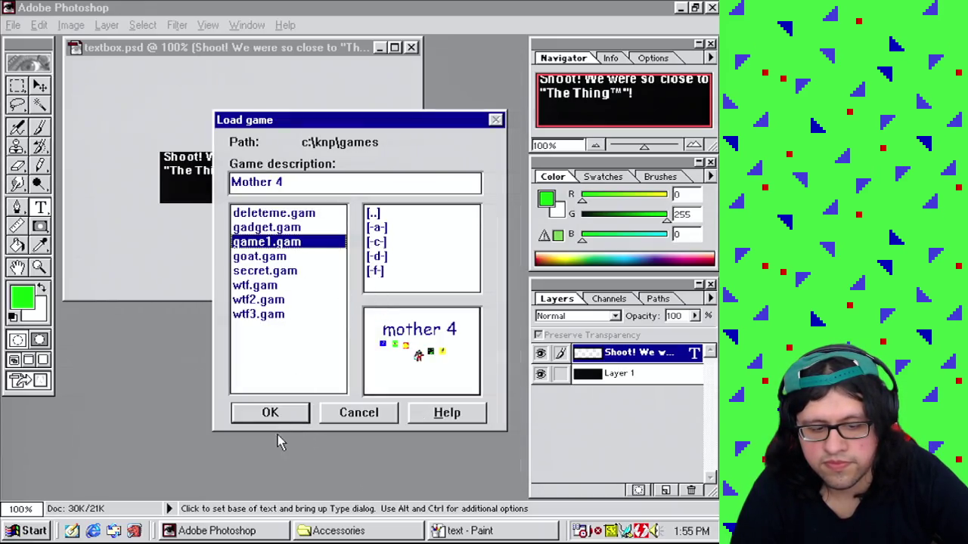
{"action": "left_click", "coordinate": [282, 413]}
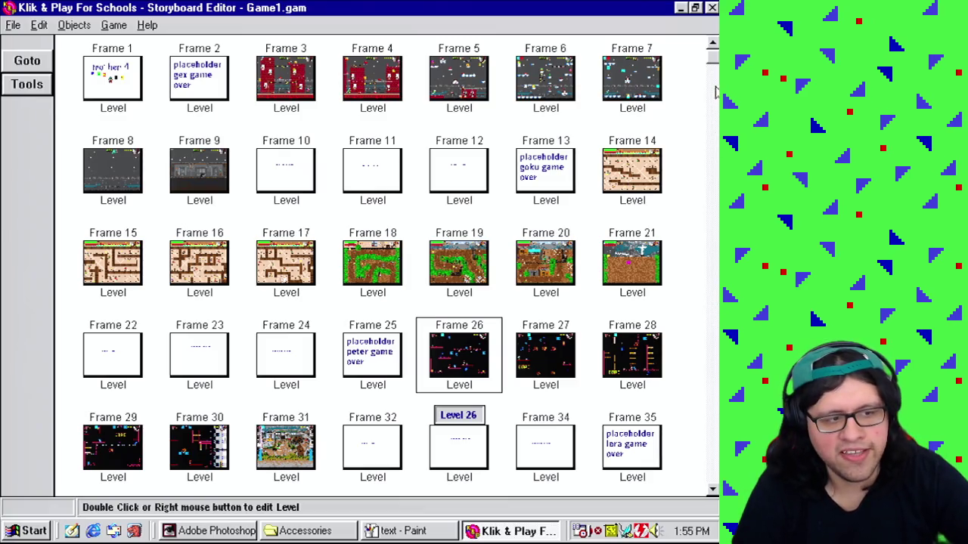
{"action": "scroll", "coordinate": [712, 312], "scroll_direction": "down", "scroll_amount": 3}
{"action": "scroll", "coordinate": [712, 313], "scroll_direction": "down", "scroll_amount": 1}
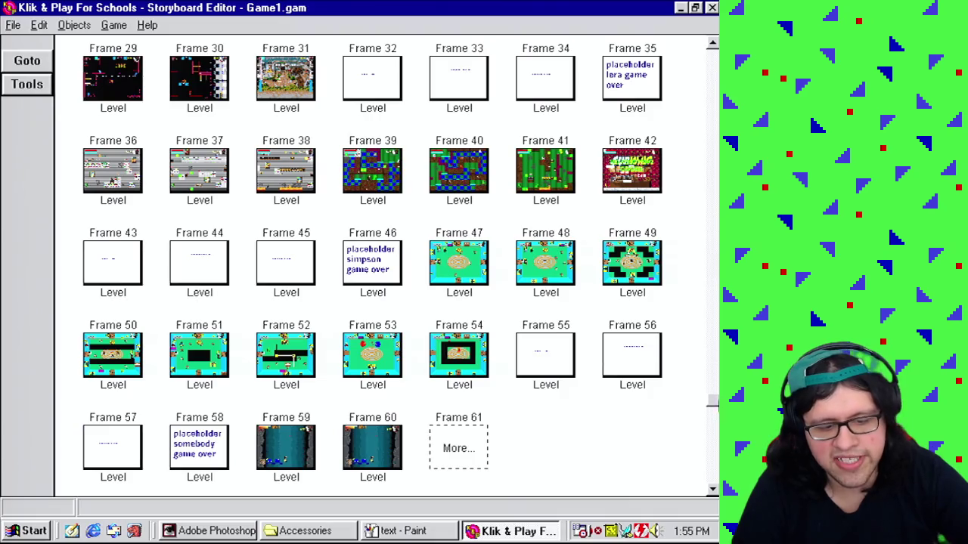
{"action": "scroll", "coordinate": [713, 312], "scroll_direction": "down", "scroll_amount": 1}
{"action": "right_click", "coordinate": [369, 365]}
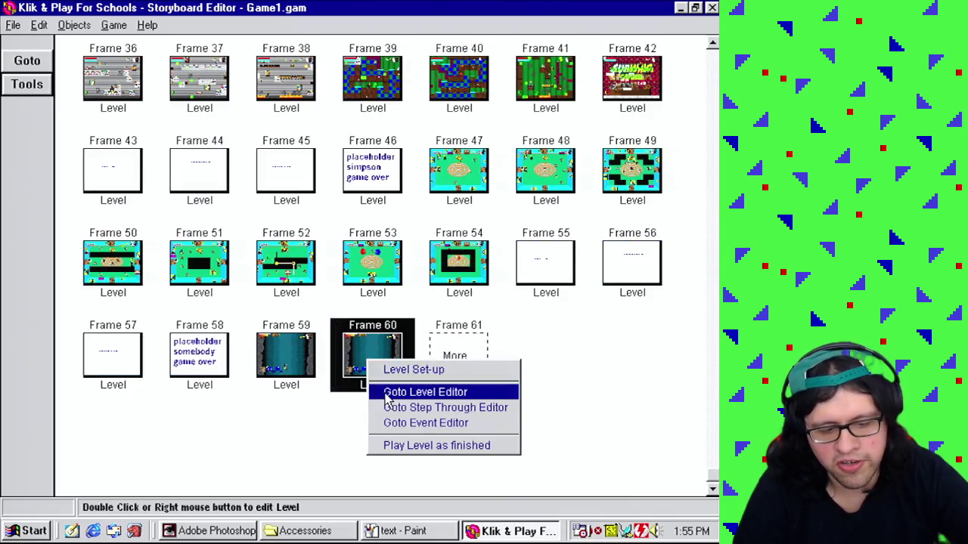
{"action": "left_click", "coordinate": [409, 392]}
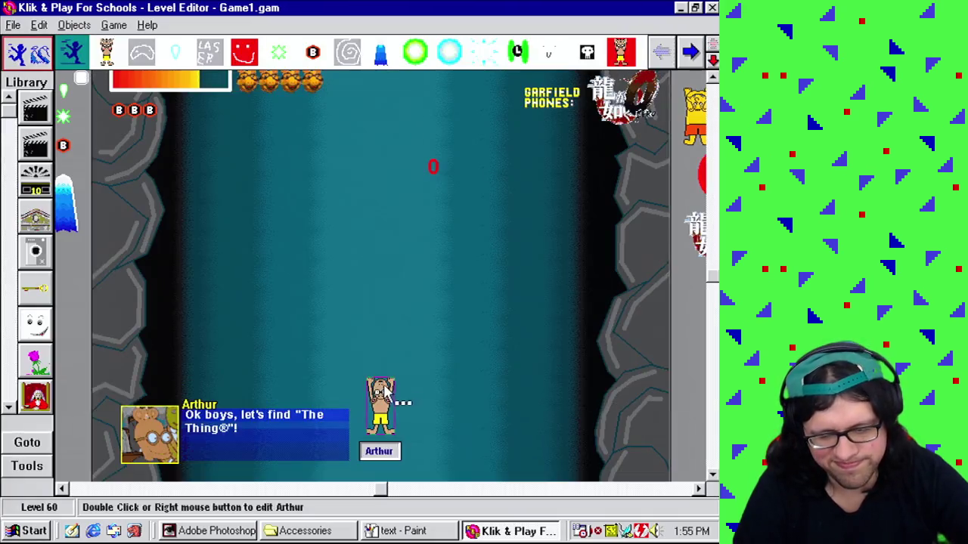
Step: Clear the WORDS object's frame 1 image and paste in the new 'Shoot!' text
{"action": "right_click", "coordinate": [283, 416]}
{"action": "left_click", "coordinate": [324, 457]}
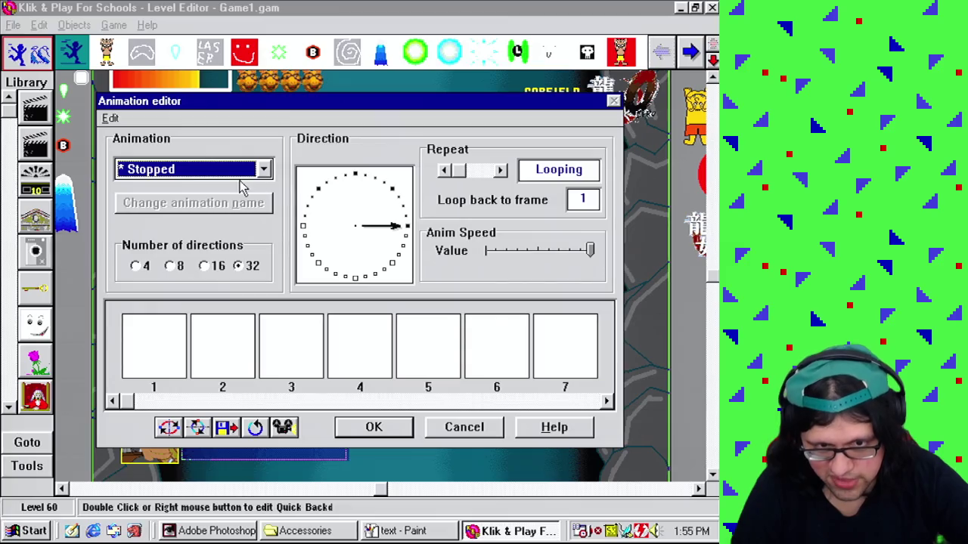
{"action": "double_click", "coordinate": [181, 366]}
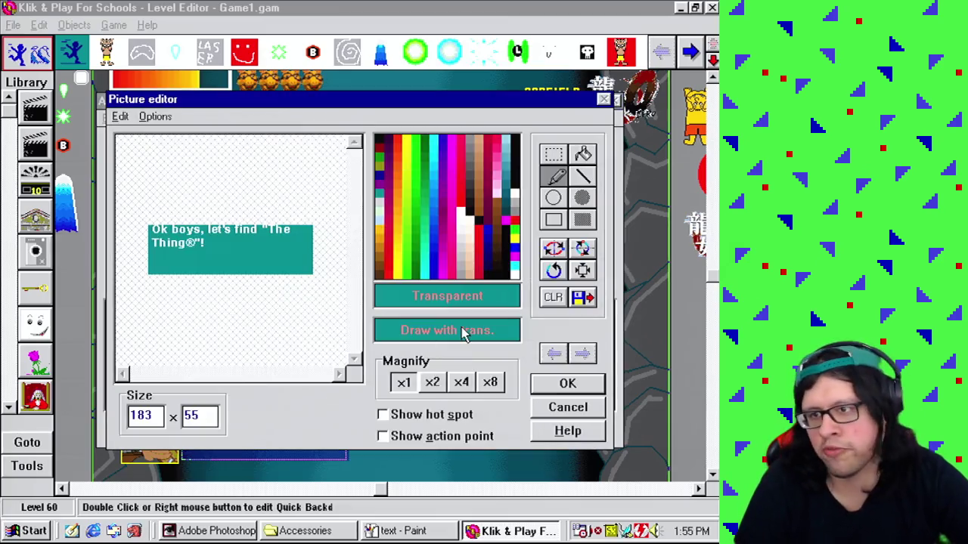
{"action": "left_click", "coordinate": [414, 420]}
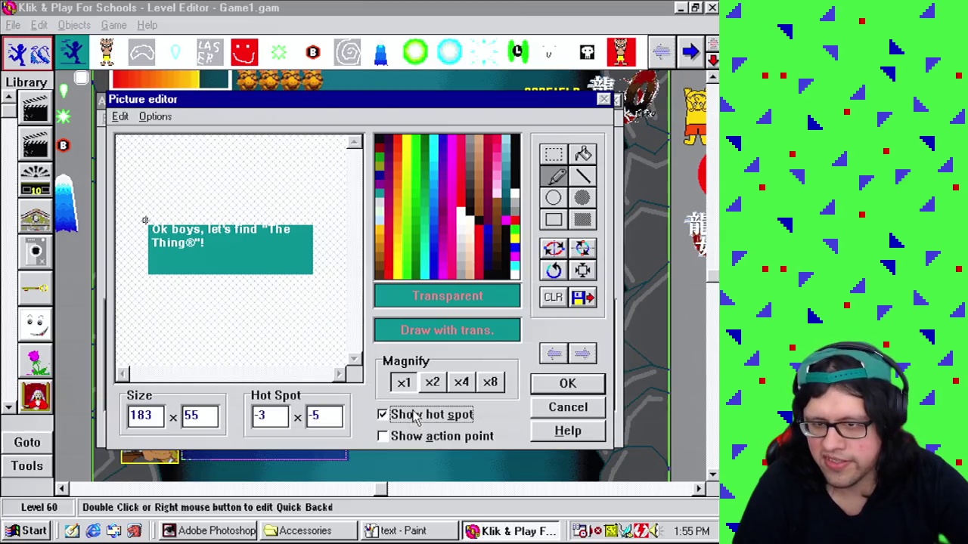
{"action": "left_click", "coordinate": [554, 298]}
{"action": "key", "text": "ctrl+v"}
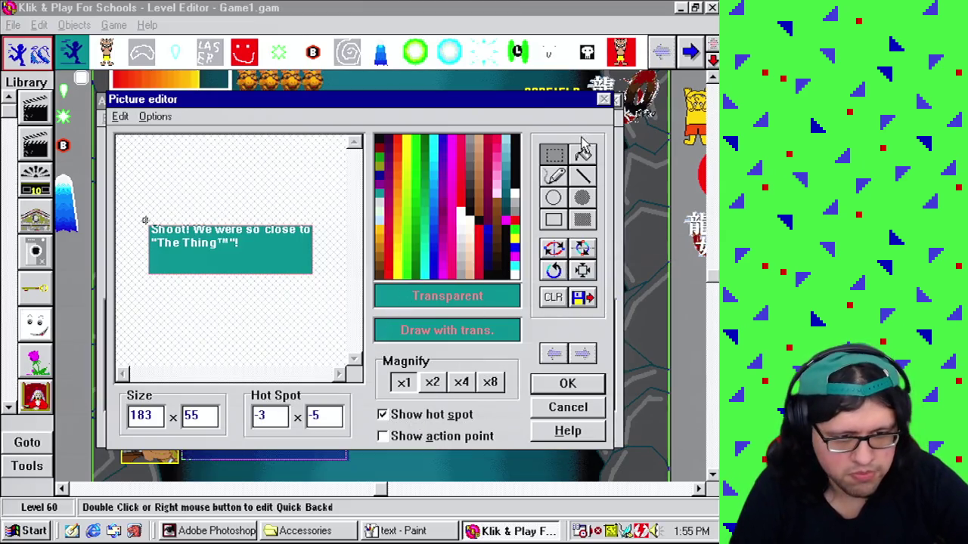
{"action": "left_click", "coordinate": [556, 175]}
{"action": "left_click", "coordinate": [566, 384]}
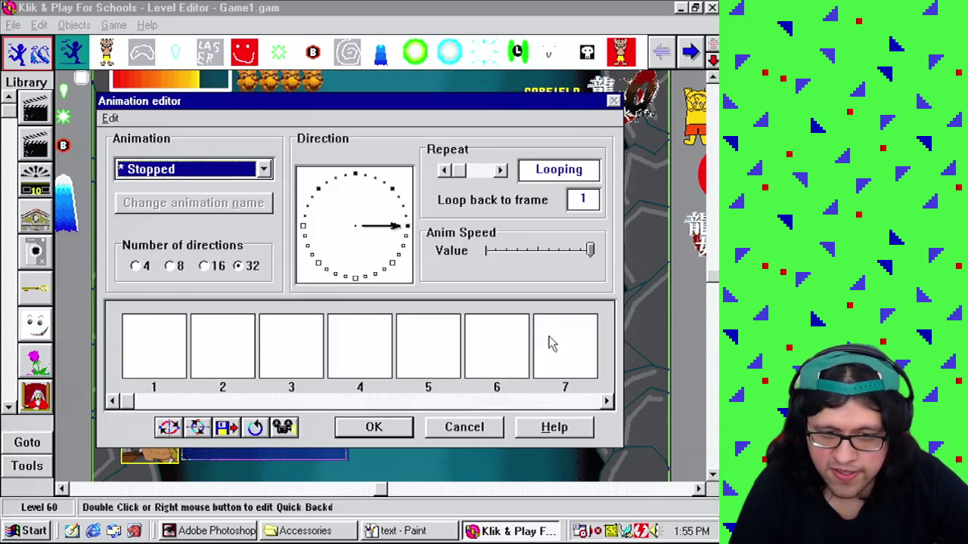
{"action": "left_click", "coordinate": [373, 428]}
Step: Check the Photoshop text box image, then return to the level 60 editor
{"action": "left_click", "coordinate": [220, 531]}
{"action": "key", "text": "Tab"}
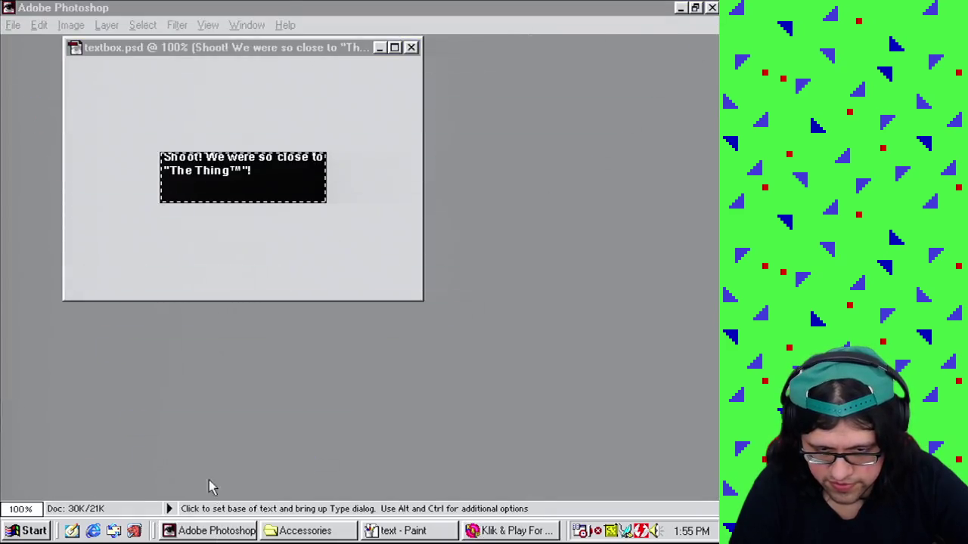
{"action": "left_click", "coordinate": [511, 531]}
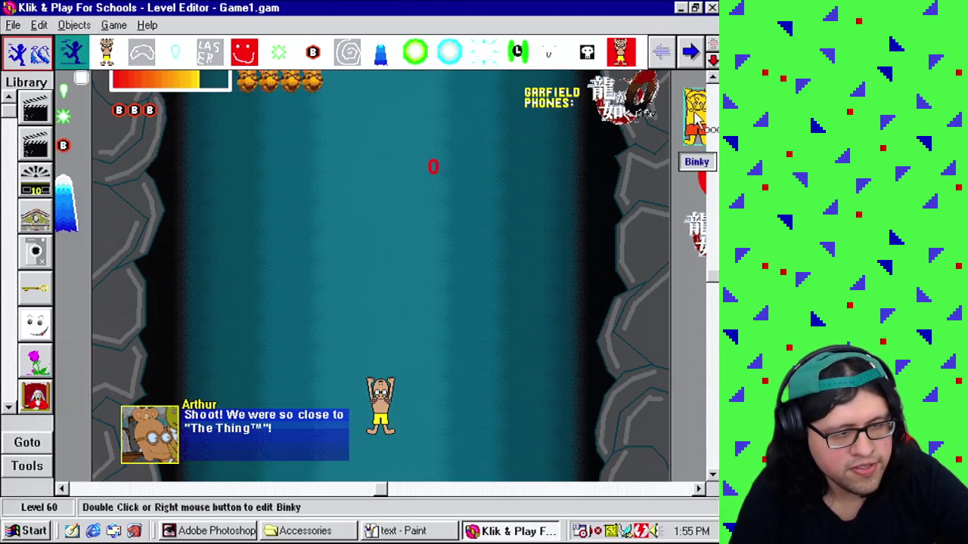
Step: Open level 60's Event Editor and scroll down to event 144
{"action": "right_click", "coordinate": [169, 429]}
{"action": "left_click", "coordinate": [217, 467]}
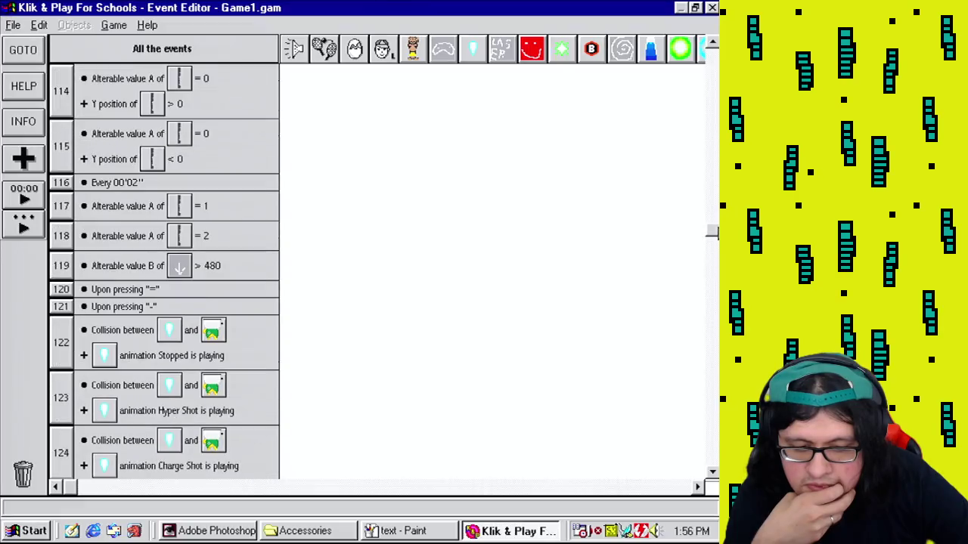
{"action": "scroll", "coordinate": [164, 272], "scroll_direction": "down", "scroll_amount": 3}
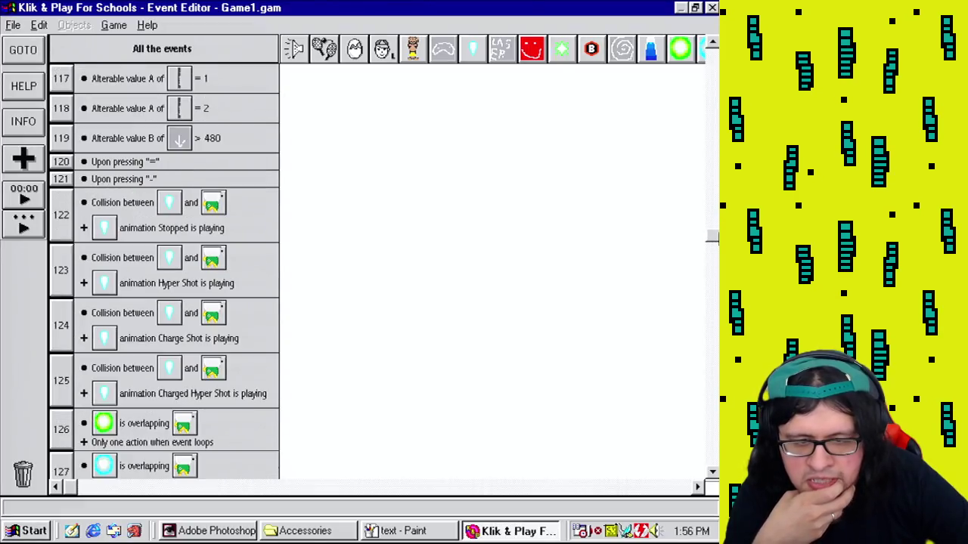
{"action": "scroll", "coordinate": [164, 272], "scroll_direction": "down", "scroll_amount": 13}
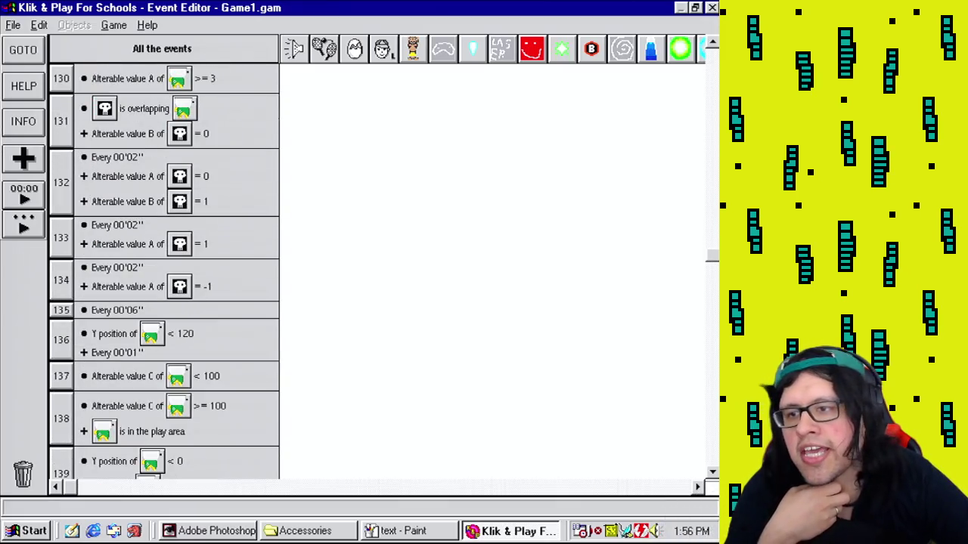
{"action": "scroll", "coordinate": [164, 272], "scroll_direction": "down", "scroll_amount": 13}
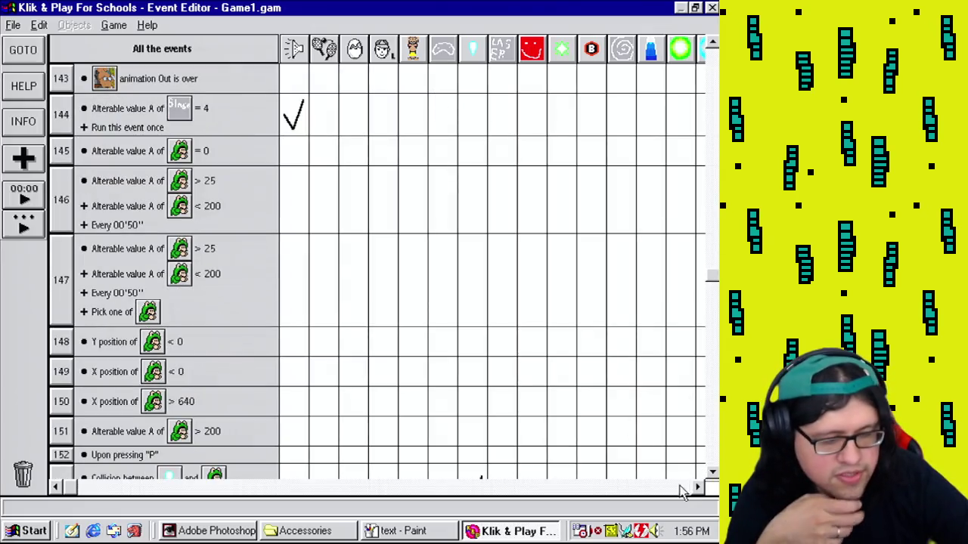
{"action": "left_click", "coordinate": [670, 487]}
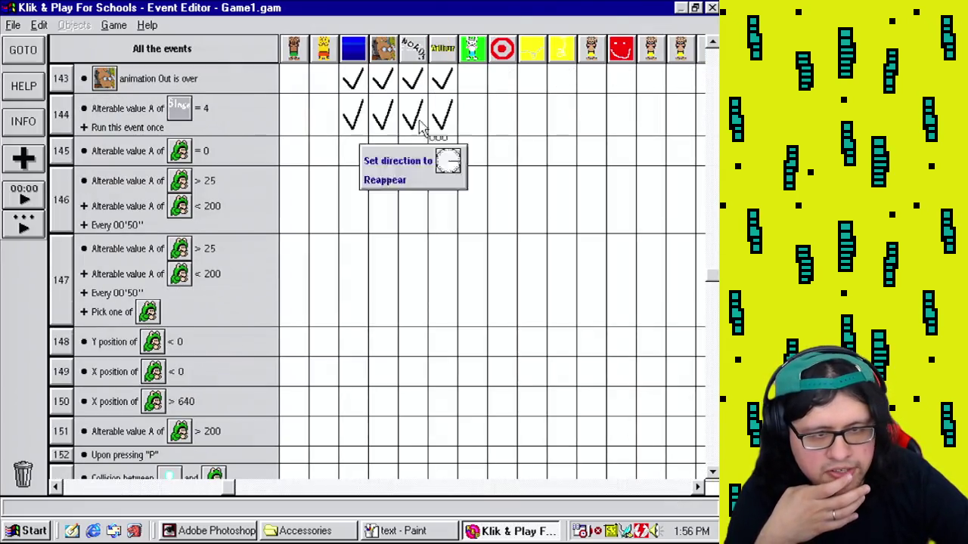
Step: Add the direction just above due right to Portrait's Set direction action in event 144
{"action": "mouse_move", "coordinate": [350, 112]}
{"action": "double_click", "coordinate": [387, 119]}
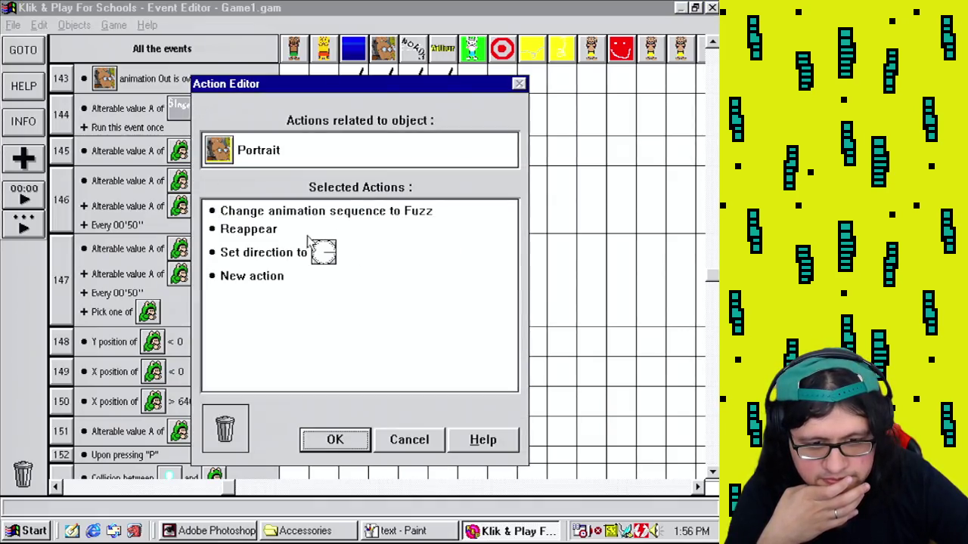
{"action": "right_click", "coordinate": [277, 254]}
{"action": "left_click", "coordinate": [326, 402]}
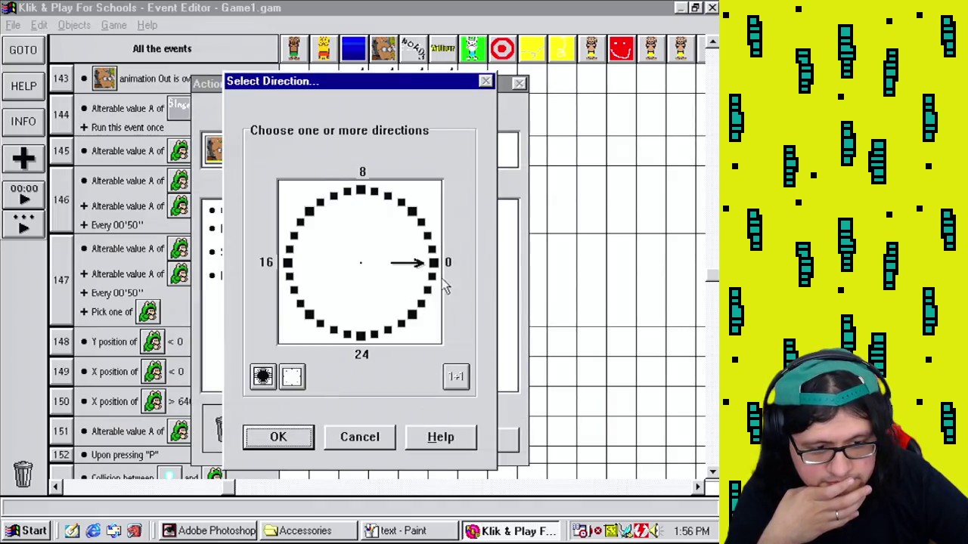
{"action": "left_click", "coordinate": [428, 238]}
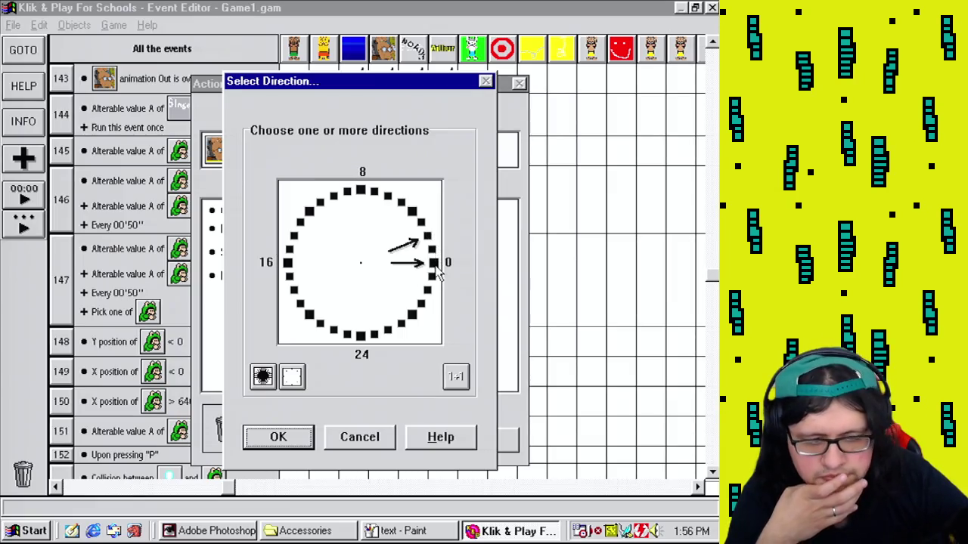
{"action": "left_click", "coordinate": [295, 446]}
{"action": "left_click", "coordinate": [351, 444]}
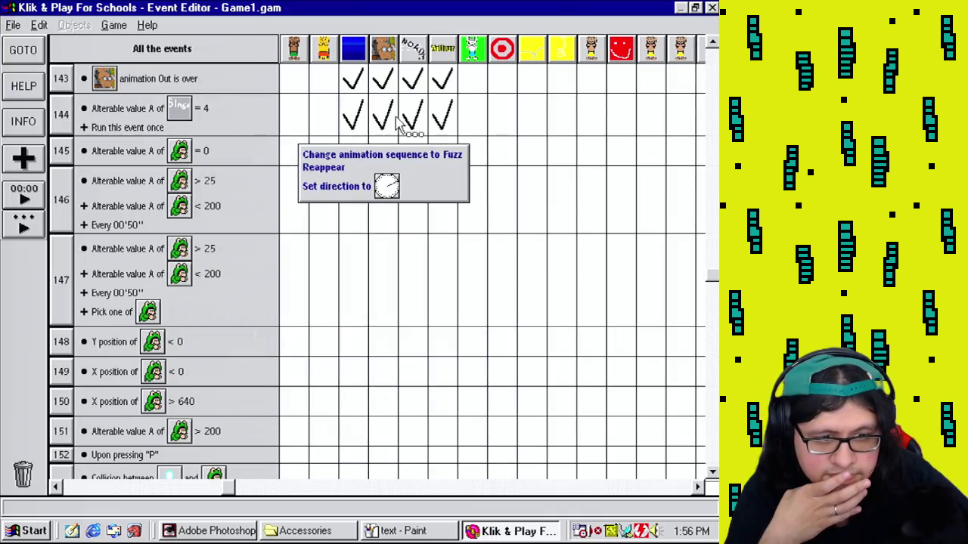
Step: Add the same slightly up-right direction to Nametag's Set direction action
{"action": "double_click", "coordinate": [438, 122]}
{"action": "right_click", "coordinate": [301, 220]}
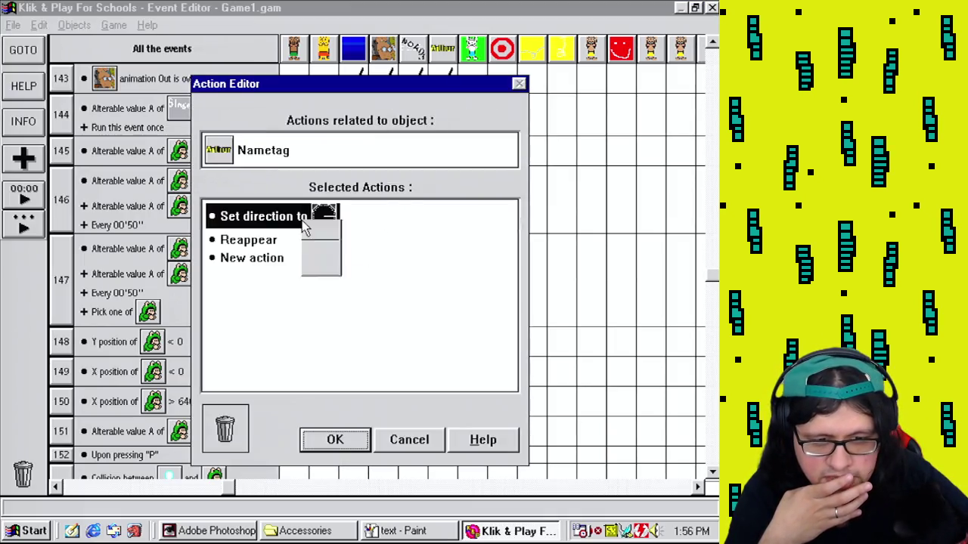
{"action": "left_click", "coordinate": [338, 362]}
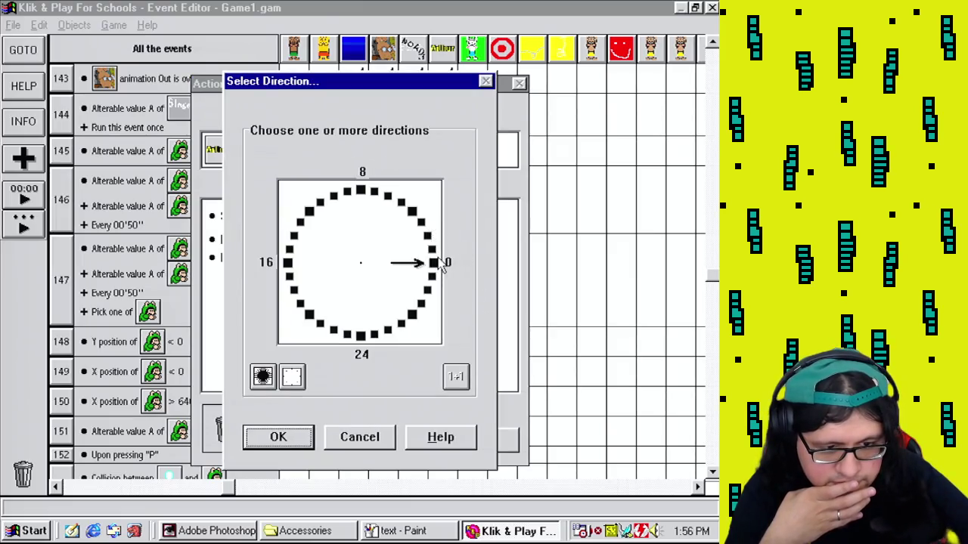
{"action": "left_click", "coordinate": [426, 238]}
{"action": "left_click", "coordinate": [296, 436]}
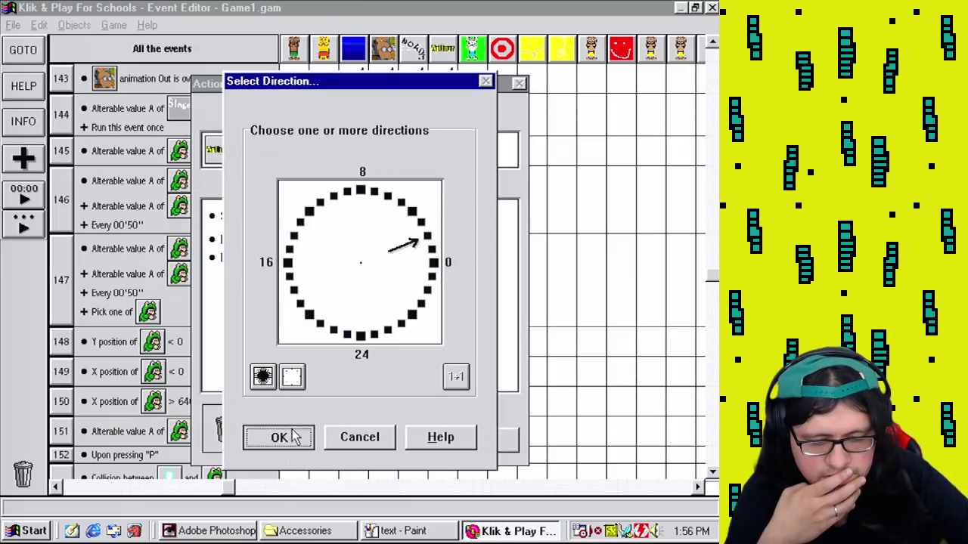
{"action": "left_click", "coordinate": [325, 442]}
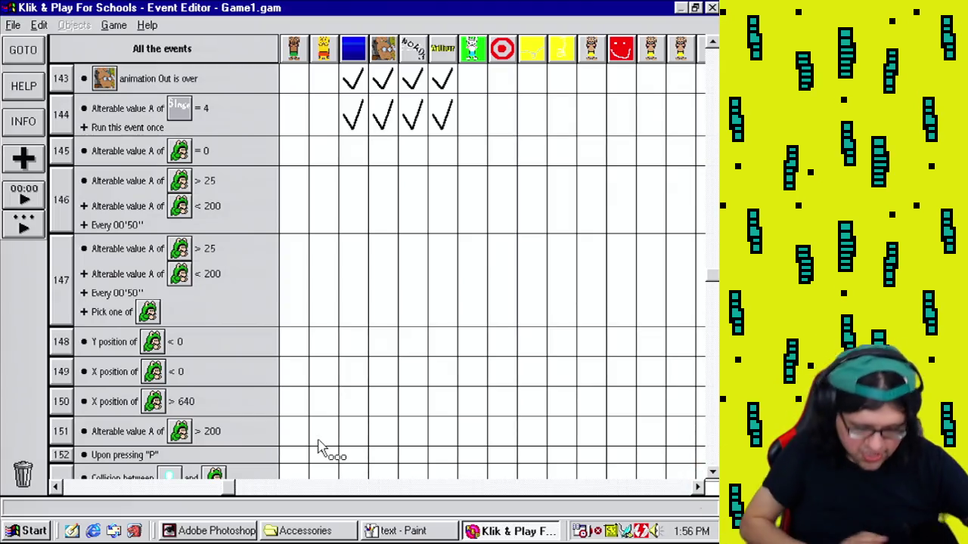
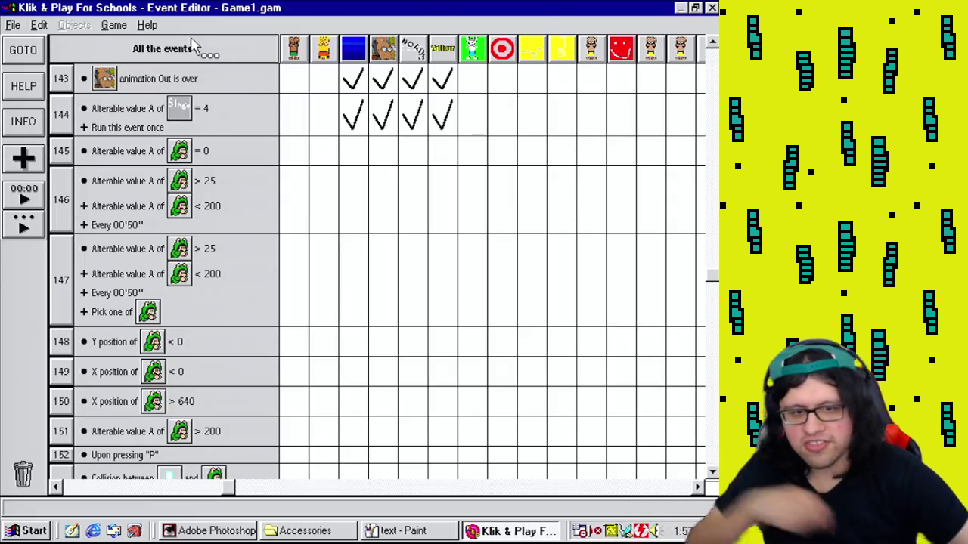
Step: Playtest level 60 as finished in the Mother 4 window, then close it to return to the layout
{"action": "left_click", "coordinate": [114, 25]}
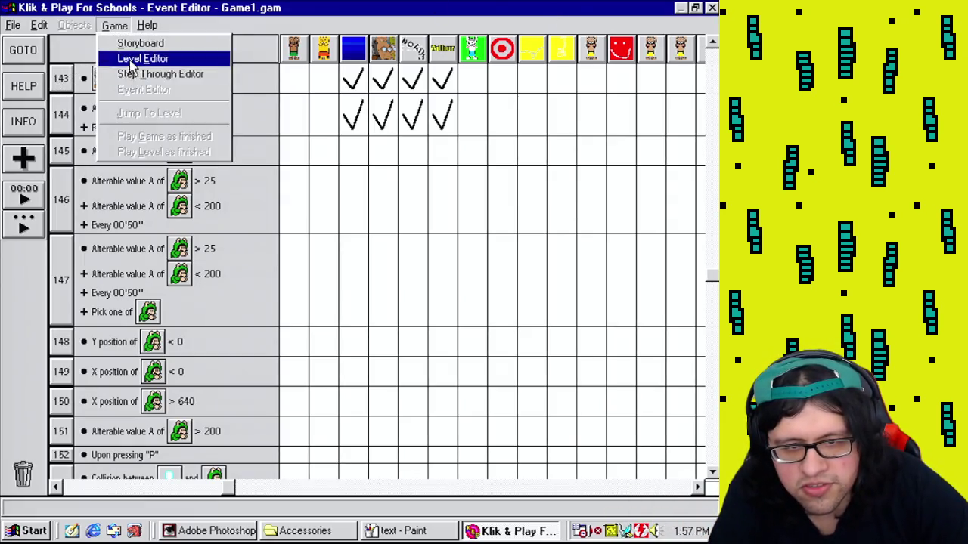
{"action": "left_click", "coordinate": [124, 59]}
{"action": "left_click", "coordinate": [116, 25]}
{"action": "left_click", "coordinate": [179, 152]}
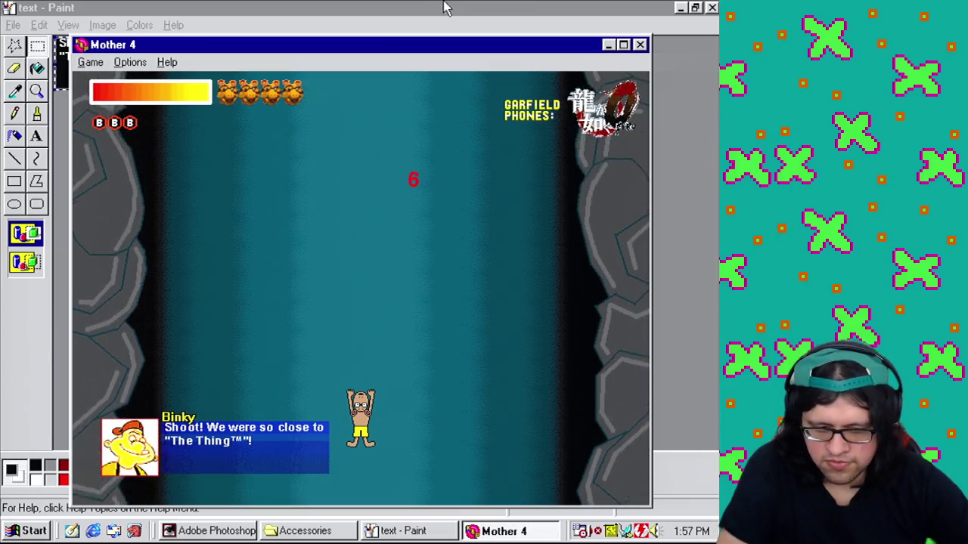
{"action": "left_click", "coordinate": [639, 44]}
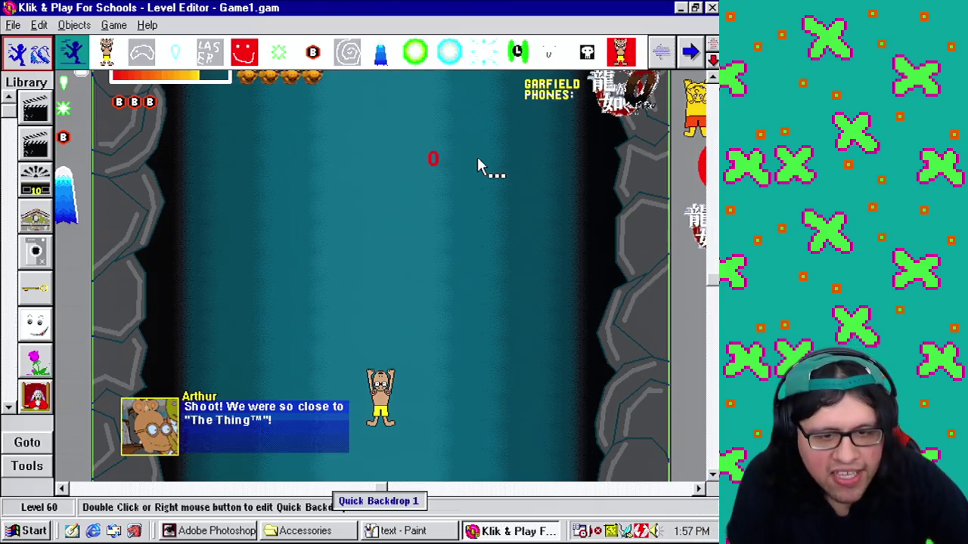
{"action": "left_click", "coordinate": [712, 280]}
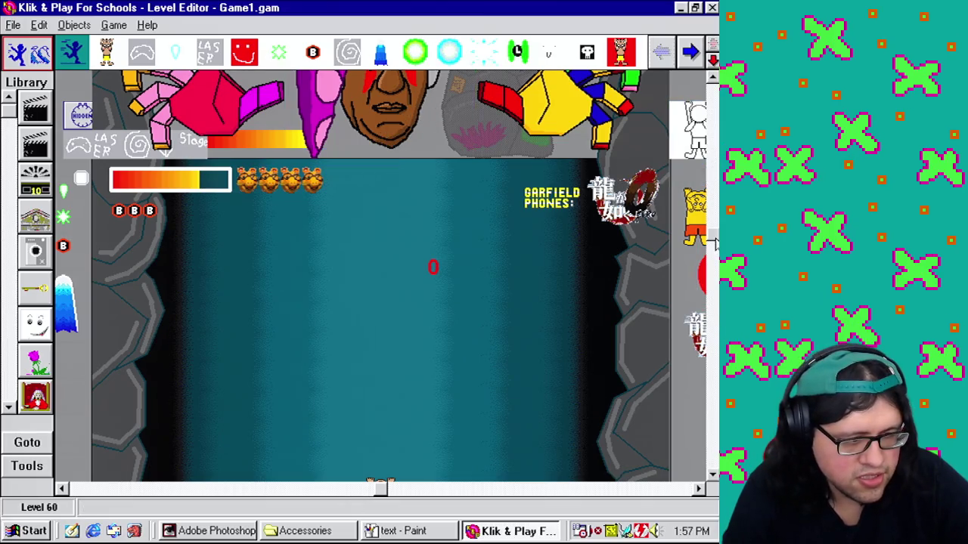
Step: Scroll up to the boss's hands and face and page the object toolbar to find Cutscene Albert
{"action": "scroll", "coordinate": [714, 242], "scroll_direction": "up", "scroll_amount": 1}
{"action": "left_click", "coordinate": [690, 53]}
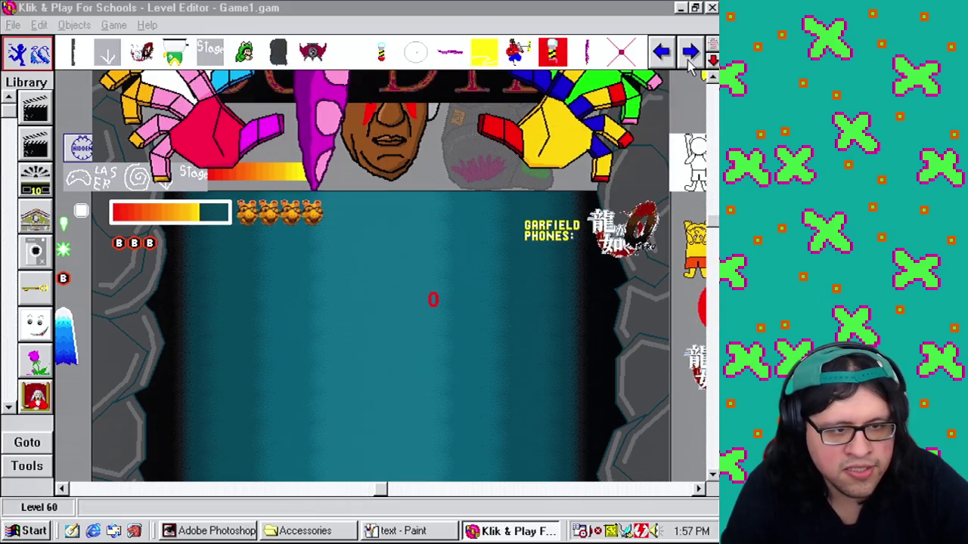
{"action": "left_click", "coordinate": [689, 57]}
{"action": "left_click", "coordinate": [690, 57]}
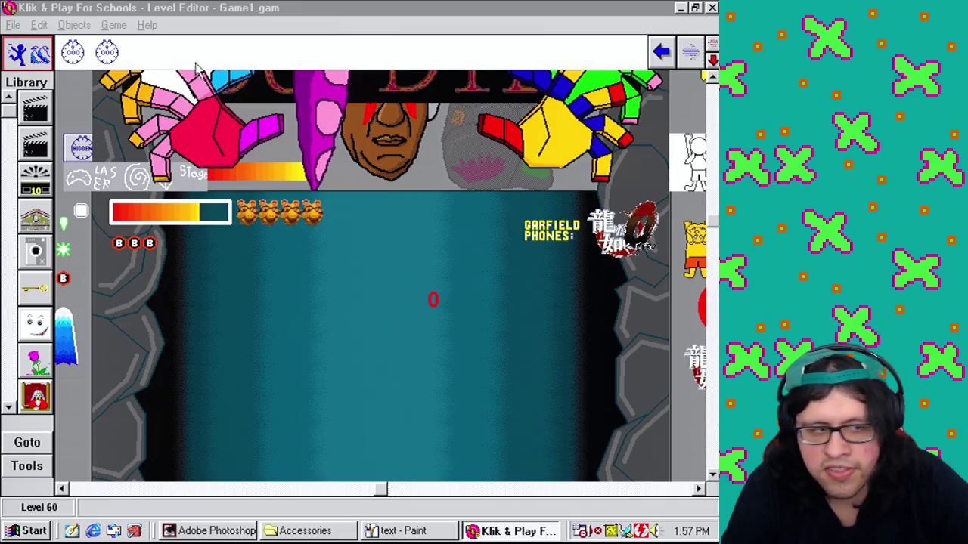
{"action": "left_click", "coordinate": [663, 53]}
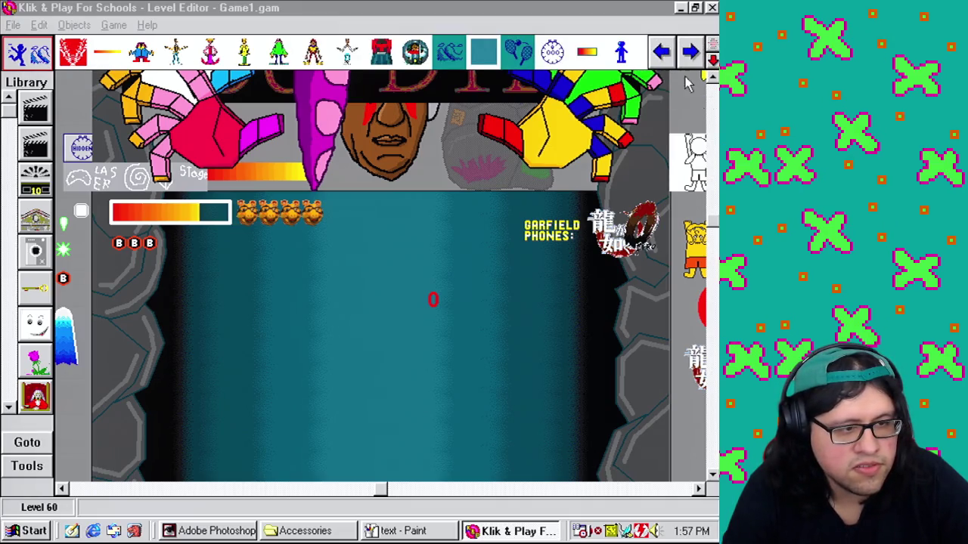
{"action": "left_click", "coordinate": [675, 63]}
{"action": "left_click", "coordinate": [675, 63]}
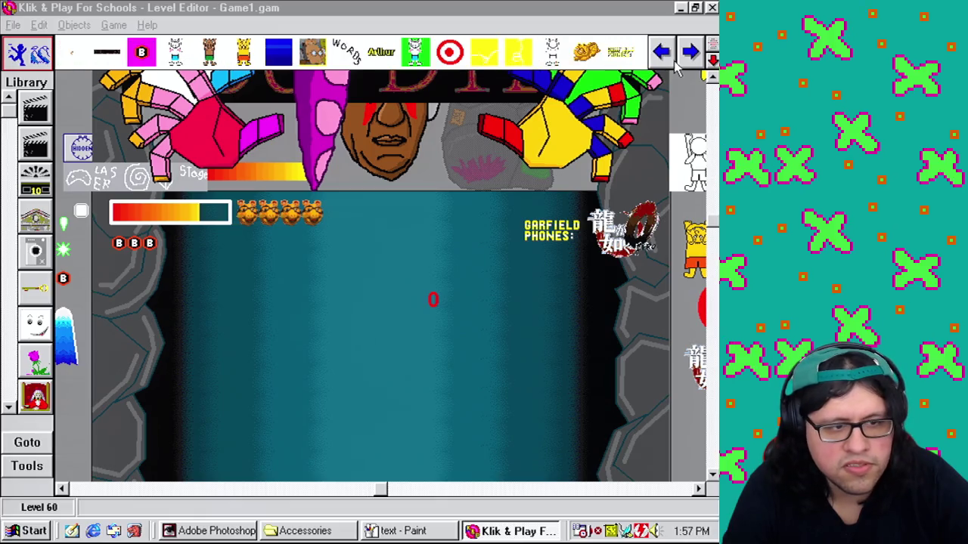
{"action": "left_click", "coordinate": [662, 52]}
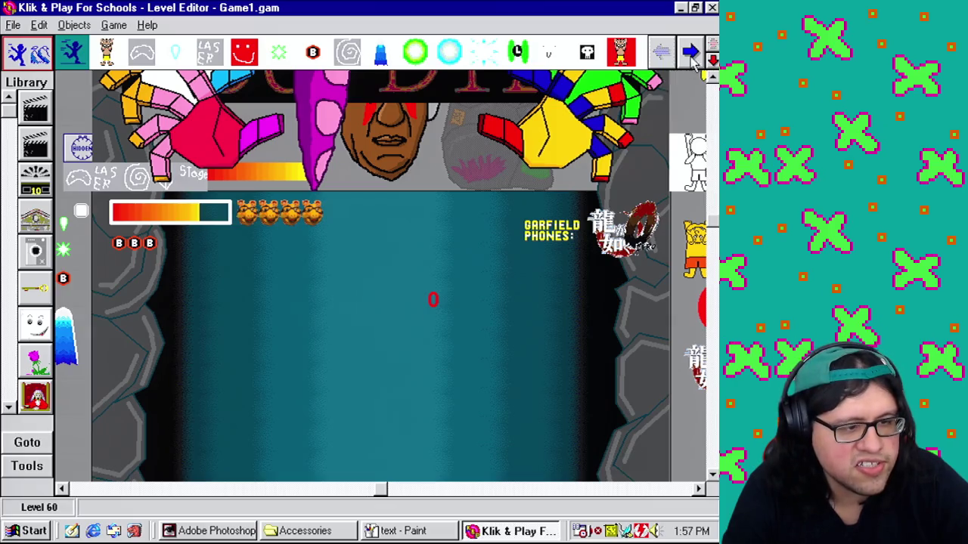
{"action": "left_click", "coordinate": [683, 65]}
{"action": "left_click", "coordinate": [682, 65]}
{"action": "left_click", "coordinate": [683, 65]}
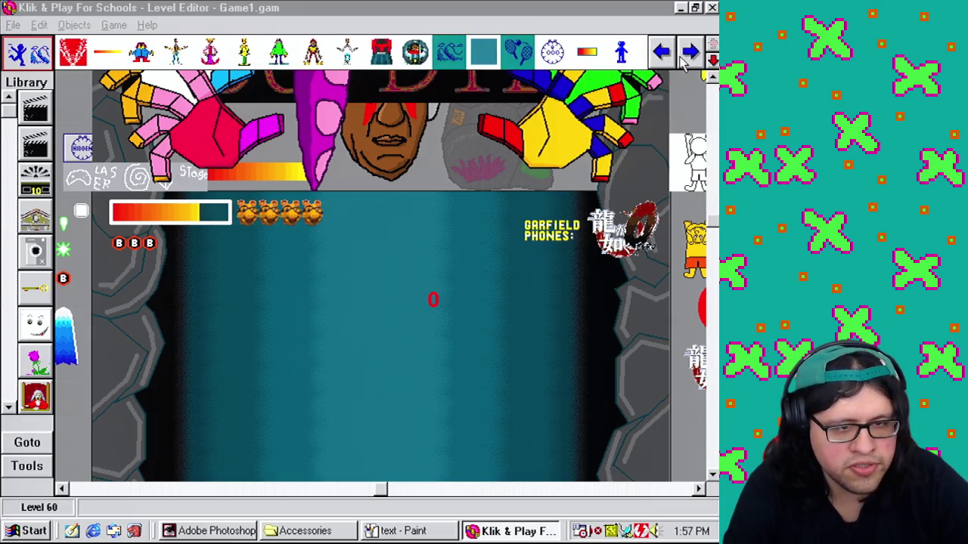
{"action": "right_click", "coordinate": [415, 53]}
Step: Give Cutscene Albert a Bouncing Ball movement
{"action": "left_click", "coordinate": [463, 84]}
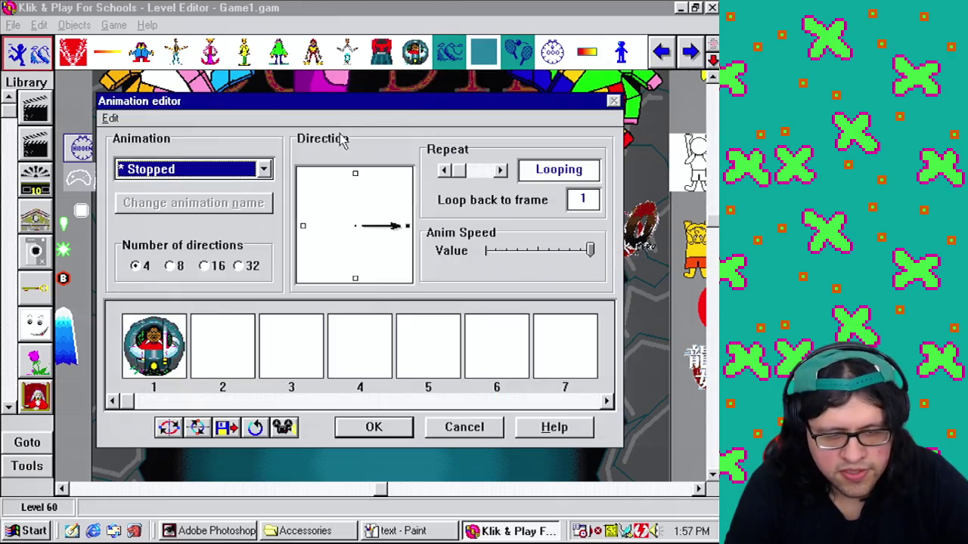
{"action": "left_click", "coordinate": [373, 423]}
{"action": "right_click", "coordinate": [415, 53]}
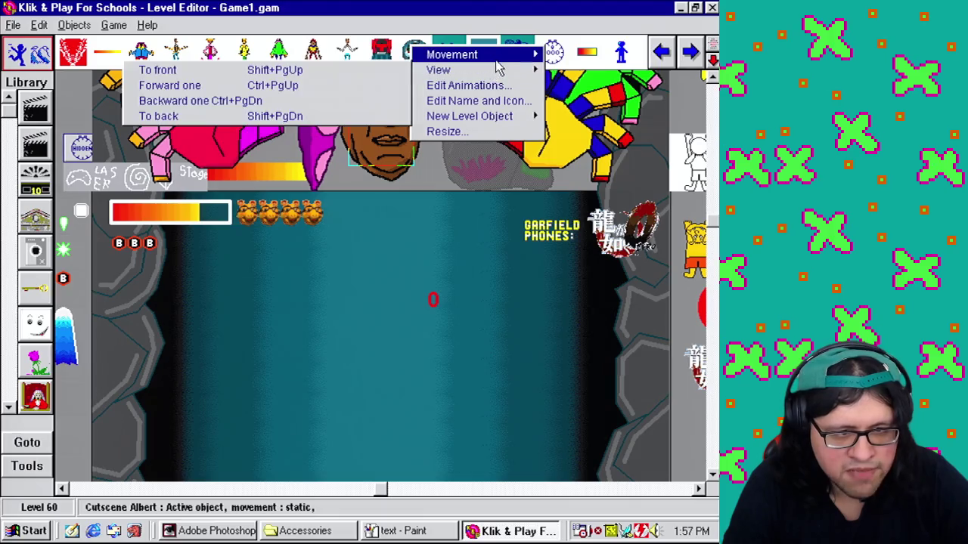
{"action": "mouse_move", "coordinate": [497, 59]}
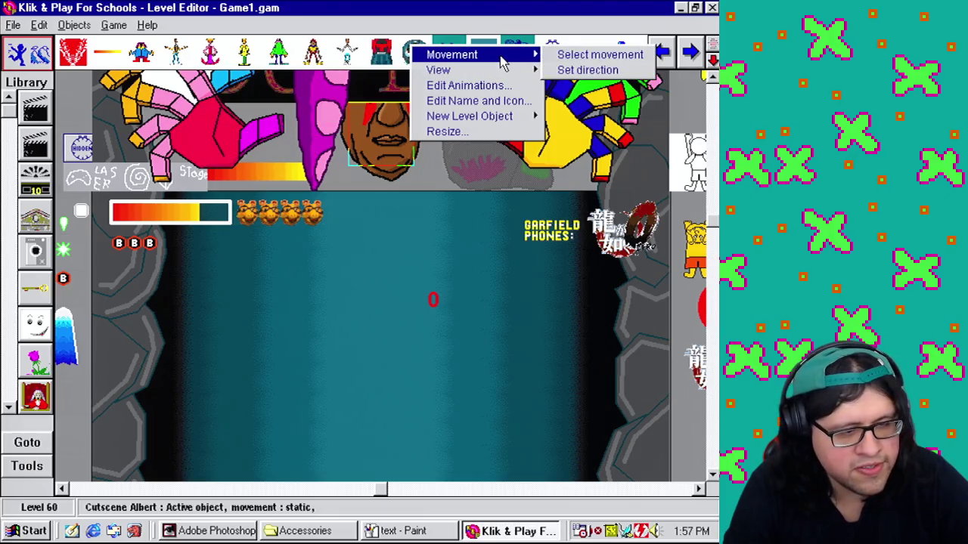
{"action": "left_click", "coordinate": [578, 57]}
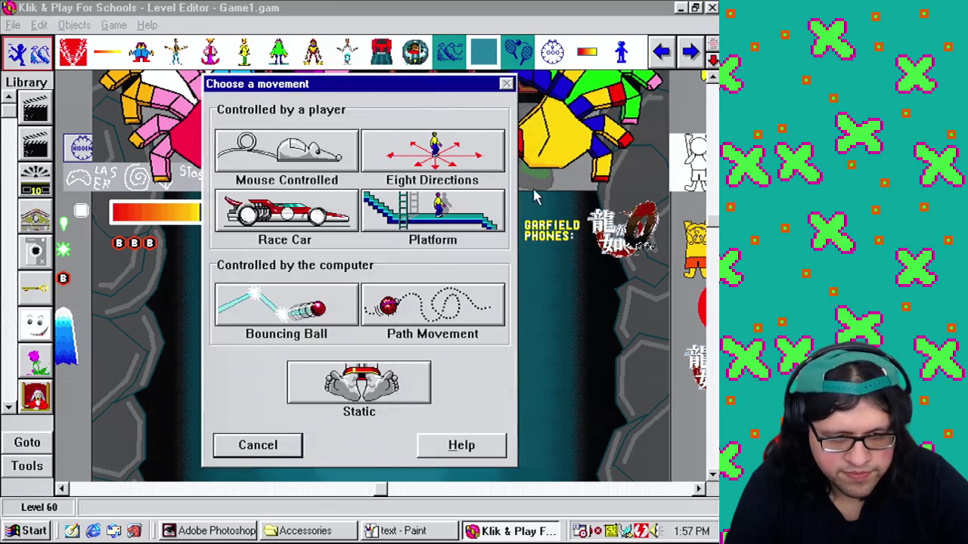
{"action": "left_click", "coordinate": [319, 318]}
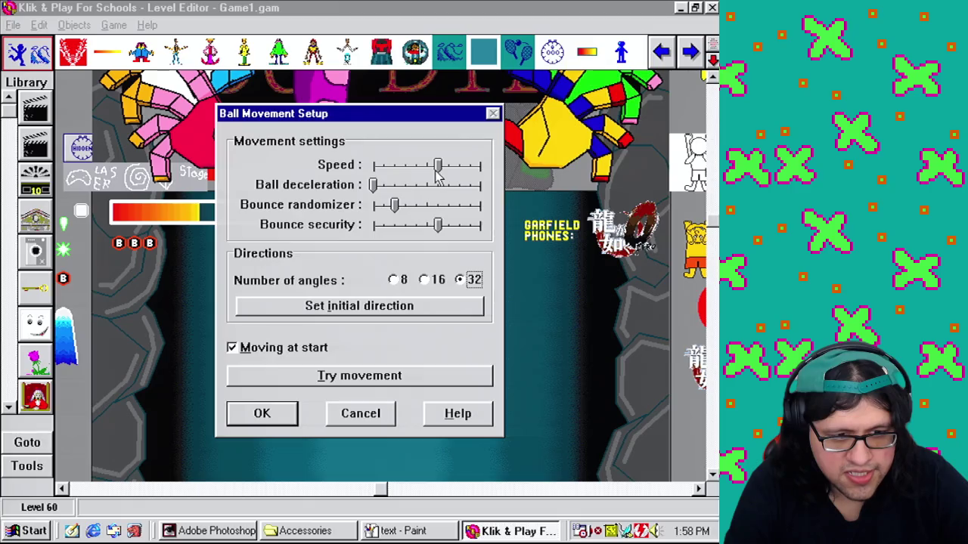
Step: Lower the ball speed, start it heading right only, with minimum randomizer and maximum security
{"action": "left_click_drag", "start_coordinate": [436, 172], "coordinate": [427, 176]}
{"action": "left_click", "coordinate": [410, 305]}
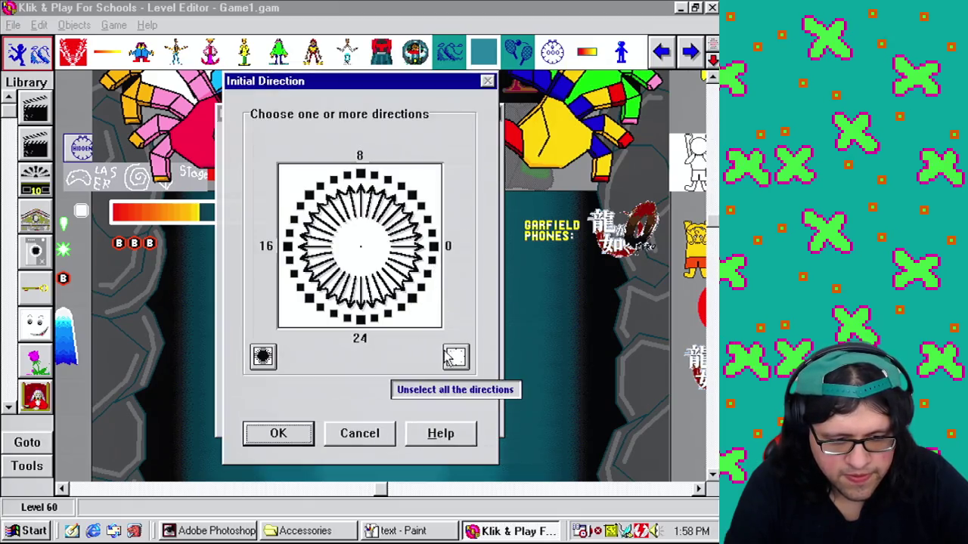
{"action": "left_click", "coordinate": [455, 357]}
{"action": "left_click", "coordinate": [434, 248]}
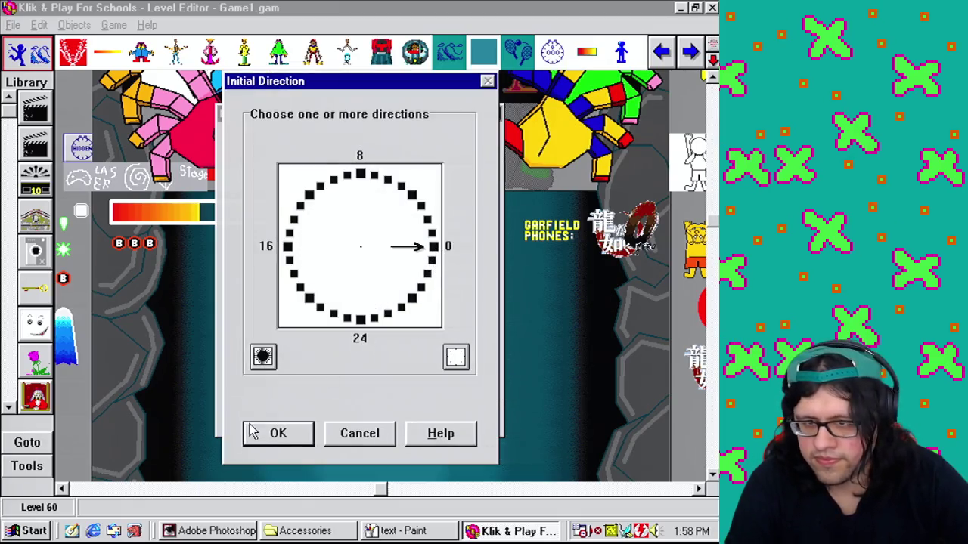
{"action": "left_click", "coordinate": [291, 425]}
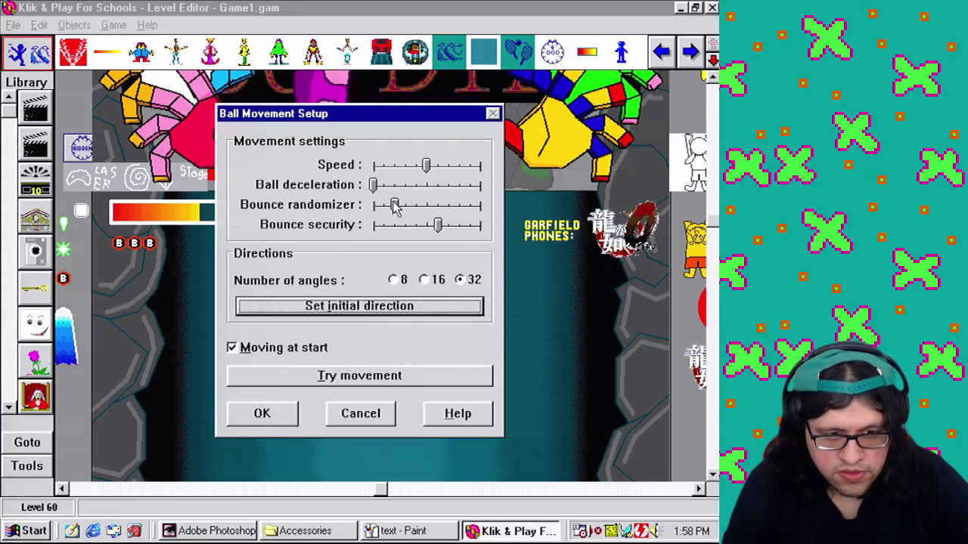
{"action": "left_click_drag", "start_coordinate": [394, 205], "coordinate": [346, 224]}
{"action": "left_click_drag", "start_coordinate": [440, 224], "coordinate": [546, 251]}
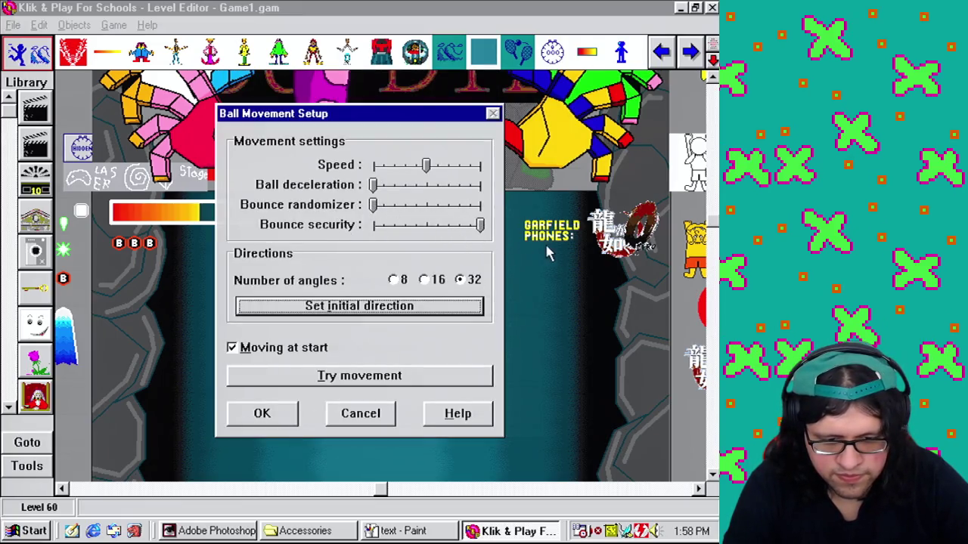
Step: Test-run the bounce, slow it further, retest and accept, then switch to the Event Editor
{"action": "left_click", "coordinate": [325, 376]}
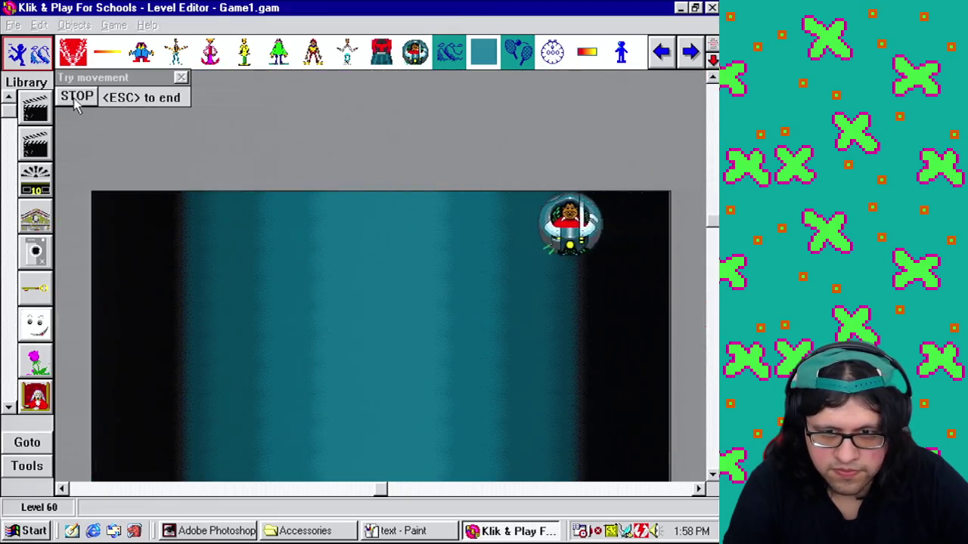
{"action": "left_click", "coordinate": [78, 98]}
{"action": "left_click_drag", "start_coordinate": [426, 165], "coordinate": [406, 165]}
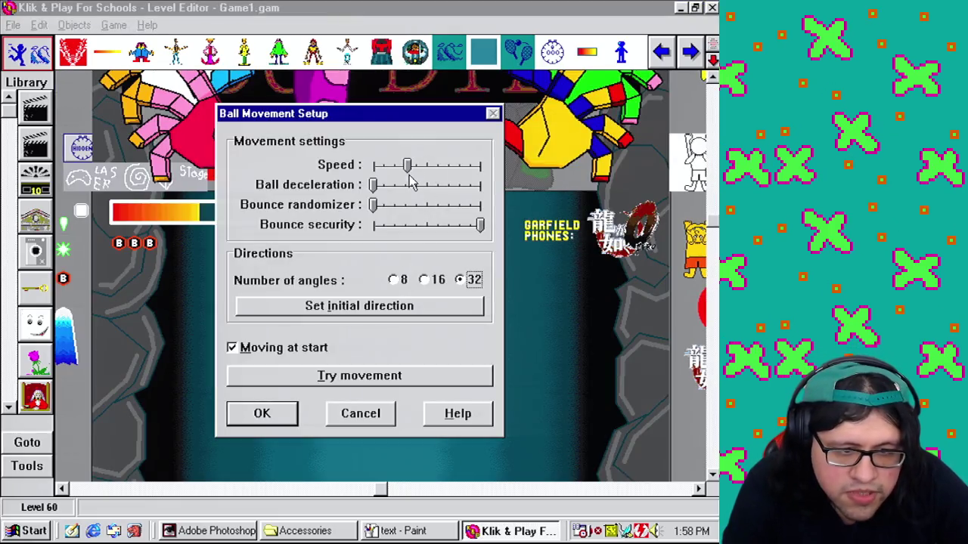
{"action": "left_click", "coordinate": [391, 382]}
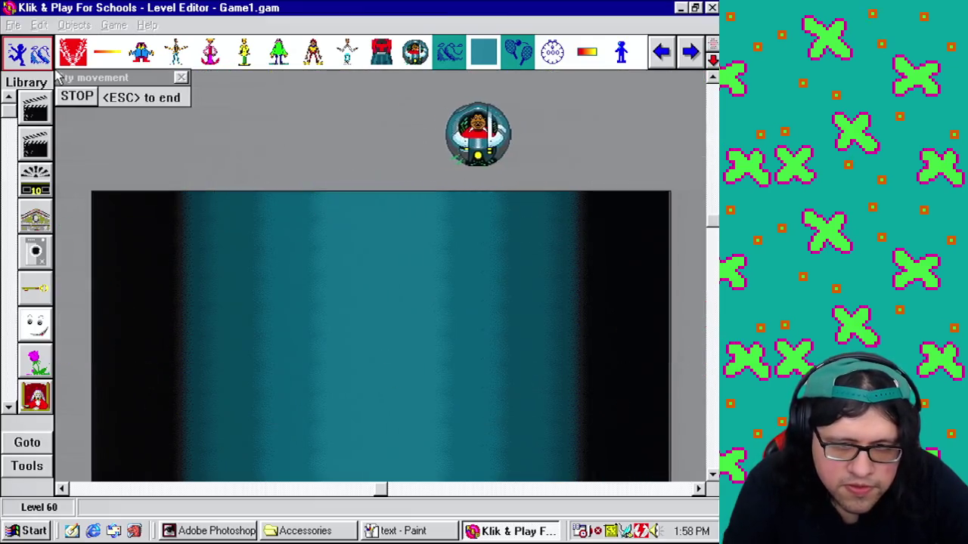
{"action": "left_click", "coordinate": [83, 99]}
{"action": "left_click", "coordinate": [261, 413]}
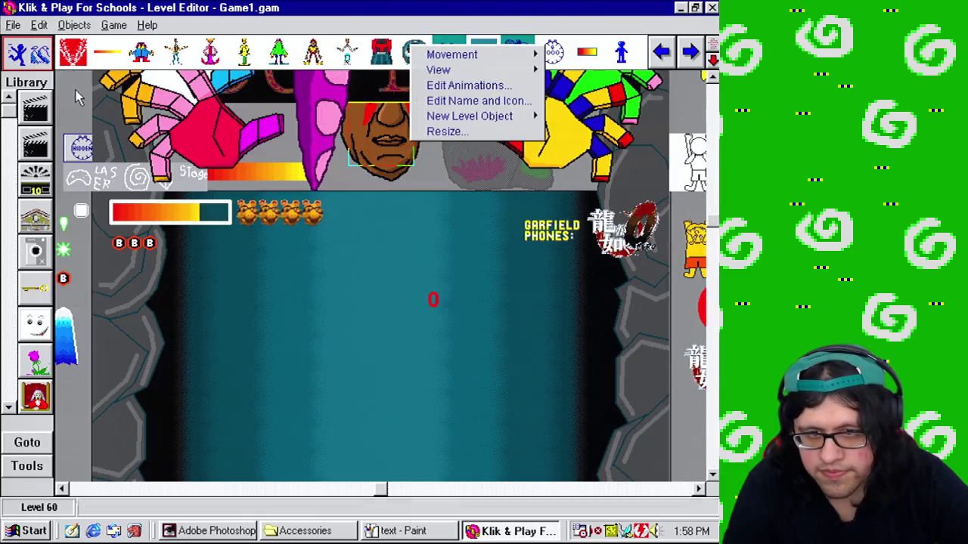
{"action": "left_click", "coordinate": [114, 25]}
{"action": "left_click", "coordinate": [179, 89]}
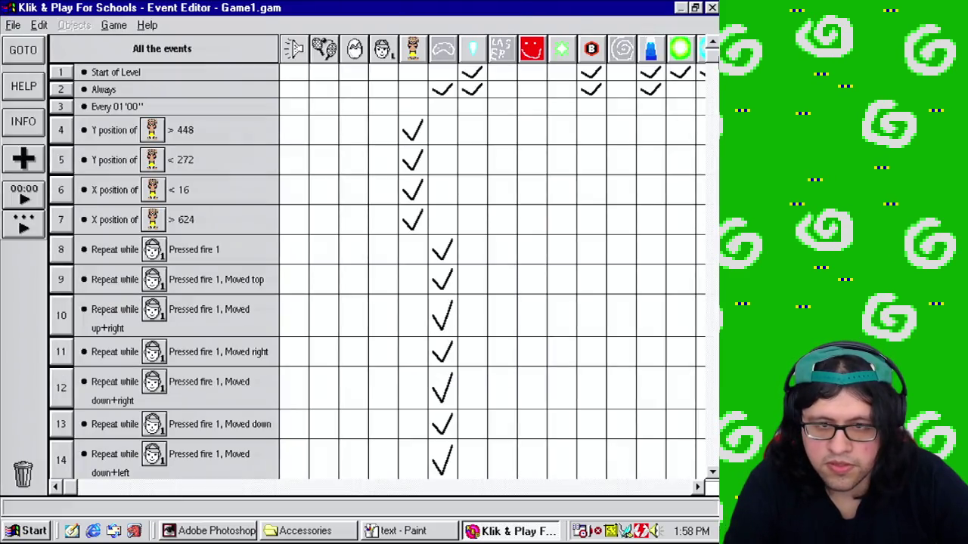
Step: Begin a Start of Level action setting Cutscene Albert's alterable value A via an expression
{"action": "left_click", "coordinate": [681, 490]}
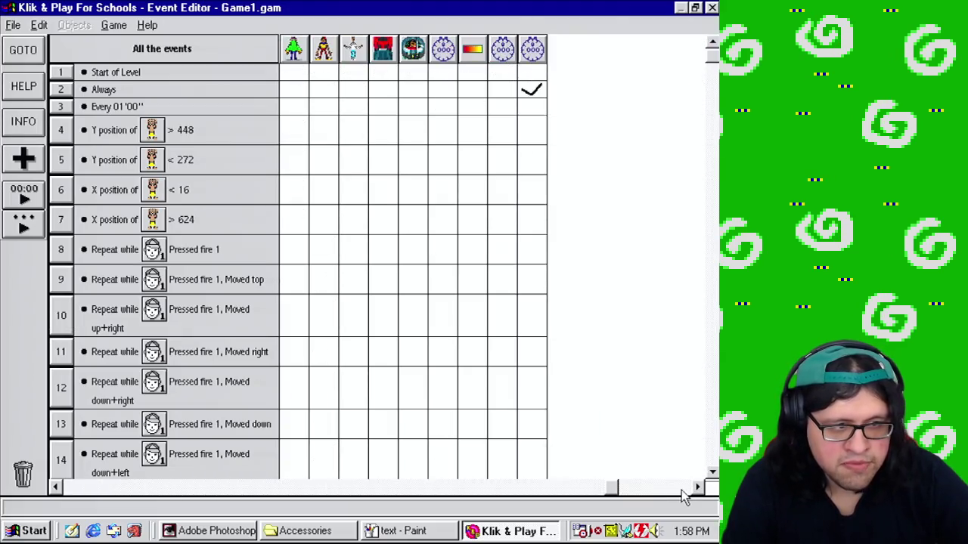
{"action": "left_click", "coordinate": [415, 75]}
{"action": "left_click", "coordinate": [508, 193]}
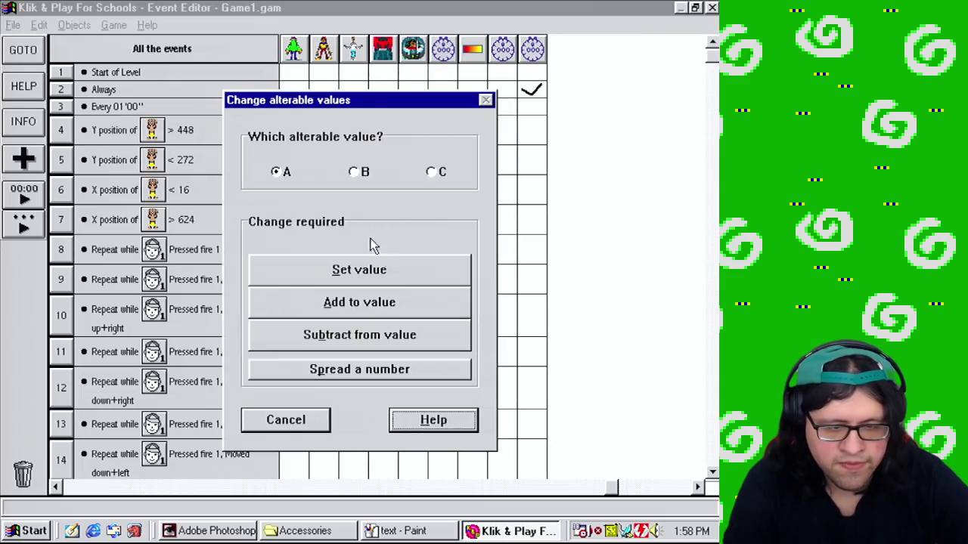
{"action": "left_click", "coordinate": [387, 269]}
{"action": "left_click", "coordinate": [508, 271]}
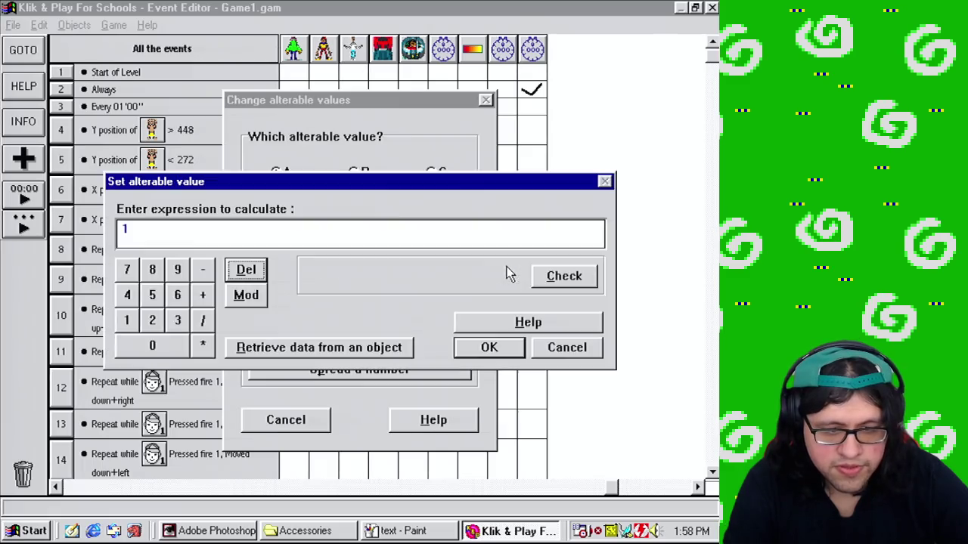
Step: Insert the last object's Y coordinate into the expression and check it is valid
{"action": "left_click", "coordinate": [325, 348]}
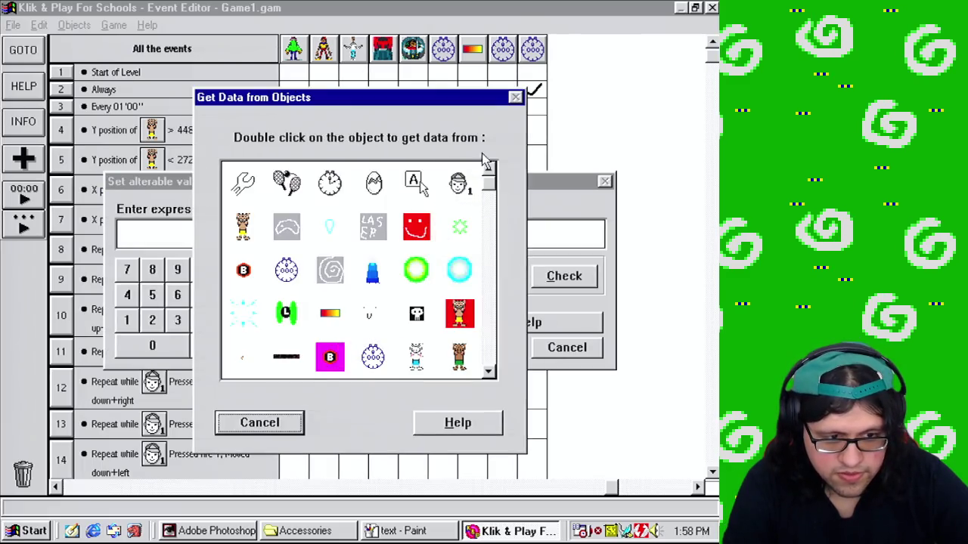
{"action": "scroll", "coordinate": [475, 370], "scroll_direction": "down", "scroll_amount": 3}
{"action": "left_click", "coordinate": [420, 363]}
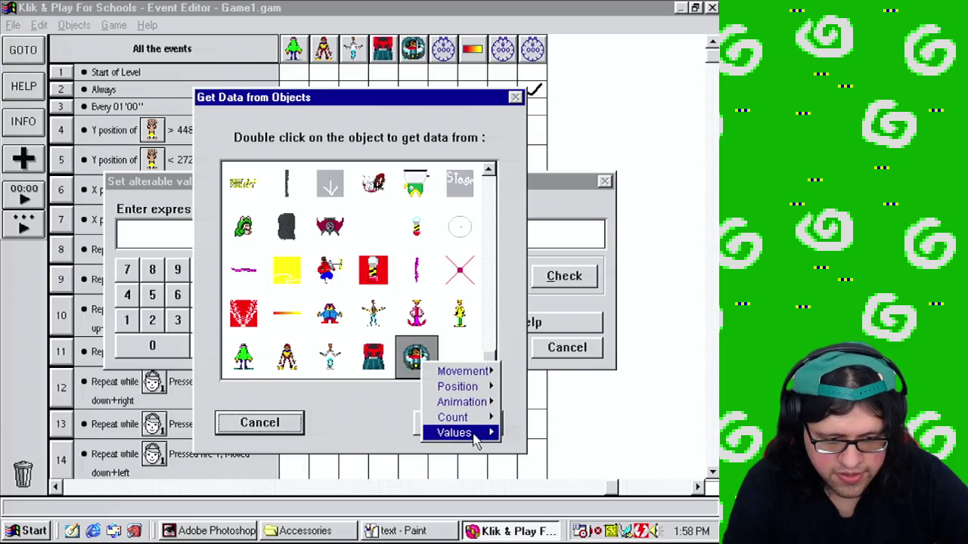
{"action": "left_click", "coordinate": [529, 402]}
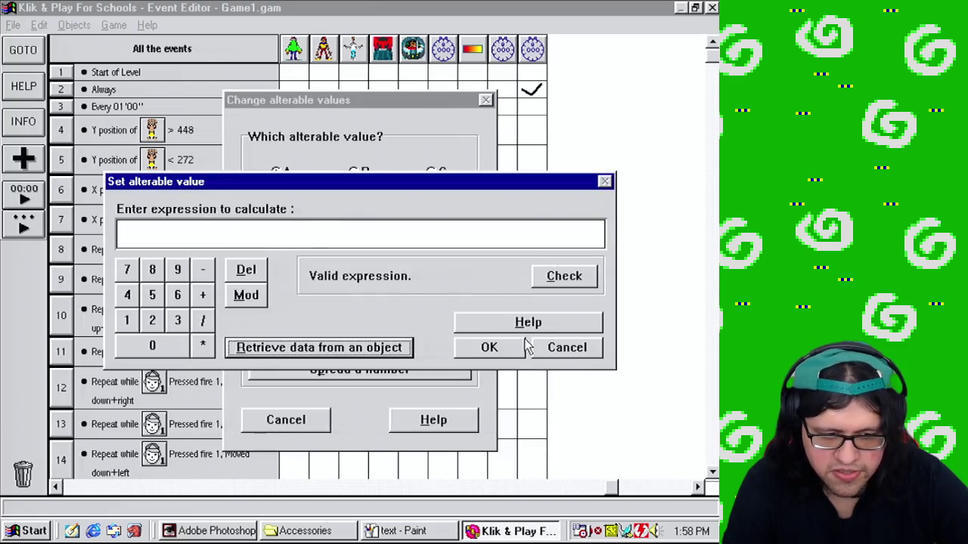
{"action": "left_click", "coordinate": [491, 347]}
Step: Re-enter the expression as Y("Cutscene Albert") and confirm it for alterable value A
{"action": "left_click", "coordinate": [324, 341]}
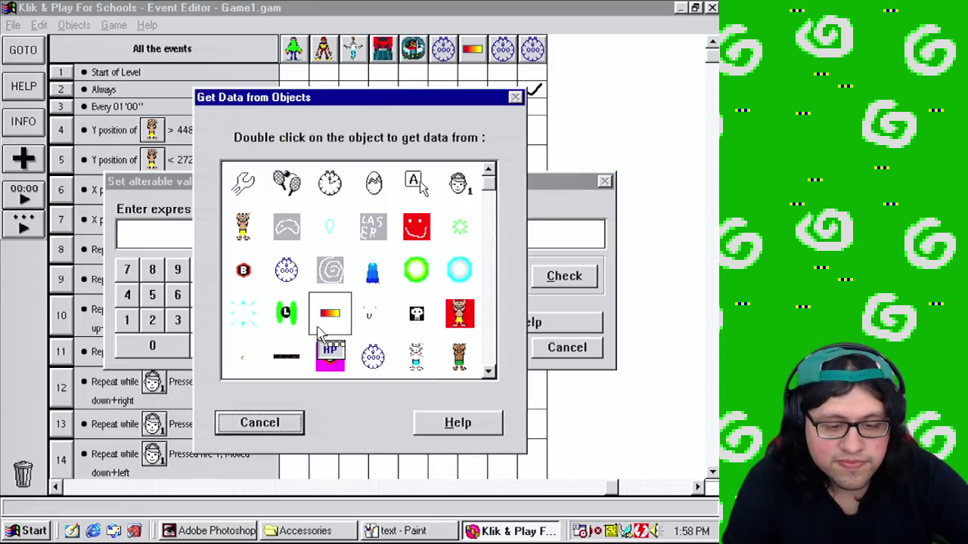
{"action": "mouse_move", "coordinate": [488, 187]}
{"action": "left_mouse_down"}
{"action": "mouse_move", "coordinate": [512, 348]}
{"action": "mouse_move", "coordinate": [479, 342]}
{"action": "left_mouse_up"}
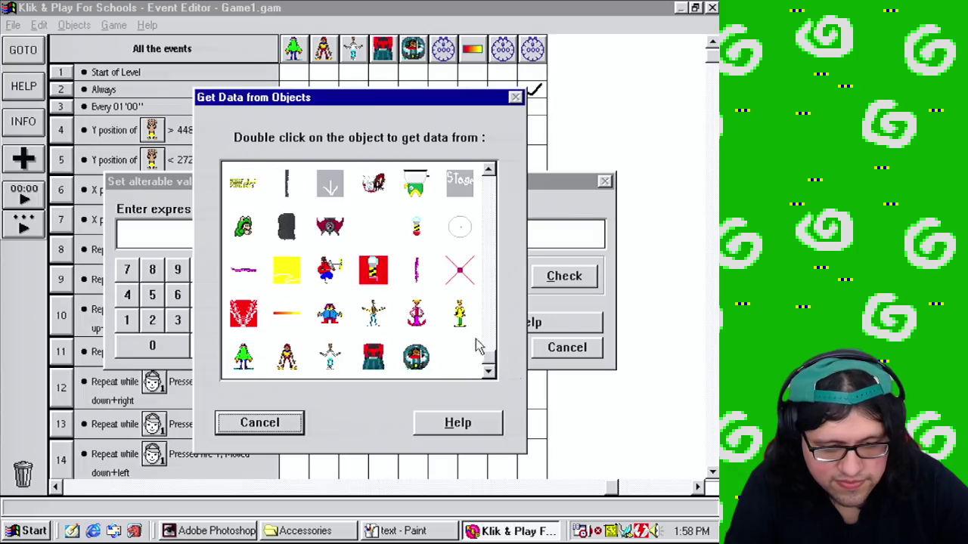
{"action": "double_click", "coordinate": [424, 359]}
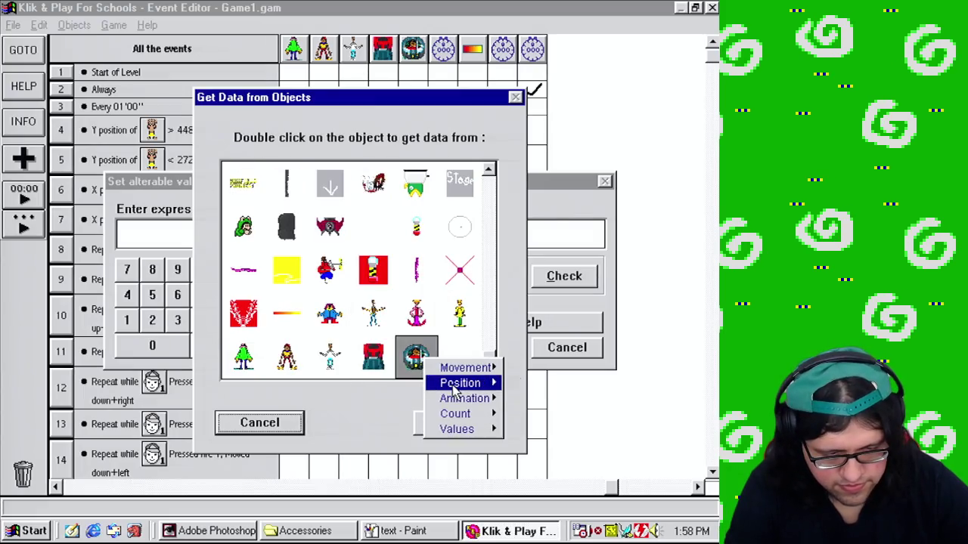
{"action": "mouse_move", "coordinate": [484, 384]}
{"action": "left_click", "coordinate": [567, 400]}
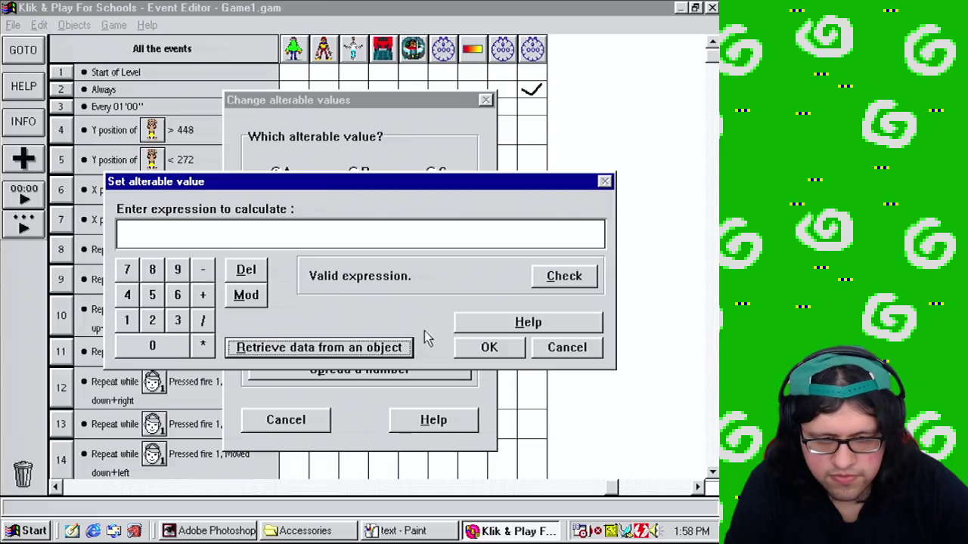
{"action": "left_click", "coordinate": [396, 230]}
{"action": "left_click", "coordinate": [375, 355]}
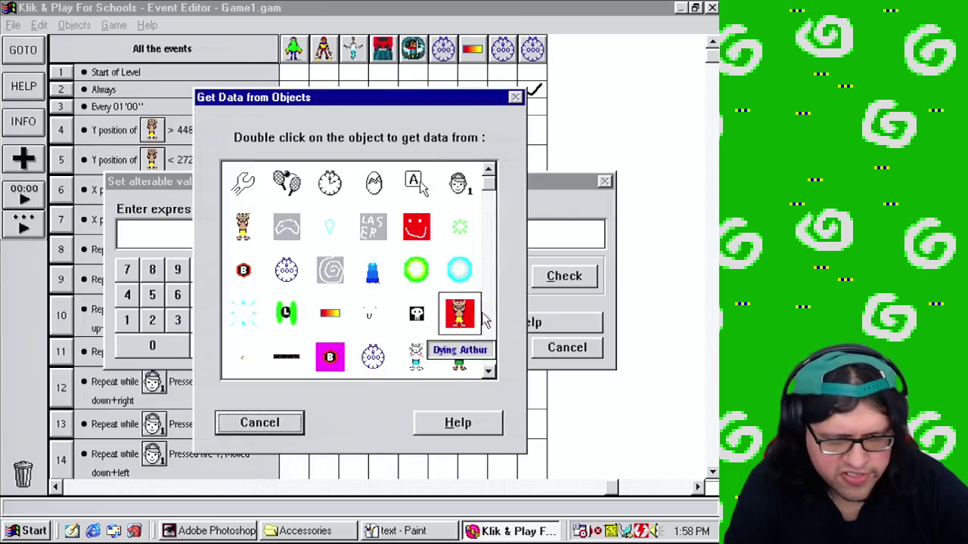
{"action": "left_click_drag", "start_coordinate": [486, 189], "coordinate": [510, 363]}
{"action": "double_click", "coordinate": [458, 338]}
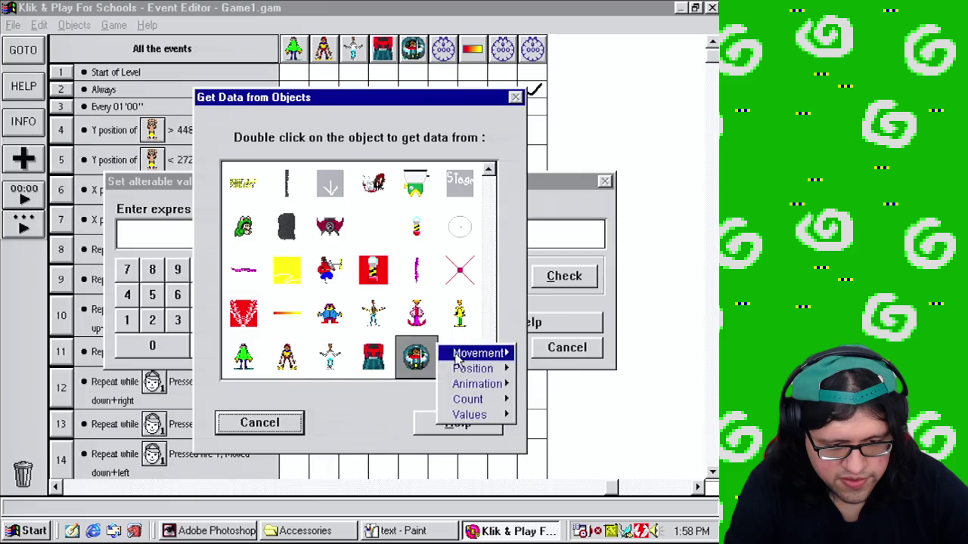
{"action": "mouse_move", "coordinate": [482, 371]}
{"action": "left_click", "coordinate": [539, 384]}
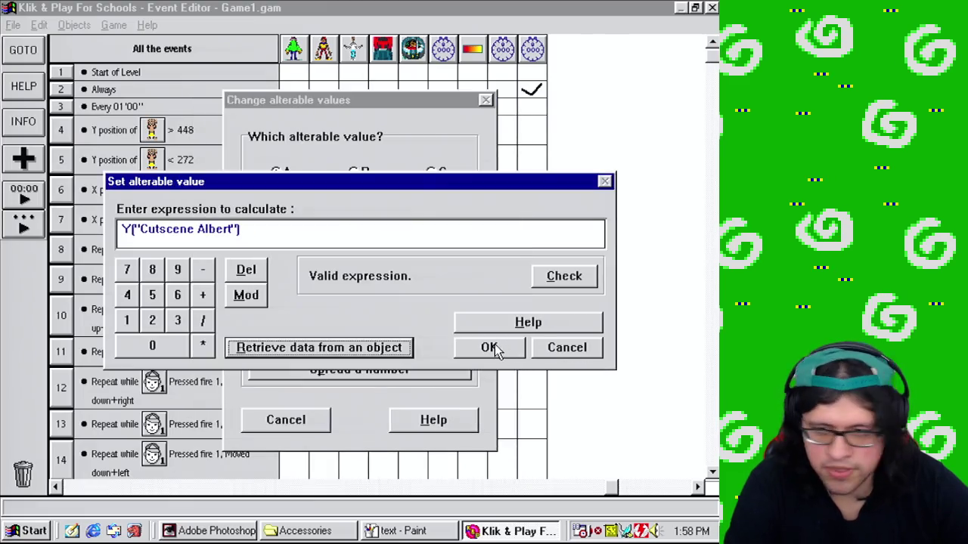
{"action": "left_click", "coordinate": [493, 348]}
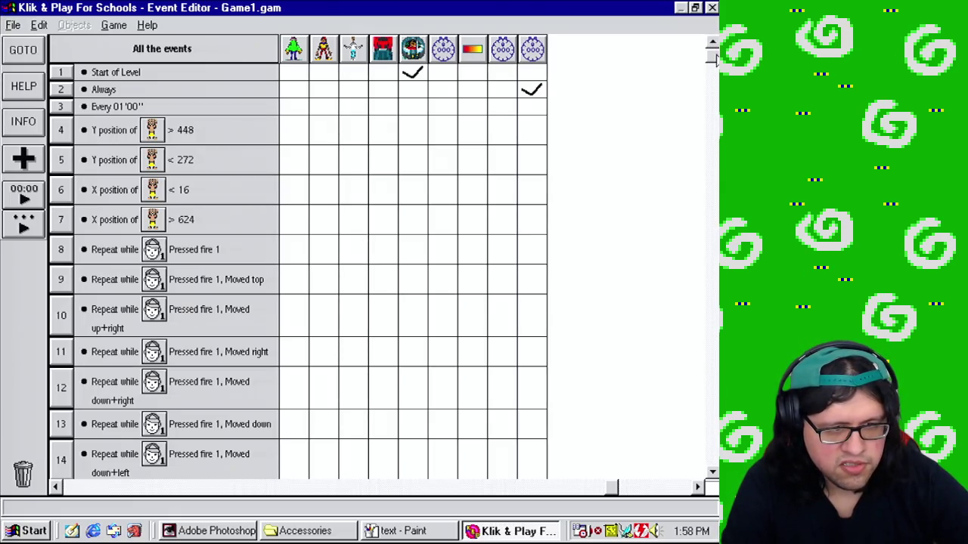
Step: Scroll to the end of the events, save the game as Game1.gam, and return to the Level Editor
{"action": "mouse_move", "coordinate": [412, 73]}
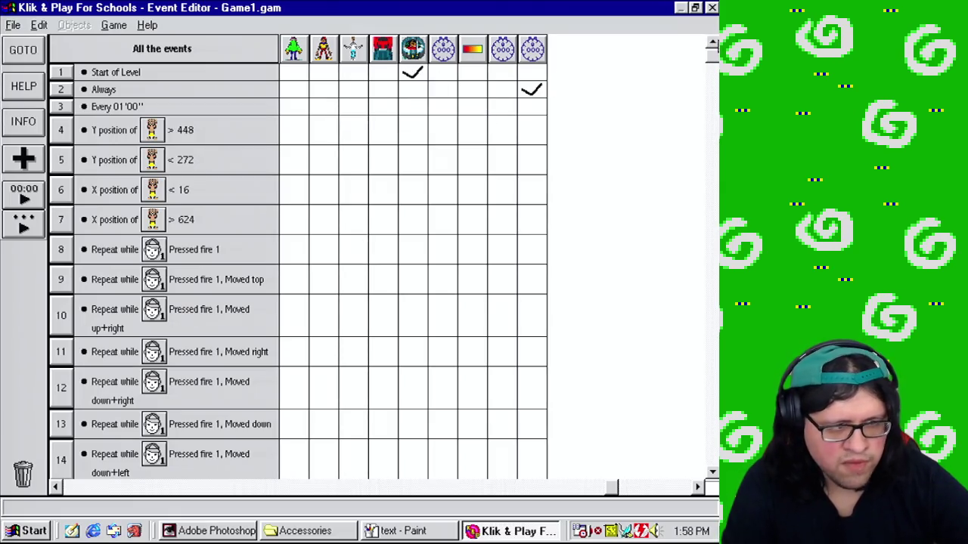
{"action": "mouse_move", "coordinate": [715, 67]}
{"action": "left_mouse_down"}
{"action": "mouse_move", "coordinate": [712, 363]}
{"action": "mouse_move", "coordinate": [686, 441]}
{"action": "left_mouse_up"}
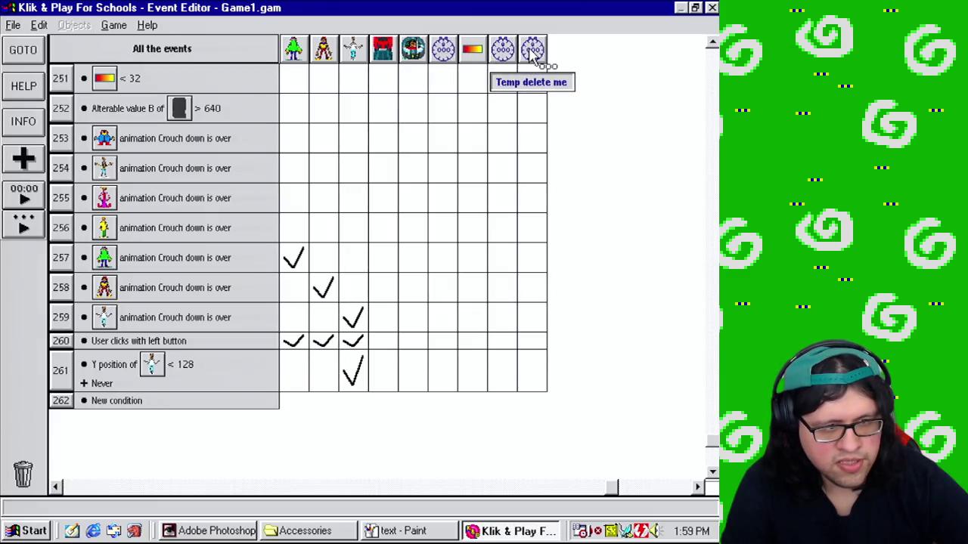
{"action": "left_click", "coordinate": [12, 25]}
{"action": "left_click", "coordinate": [50, 83]}
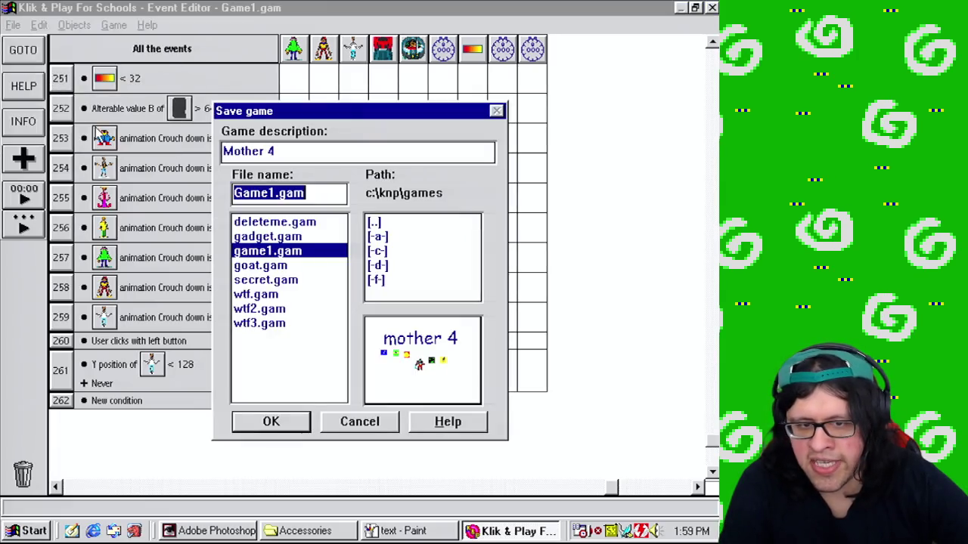
{"action": "left_click", "coordinate": [295, 423]}
{"action": "left_click", "coordinate": [114, 25]}
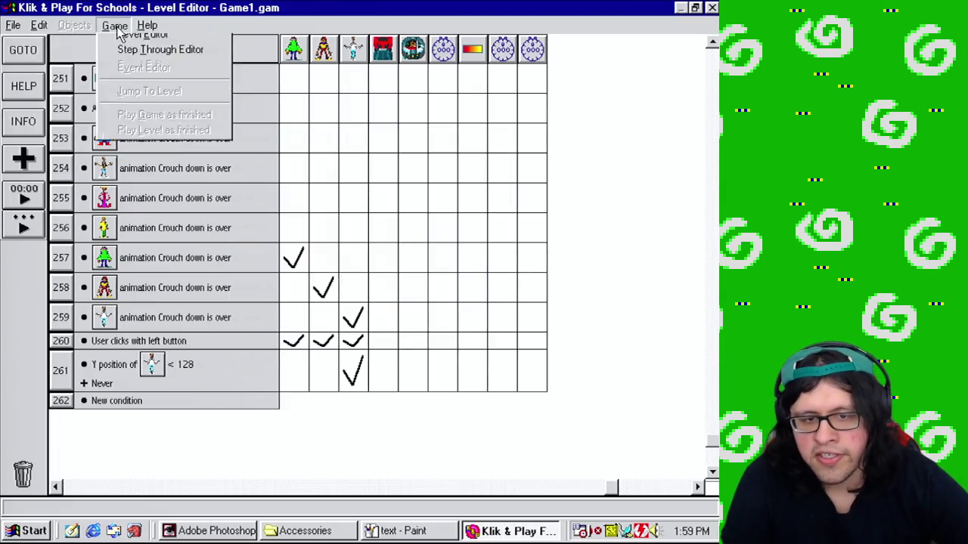
{"action": "left_click", "coordinate": [142, 57]}
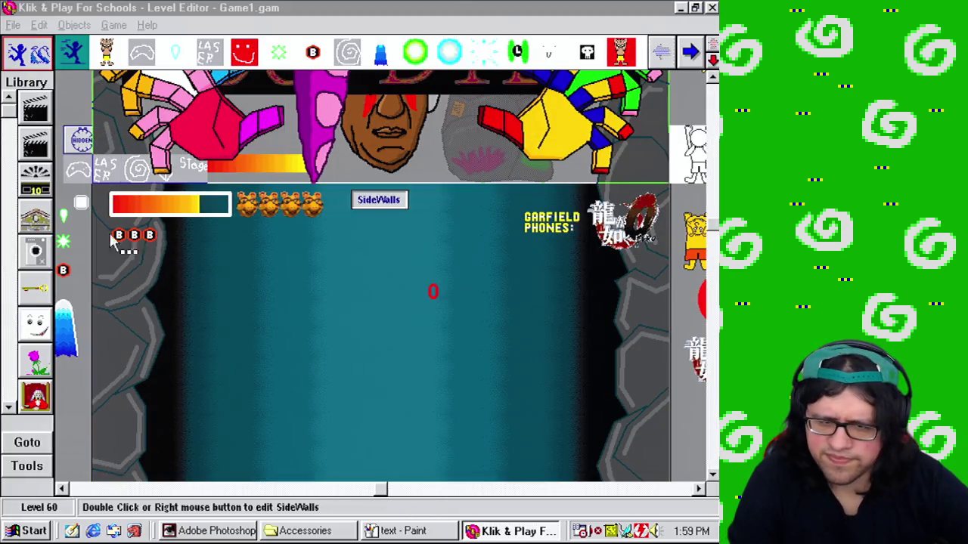
Step: Create a new active object, fill its first frame grey, and set a white pencil at x8 zoom
{"action": "left_click", "coordinate": [40, 468]}
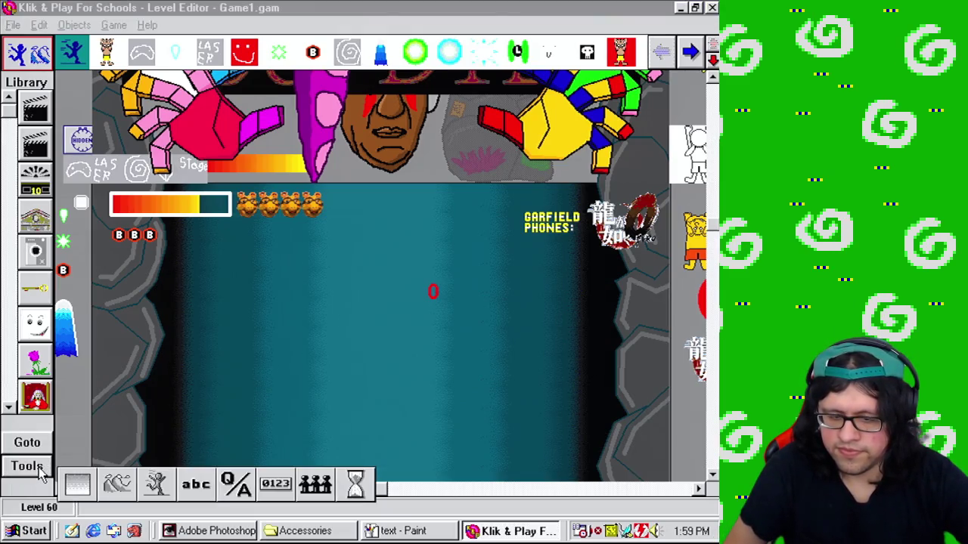
{"action": "left_click", "coordinate": [77, 483]}
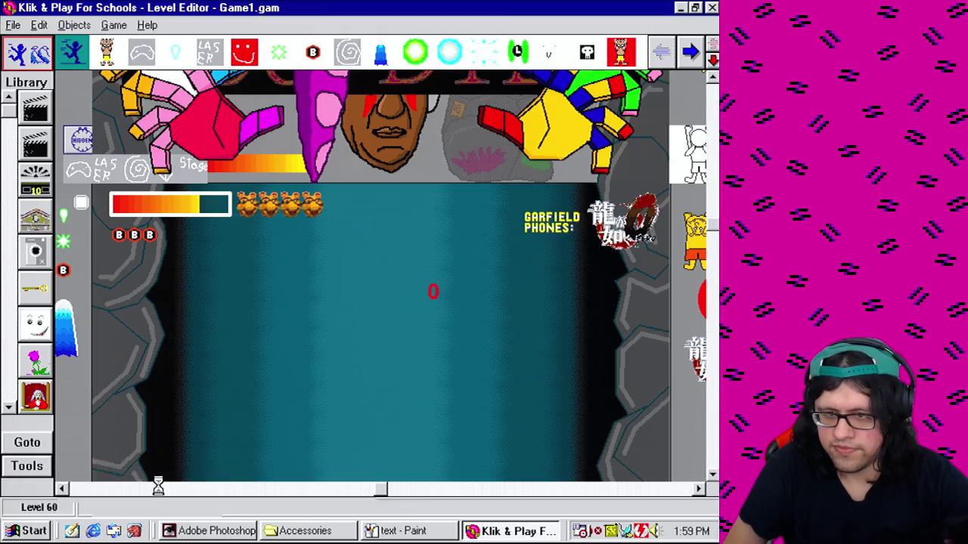
{"action": "double_click", "coordinate": [168, 348]}
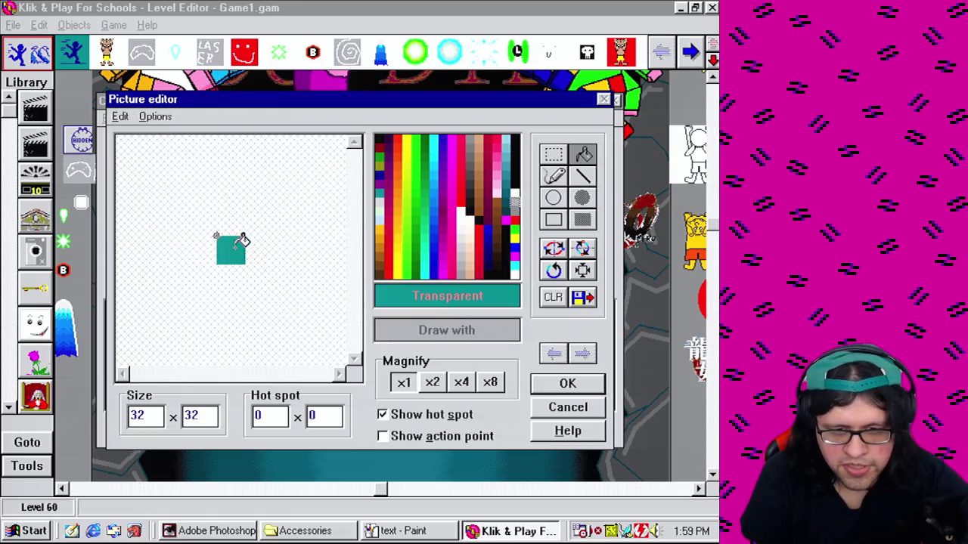
{"action": "left_click", "coordinate": [240, 241]}
{"action": "left_click", "coordinate": [553, 175]}
{"action": "left_click", "coordinate": [490, 383]}
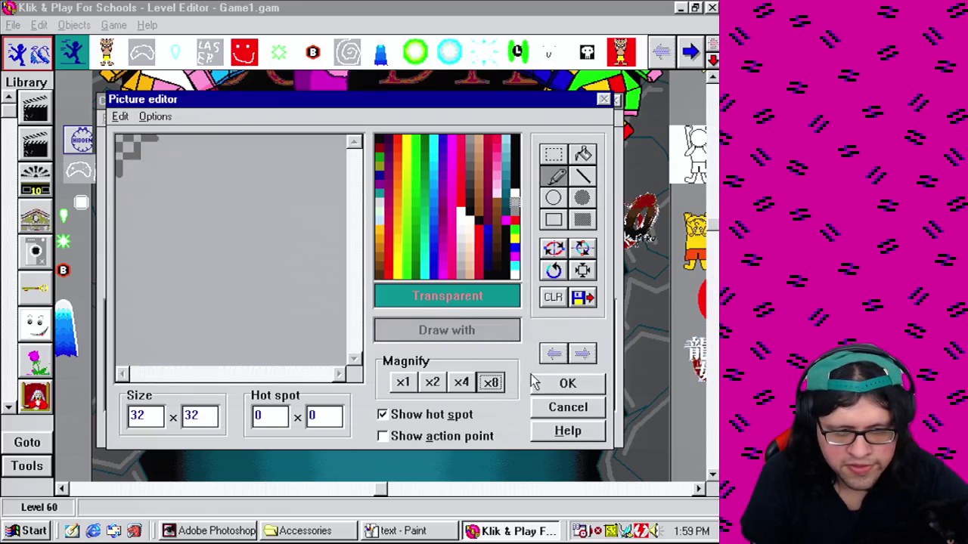
{"action": "left_click", "coordinate": [513, 276]}
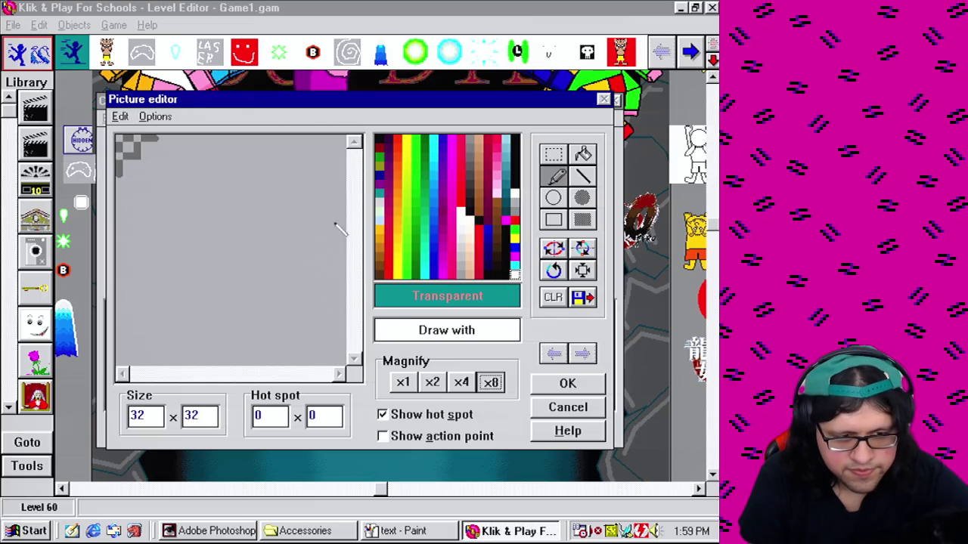
Step: Draw white BOS lettering, thicken the O and B, and accept it as frame 1
{"action": "mouse_move", "coordinate": [119, 216]}
{"action": "left_mouse_down"}
{"action": "mouse_move", "coordinate": [120, 291]}
{"action": "mouse_move", "coordinate": [125, 220]}
{"action": "mouse_move", "coordinate": [132, 306]}
{"action": "mouse_move", "coordinate": [173, 317]}
{"action": "mouse_move", "coordinate": [157, 278]}
{"action": "mouse_move", "coordinate": [183, 262]}
{"action": "mouse_move", "coordinate": [141, 220]}
{"action": "left_mouse_up"}
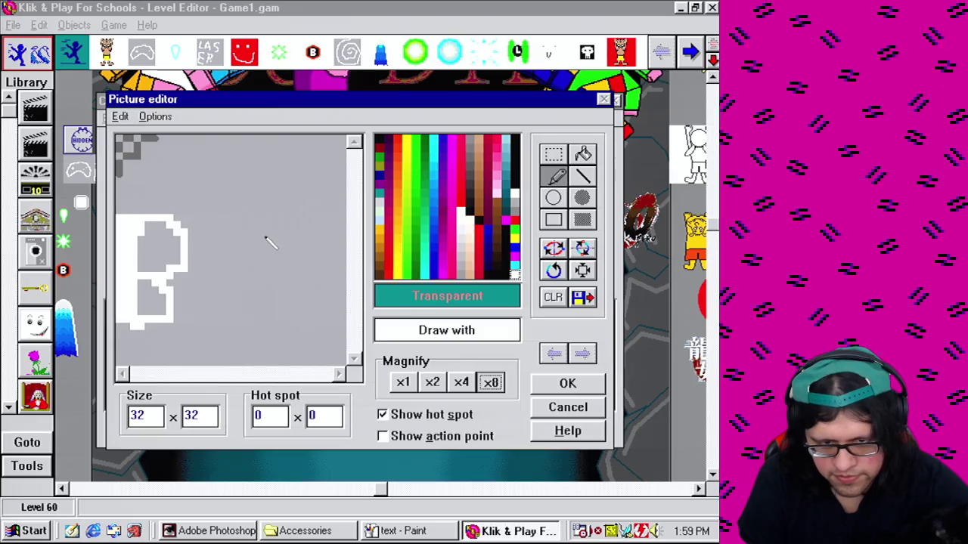
{"action": "mouse_move", "coordinate": [265, 227]}
{"action": "left_mouse_down"}
{"action": "mouse_move", "coordinate": [201, 274]}
{"action": "mouse_move", "coordinate": [261, 299]}
{"action": "mouse_move", "coordinate": [265, 223]}
{"action": "left_mouse_up"}
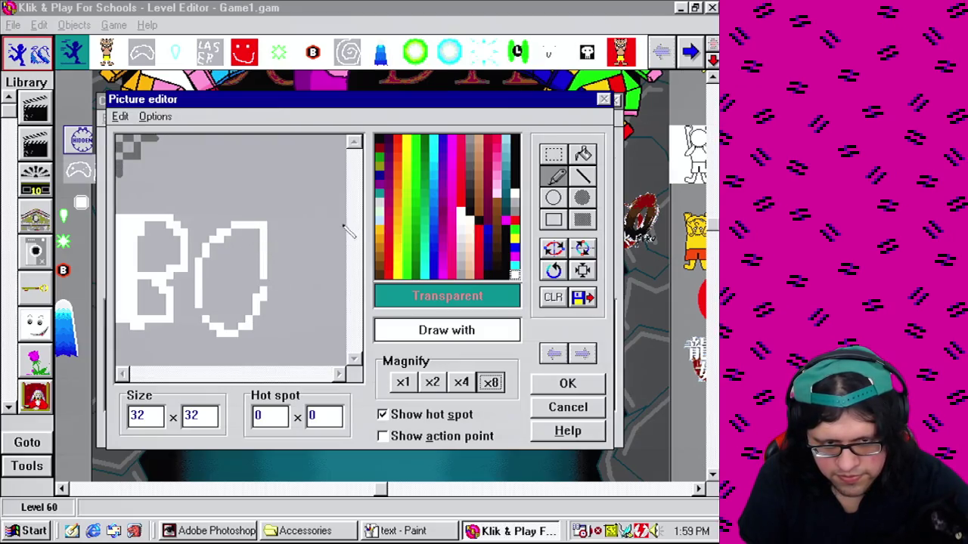
{"action": "mouse_move", "coordinate": [350, 226]}
{"action": "left_mouse_down"}
{"action": "mouse_move", "coordinate": [309, 275]}
{"action": "mouse_move", "coordinate": [331, 339]}
{"action": "mouse_move", "coordinate": [280, 348]}
{"action": "mouse_move", "coordinate": [329, 344]}
{"action": "mouse_move", "coordinate": [299, 349]}
{"action": "mouse_move", "coordinate": [340, 310]}
{"action": "mouse_move", "coordinate": [302, 273]}
{"action": "mouse_move", "coordinate": [297, 241]}
{"action": "mouse_move", "coordinate": [340, 216]}
{"action": "mouse_move", "coordinate": [316, 231]}
{"action": "left_mouse_up"}
{"action": "mouse_move", "coordinate": [277, 283]}
{"action": "left_mouse_down"}
{"action": "mouse_move", "coordinate": [269, 279]}
{"action": "mouse_move", "coordinate": [273, 239]}
{"action": "mouse_move", "coordinate": [240, 226]}
{"action": "mouse_move", "coordinate": [211, 263]}
{"action": "mouse_move", "coordinate": [204, 305]}
{"action": "mouse_move", "coordinate": [250, 315]}
{"action": "mouse_move", "coordinate": [261, 223]}
{"action": "left_mouse_up"}
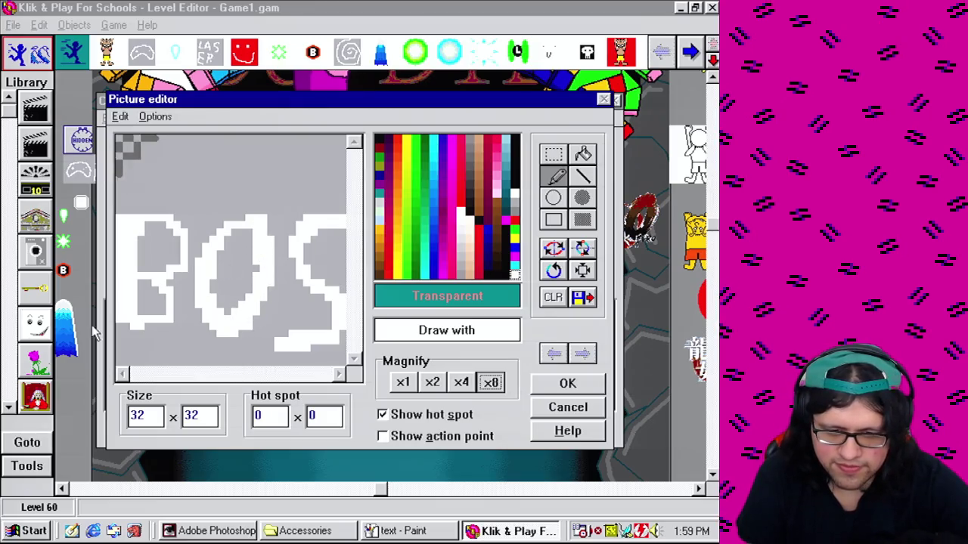
{"action": "mouse_move", "coordinate": [170, 234]}
{"action": "left_mouse_down"}
{"action": "mouse_move", "coordinate": [185, 256]}
{"action": "mouse_move", "coordinate": [168, 278]}
{"action": "mouse_move", "coordinate": [181, 326]}
{"action": "mouse_move", "coordinate": [154, 331]}
{"action": "left_mouse_up"}
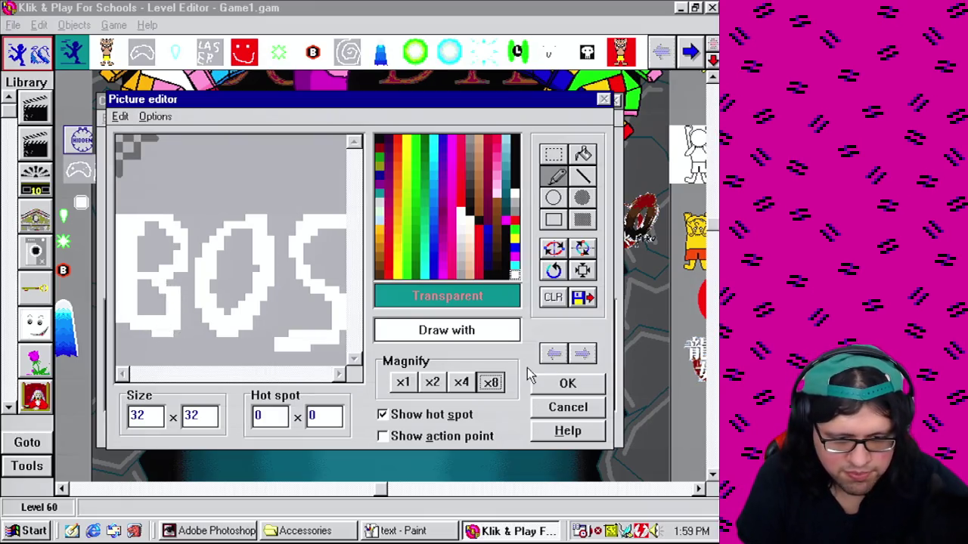
{"action": "left_click", "coordinate": [569, 387]}
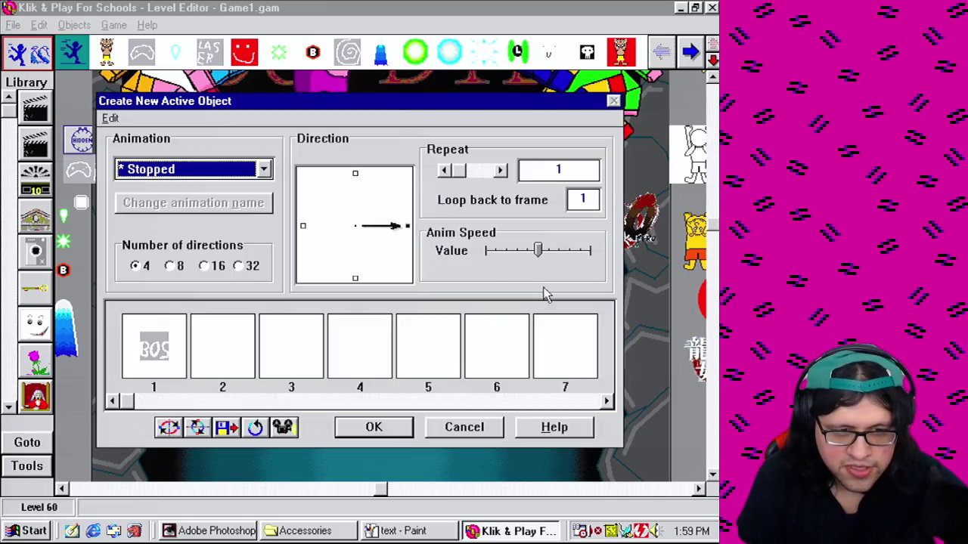
Step: Make the BOS animation loop and place the object above the health bar
{"action": "left_click", "coordinate": [444, 171]}
{"action": "left_click", "coordinate": [374, 427]}
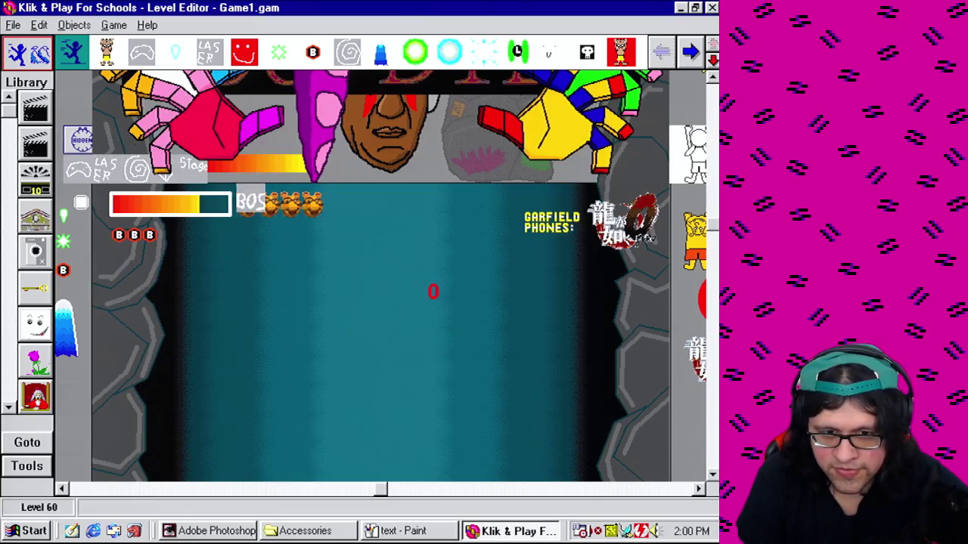
{"action": "left_click", "coordinate": [220, 173]}
Step: Rename the BOS object to 'Boss State'
{"action": "right_click", "coordinate": [230, 165]}
{"action": "mouse_move", "coordinate": [257, 189]}
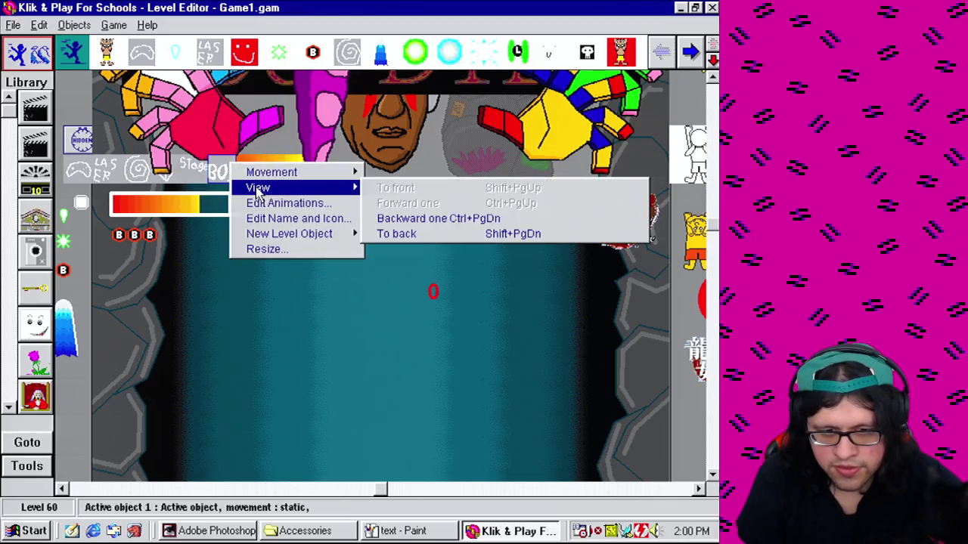
{"action": "left_click", "coordinate": [258, 218]}
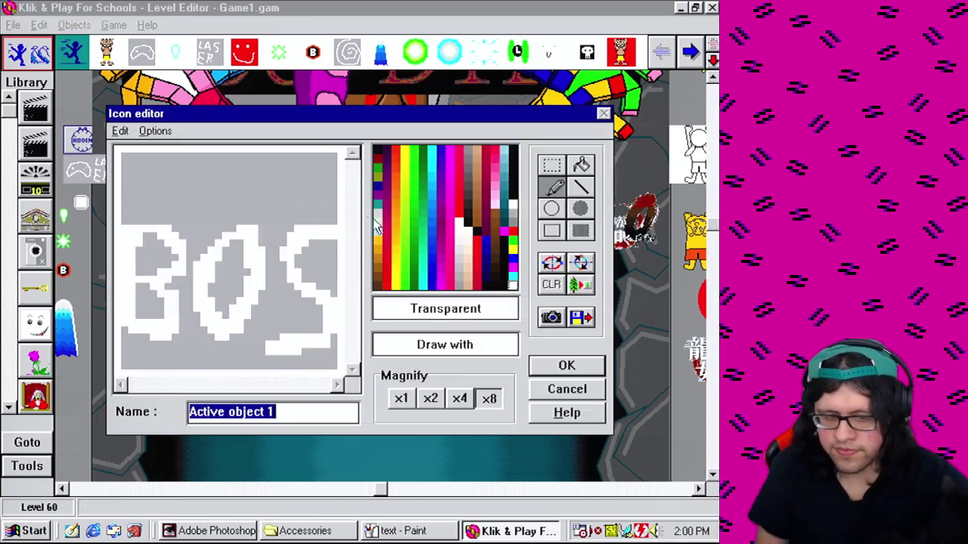
{"action": "type", "text": "Boss S"}
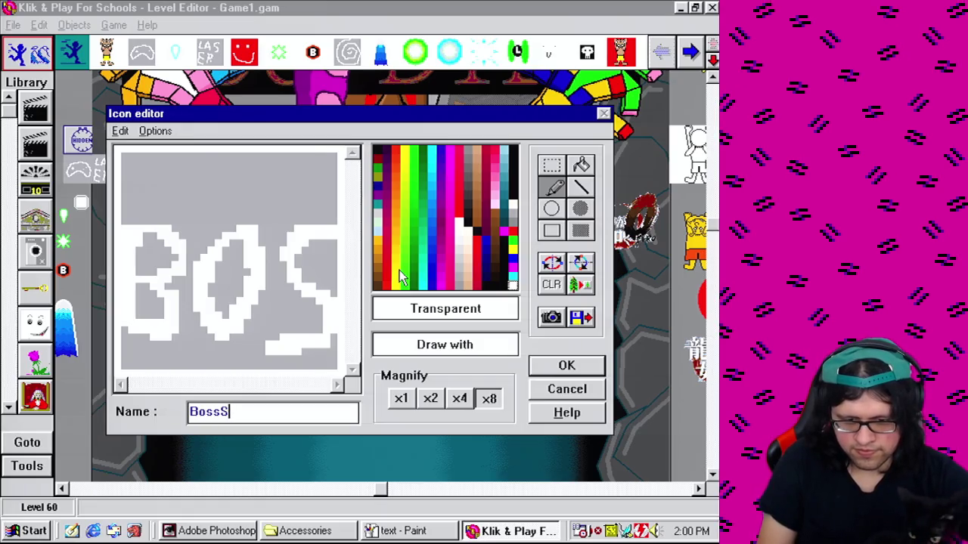
{"action": "key", "text": "BackSpace"}
{"action": "type", "text": "State"}
{"action": "key", "text": "Return"}
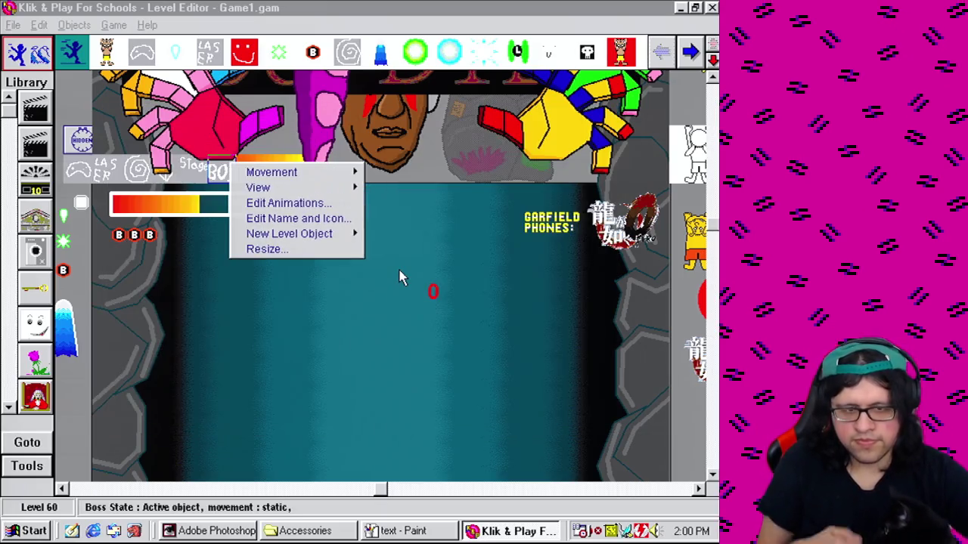
{"action": "left_click", "coordinate": [113, 25]}
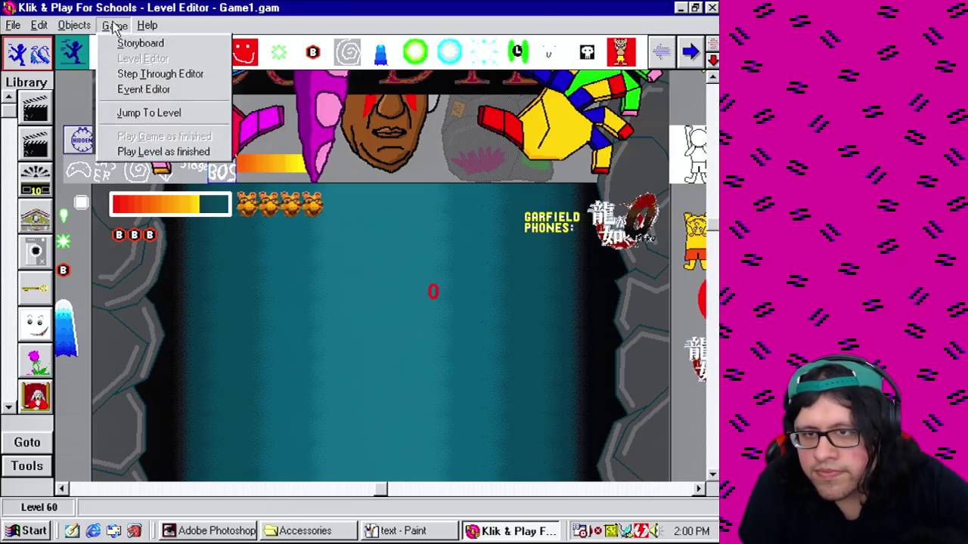
Step: Add event 262 testing whether the BOSS object's alterable value A equals 0
{"action": "left_click", "coordinate": [142, 86]}
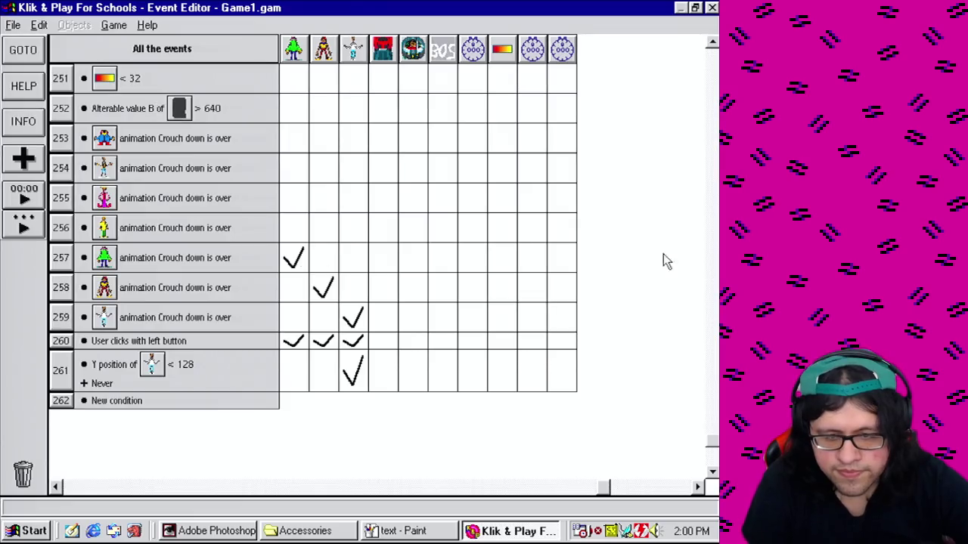
{"action": "left_click", "coordinate": [119, 400]}
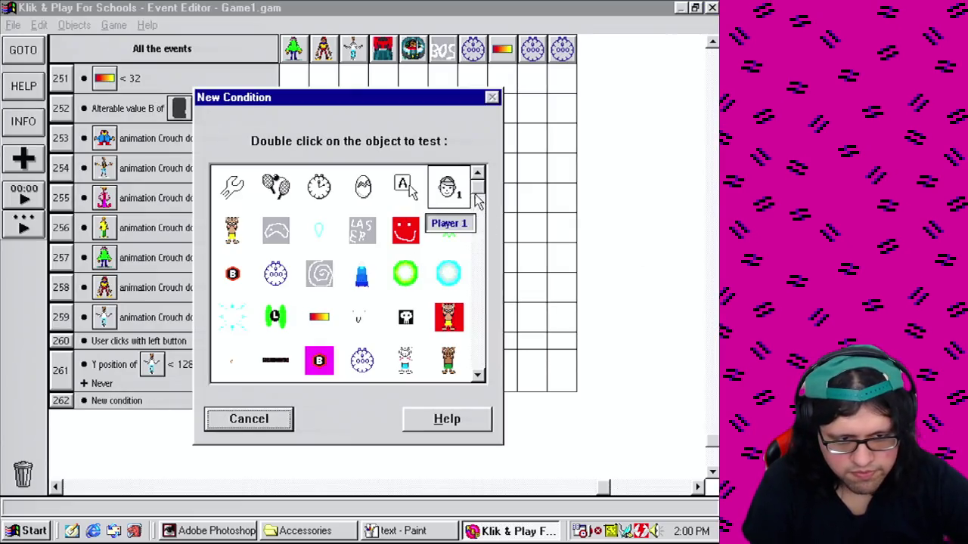
{"action": "left_click_drag", "start_coordinate": [477, 186], "coordinate": [490, 378]}
{"action": "right_click", "coordinate": [439, 303]}
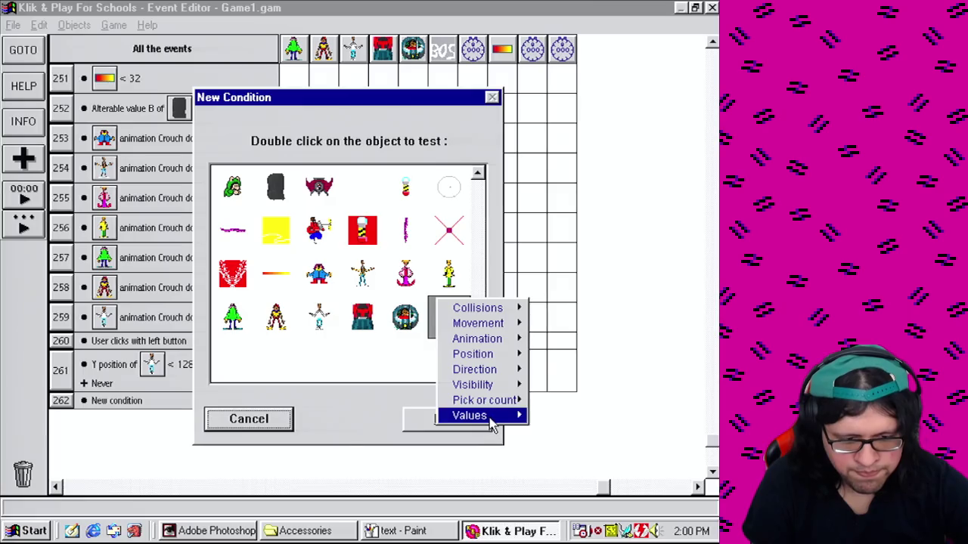
{"action": "mouse_move", "coordinate": [476, 415]}
{"action": "left_click", "coordinate": [574, 416]}
{"action": "left_click", "coordinate": [220, 379]}
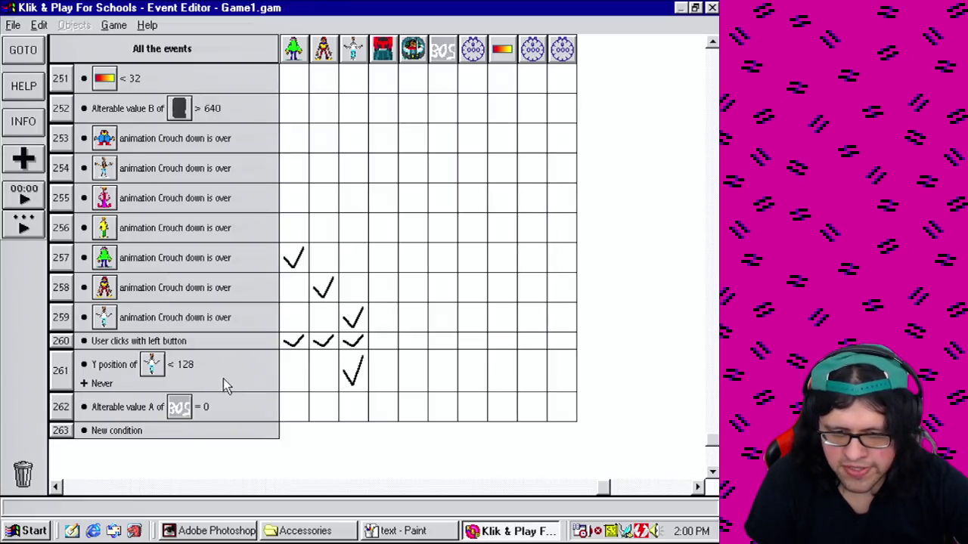
Step: Start adding a second condition to event 262, then cancel it
{"action": "right_click", "coordinate": [67, 406]}
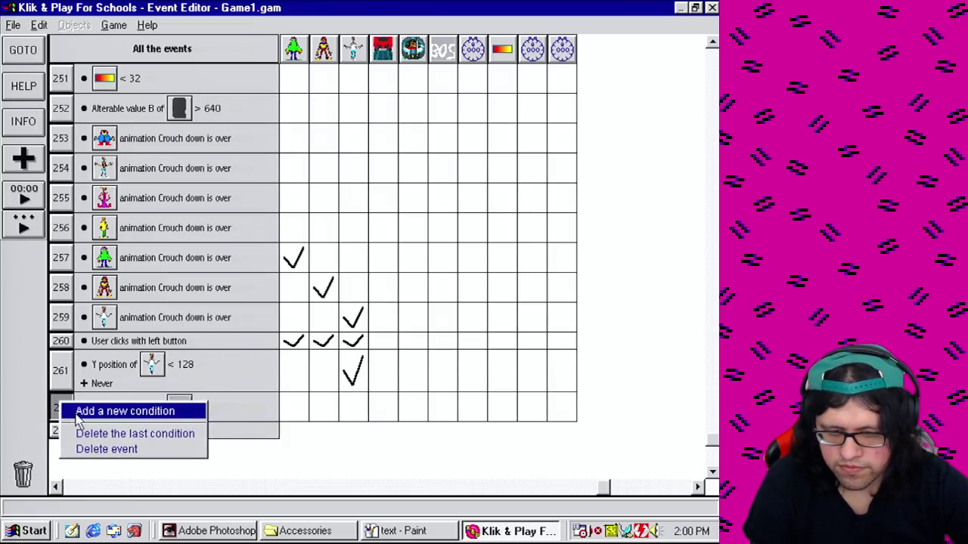
{"action": "left_click", "coordinate": [113, 410]}
{"action": "left_click_drag", "start_coordinate": [478, 185], "coordinate": [495, 376]}
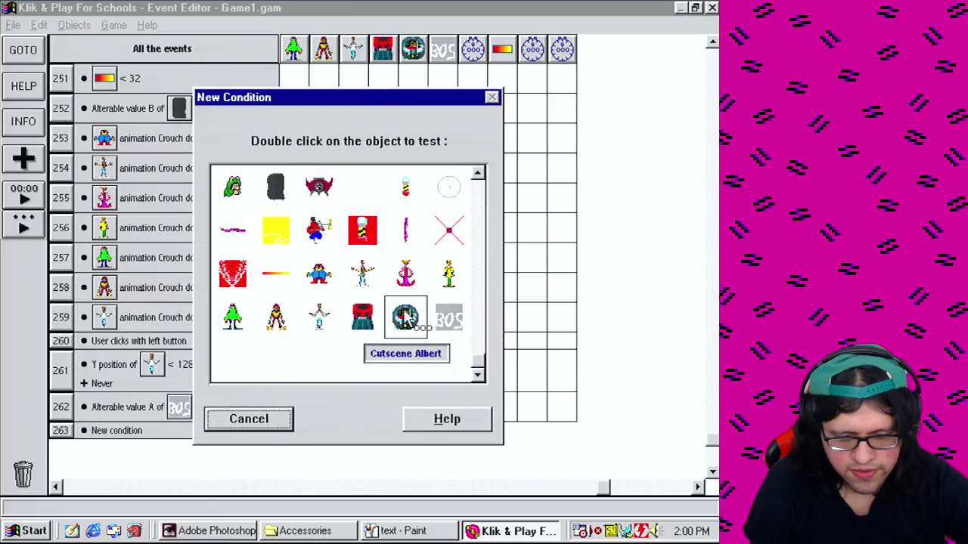
{"action": "left_click", "coordinate": [253, 420]}
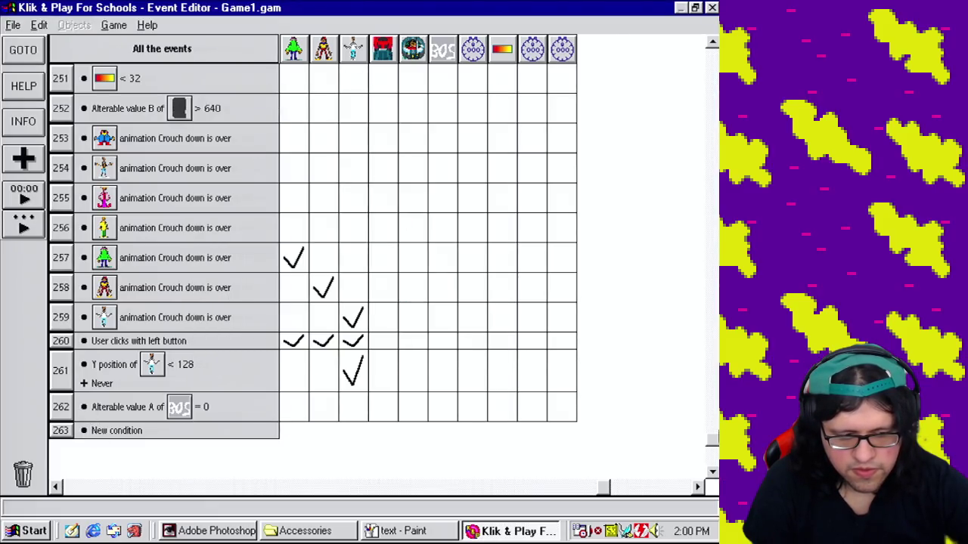
{"action": "scroll", "coordinate": [416, 101], "scroll_direction": "up", "scroll_amount": 20}
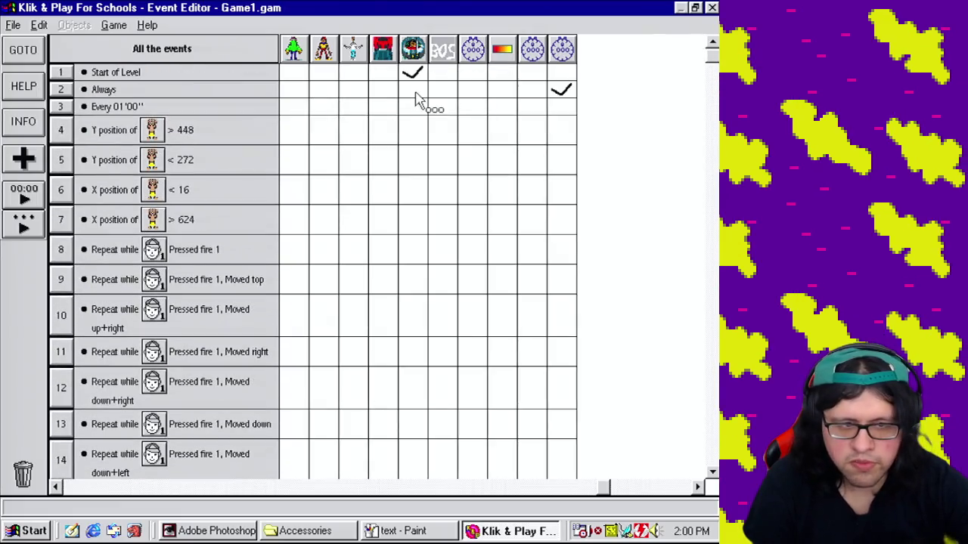
Step: On Always, set Cutscene Albert's Y coordinate to its own alterable value A
{"action": "left_click", "coordinate": [415, 94]}
{"action": "mouse_move", "coordinate": [489, 132]}
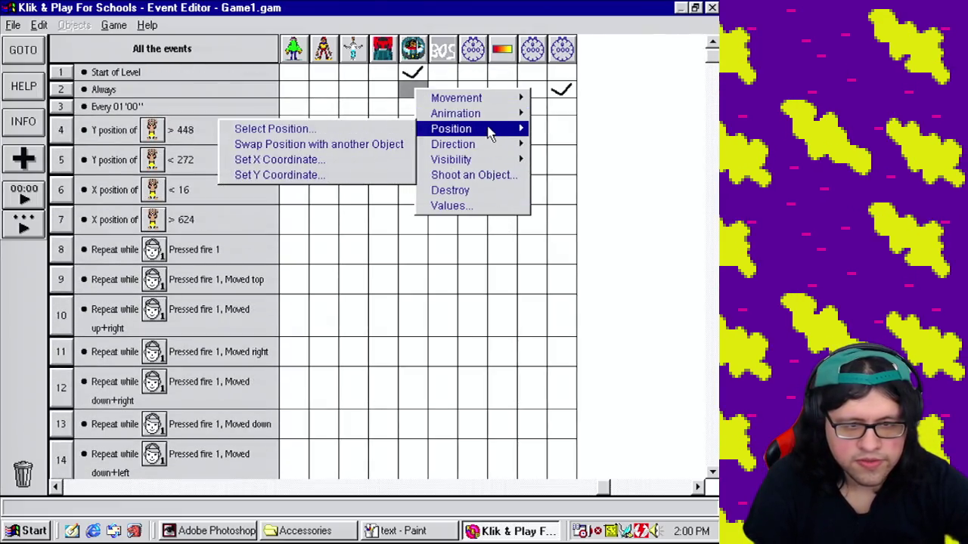
{"action": "left_click", "coordinate": [313, 176]}
{"action": "key", "text": "Delete"}
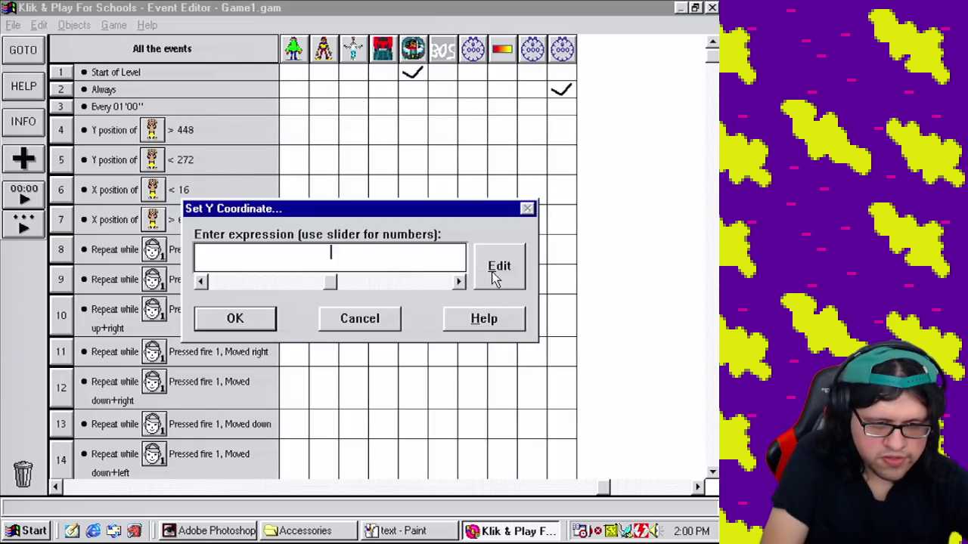
{"action": "left_click", "coordinate": [497, 266]}
{"action": "left_click", "coordinate": [409, 349]}
{"action": "mouse_move", "coordinate": [493, 195]}
{"action": "left_mouse_down"}
{"action": "mouse_move", "coordinate": [512, 345]}
{"action": "mouse_move", "coordinate": [459, 345]}
{"action": "left_mouse_up"}
{"action": "double_click", "coordinate": [416, 312]}
{"action": "mouse_move", "coordinate": [454, 385]}
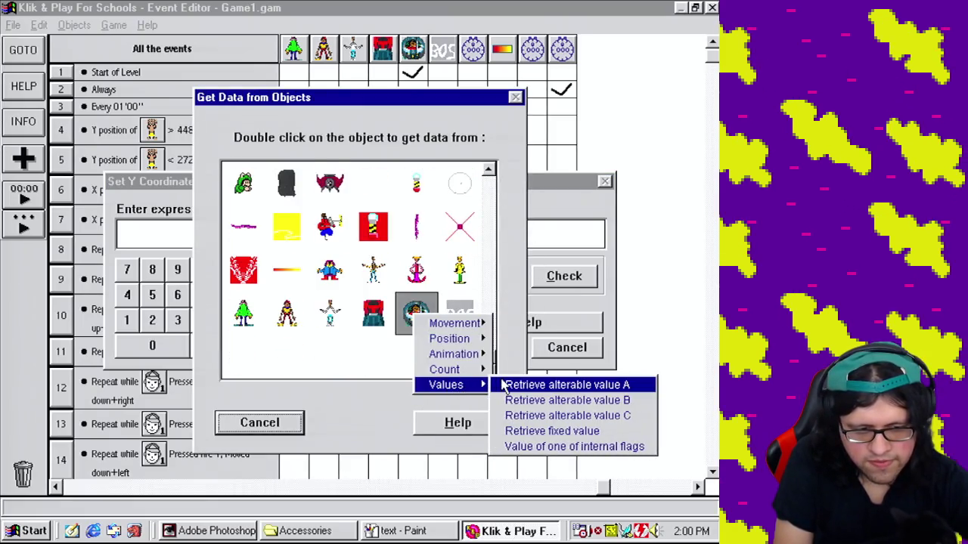
{"action": "left_click", "coordinate": [495, 386]}
{"action": "left_click", "coordinate": [490, 346]}
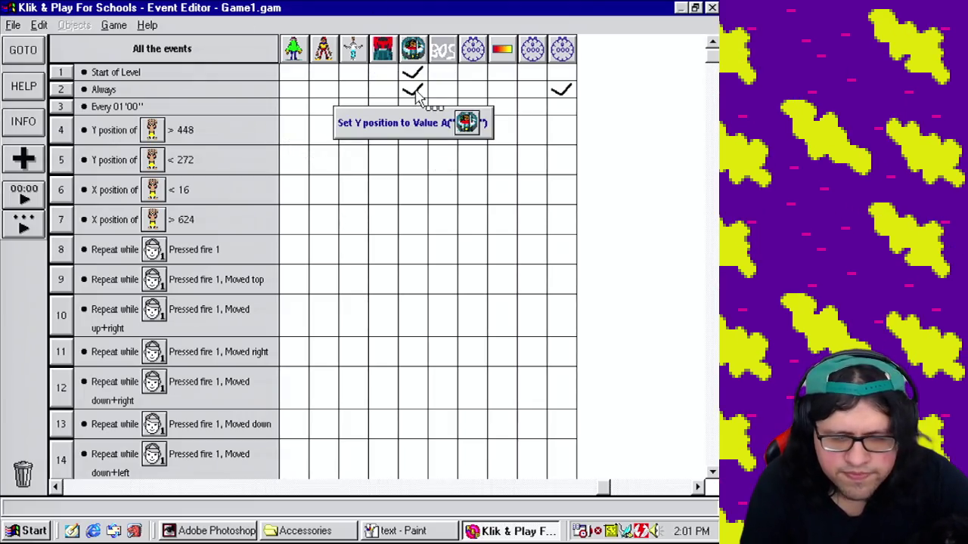
{"action": "left_click", "coordinate": [712, 85]}
{"action": "mouse_move", "coordinate": [712, 86]}
{"action": "left_mouse_down"}
{"action": "mouse_move", "coordinate": [713, 272]}
{"action": "mouse_move", "coordinate": [712, 47]}
{"action": "left_mouse_up"}
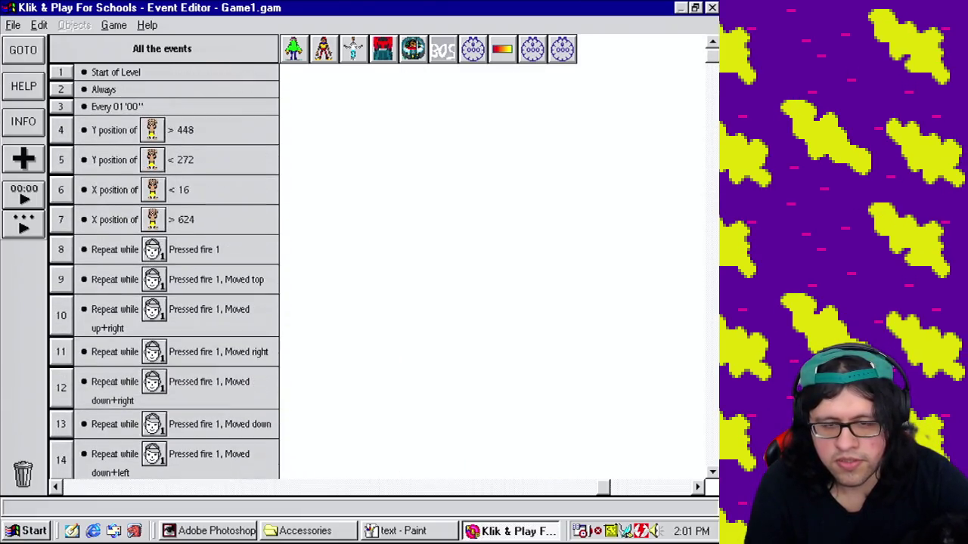
Step: Add an Always action selecting Cutscene Albert's direction, entered as an expression
{"action": "mouse_move", "coordinate": [420, 95]}
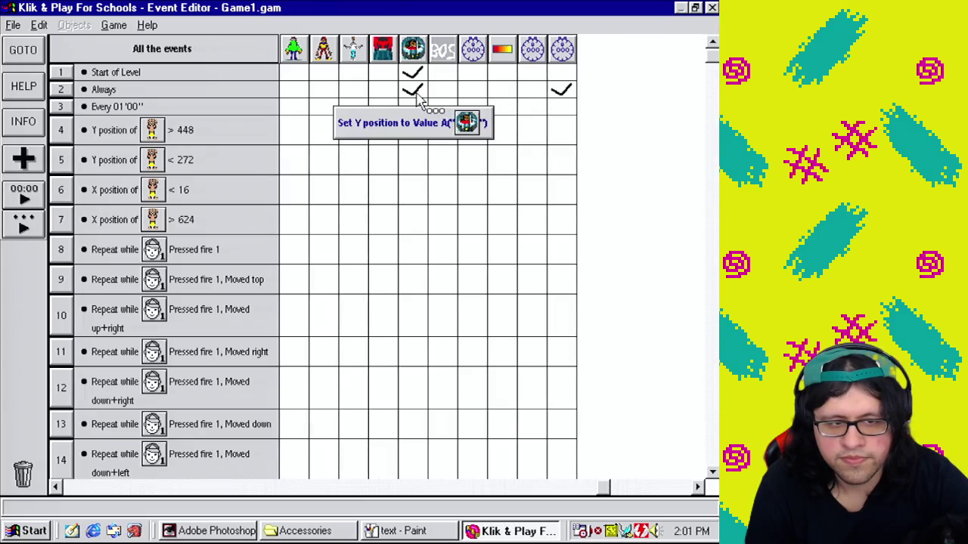
{"action": "left_click", "coordinate": [419, 92]}
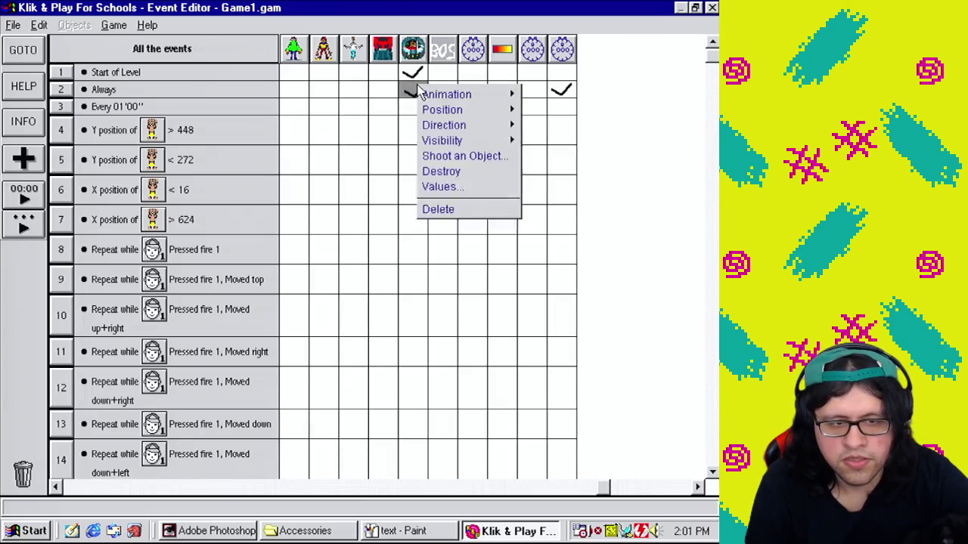
{"action": "mouse_move", "coordinate": [488, 129]}
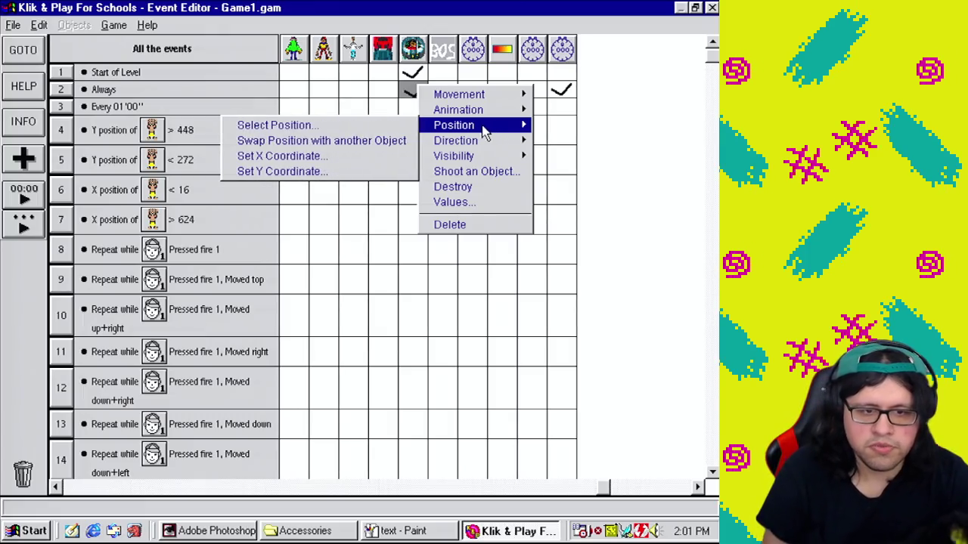
{"action": "left_click", "coordinate": [452, 7]}
{"action": "left_click", "coordinate": [410, 91]}
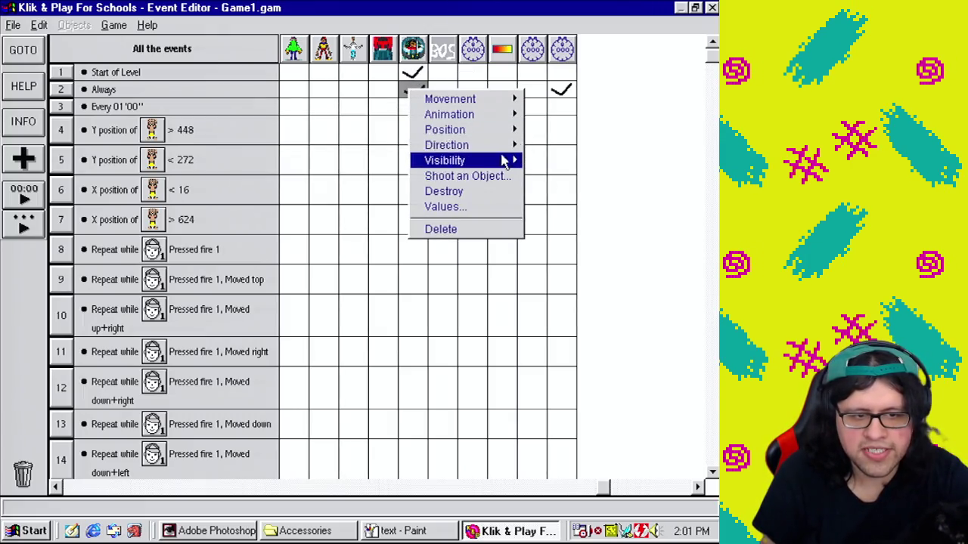
{"action": "mouse_move", "coordinate": [503, 144]}
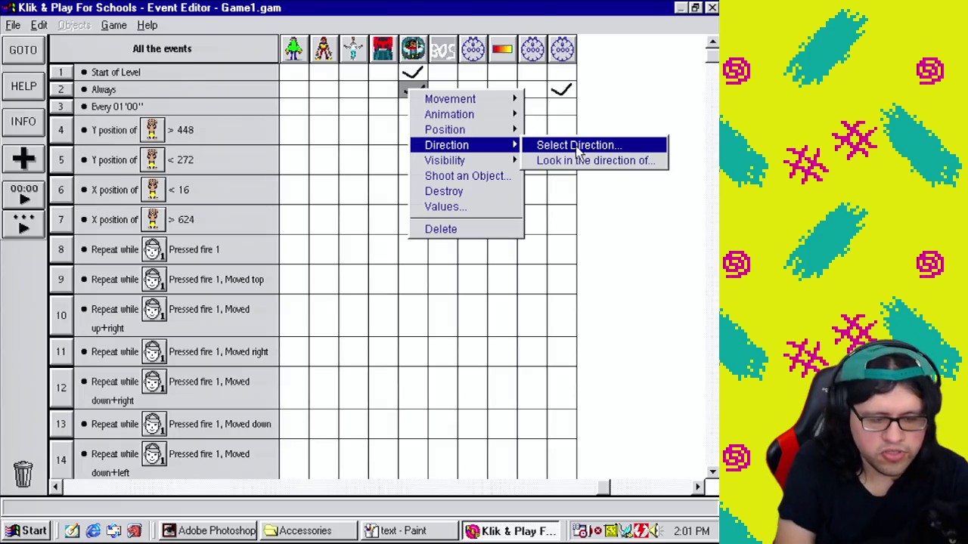
{"action": "left_click", "coordinate": [582, 146]}
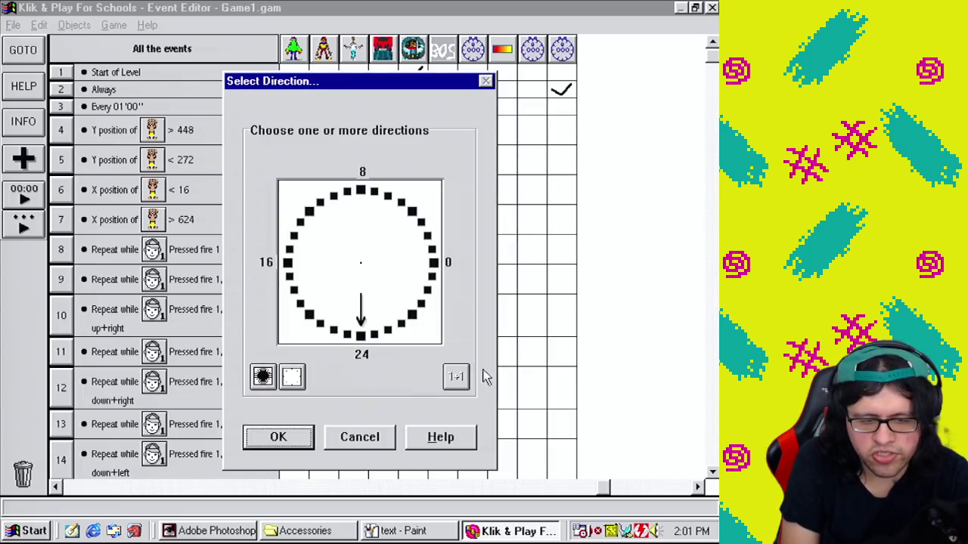
{"action": "left_click", "coordinate": [456, 376]}
Step: Build the direction expression Dir("Cutscene Albert") - 1 and confirm it
{"action": "left_click", "coordinate": [498, 270]}
{"action": "left_click", "coordinate": [400, 349]}
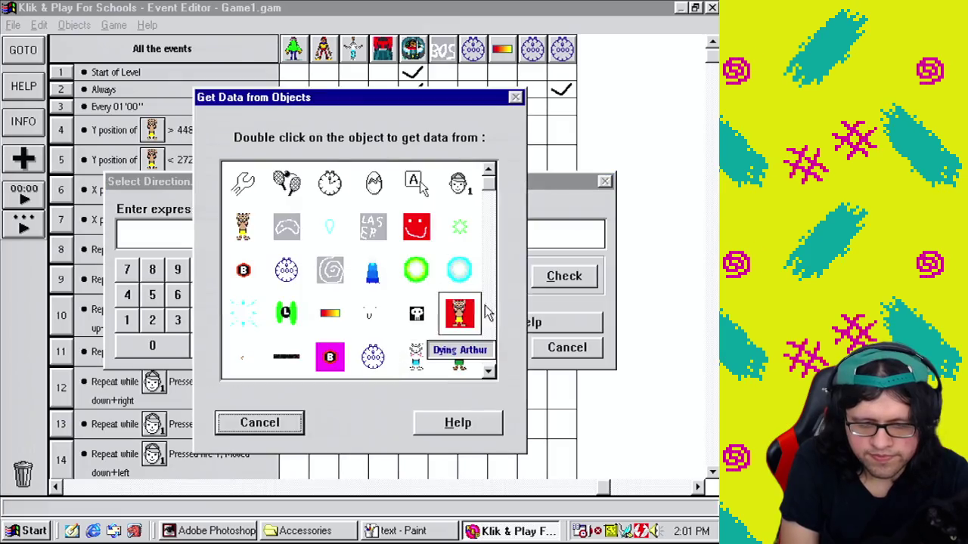
{"action": "scroll", "coordinate": [420, 317], "scroll_direction": "down", "scroll_amount": 3}
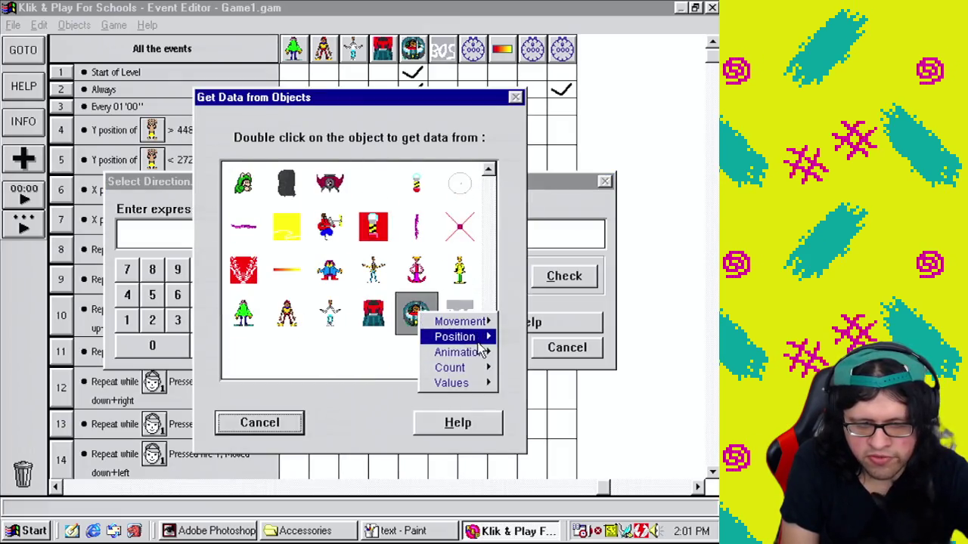
{"action": "mouse_move", "coordinate": [468, 350]}
{"action": "left_click", "coordinate": [566, 350]}
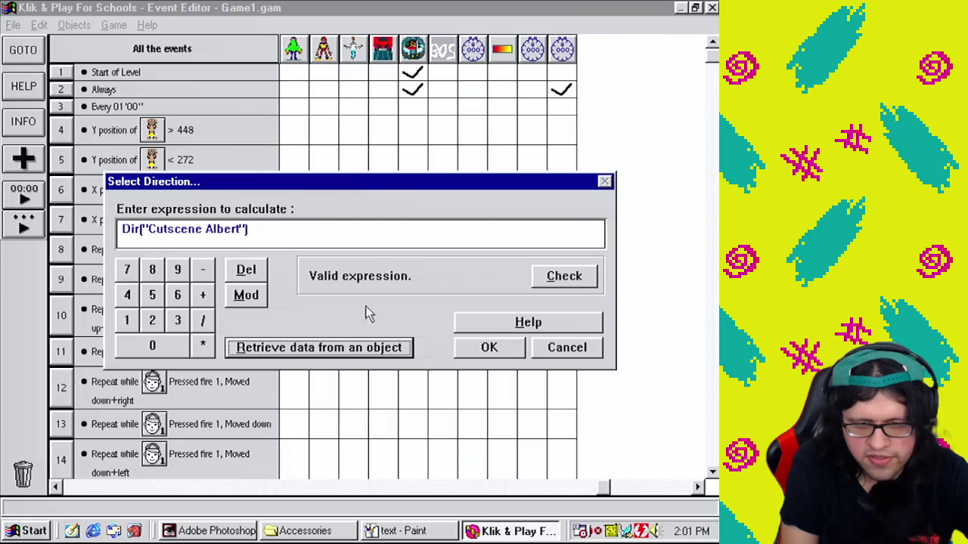
{"action": "left_click", "coordinate": [203, 270]}
{"action": "left_click", "coordinate": [127, 320]}
{"action": "left_click", "coordinate": [484, 347]}
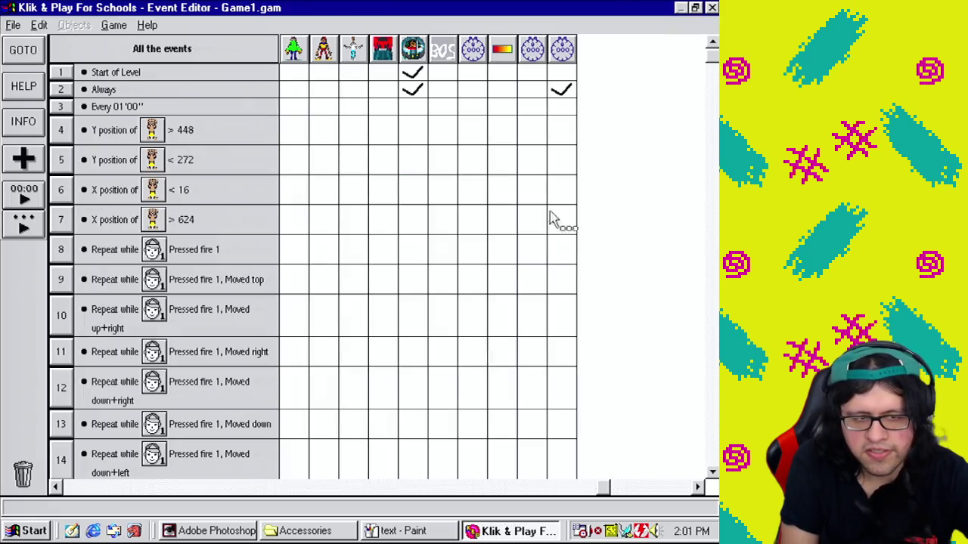
{"action": "left_click_drag", "start_coordinate": [712, 55], "coordinate": [712, 446]}
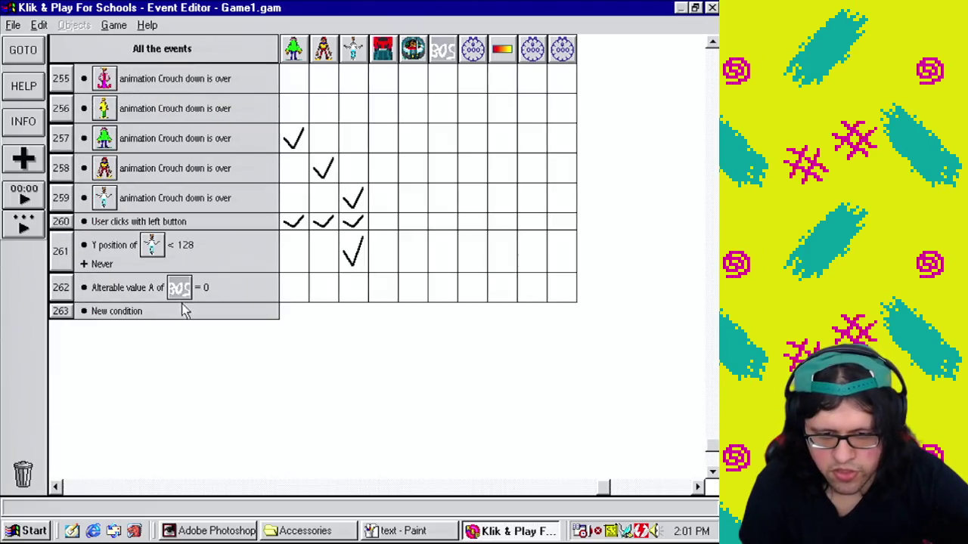
Step: Add a second condition to event 262: Cutscene Albert's alterable value A equals 64
{"action": "right_click", "coordinate": [75, 292]}
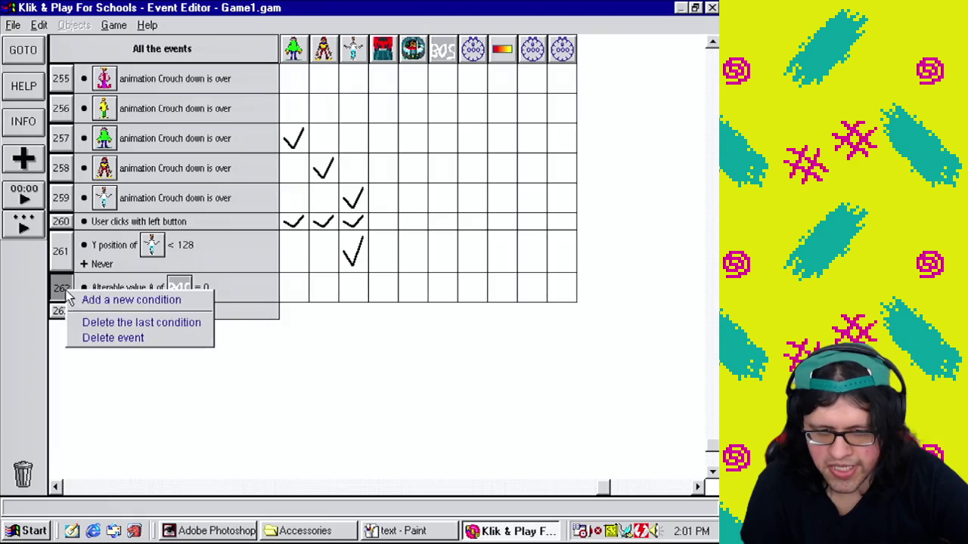
{"action": "left_click", "coordinate": [80, 299]}
{"action": "left_click_drag", "start_coordinate": [479, 190], "coordinate": [506, 383]}
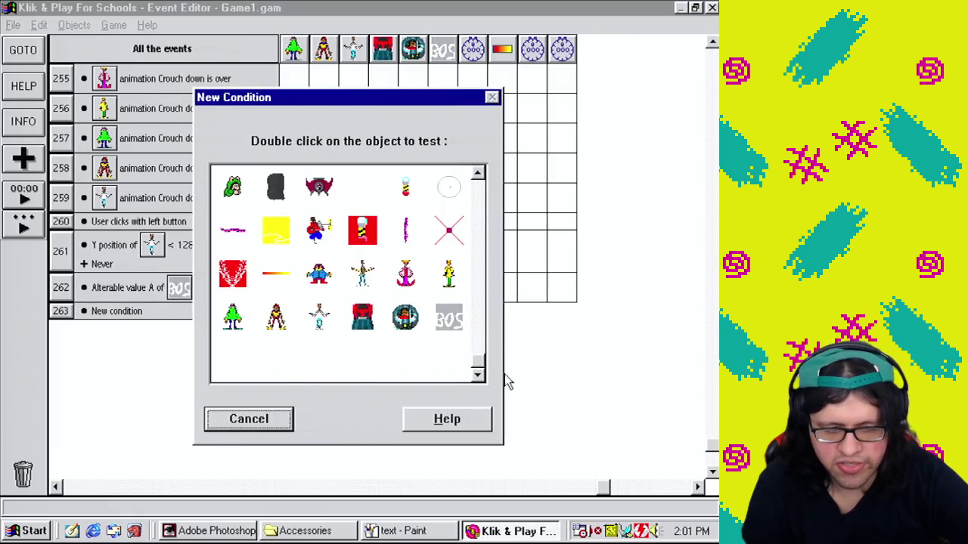
{"action": "double_click", "coordinate": [420, 325]}
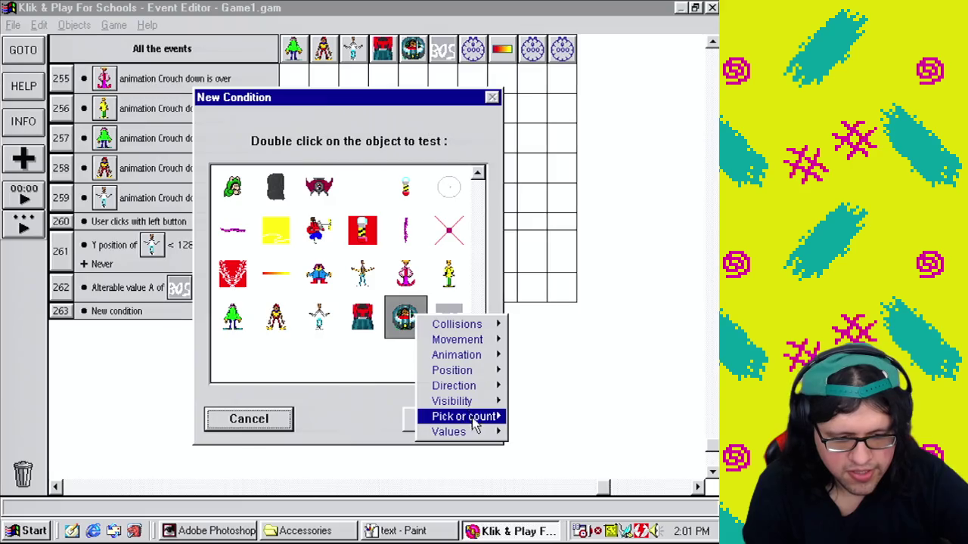
{"action": "mouse_move", "coordinate": [484, 432]}
{"action": "left_click", "coordinate": [519, 432]}
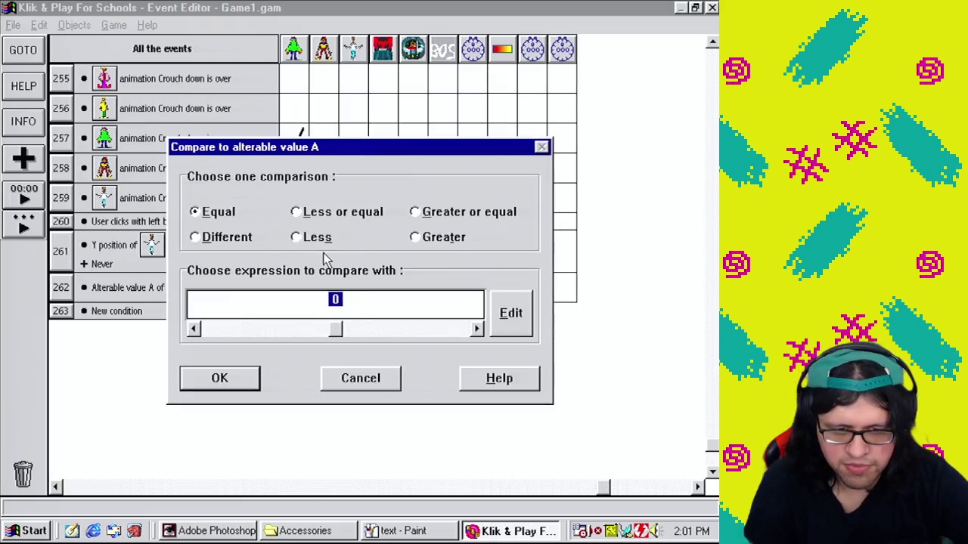
{"action": "type", "text": "64"}
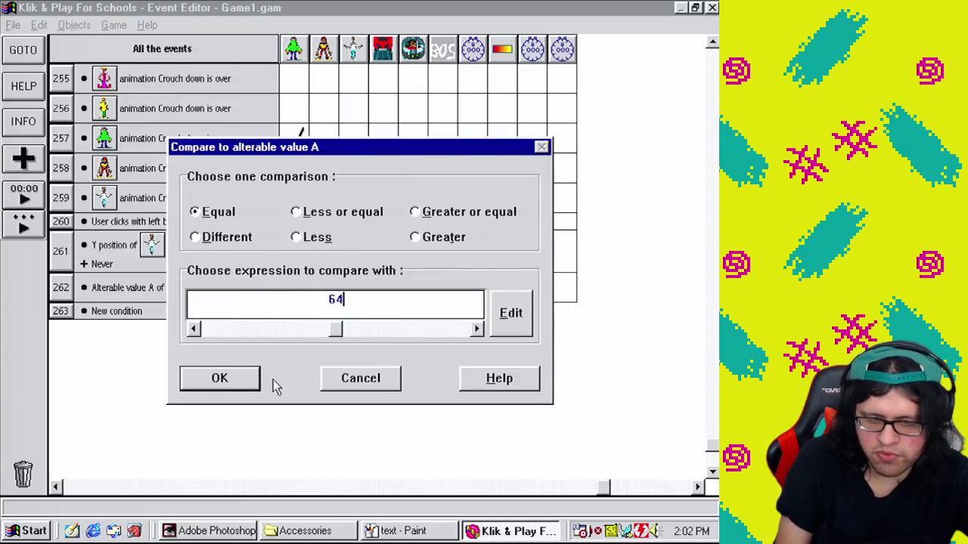
{"action": "left_click", "coordinate": [224, 380]}
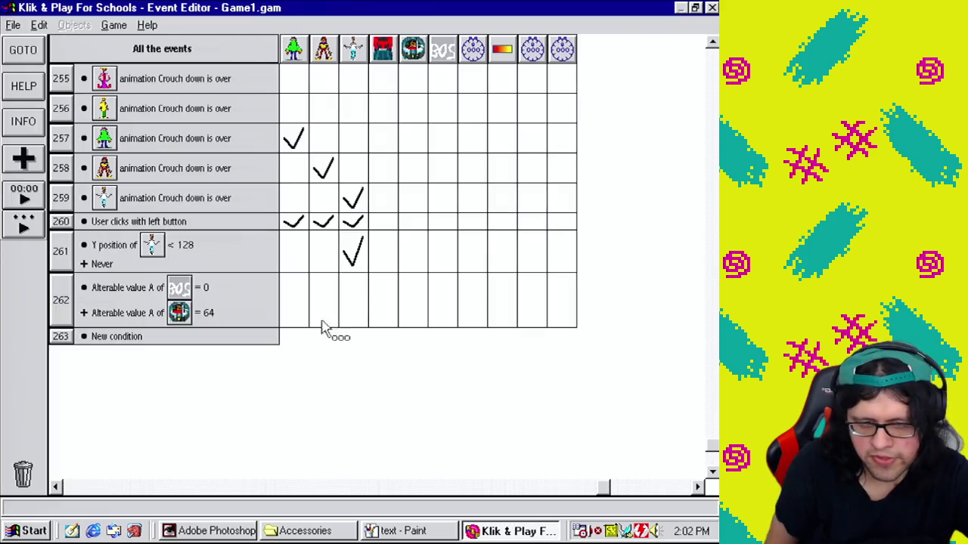
{"action": "left_click", "coordinate": [415, 311]}
Step: Make event 262 add 1 to Cutscene Albert's alterable value A, then start saving as Game1.gam
{"action": "left_click", "coordinate": [458, 423]}
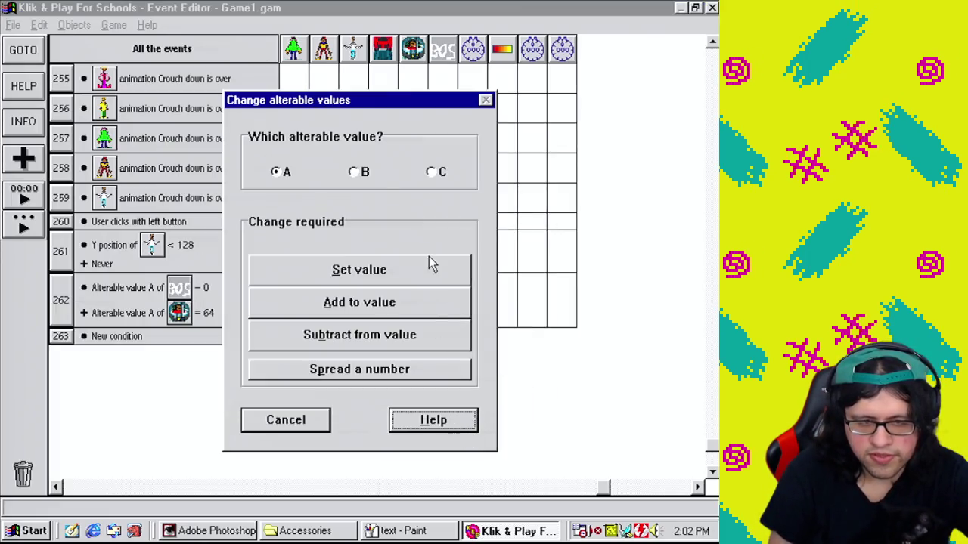
{"action": "left_click", "coordinate": [407, 344]}
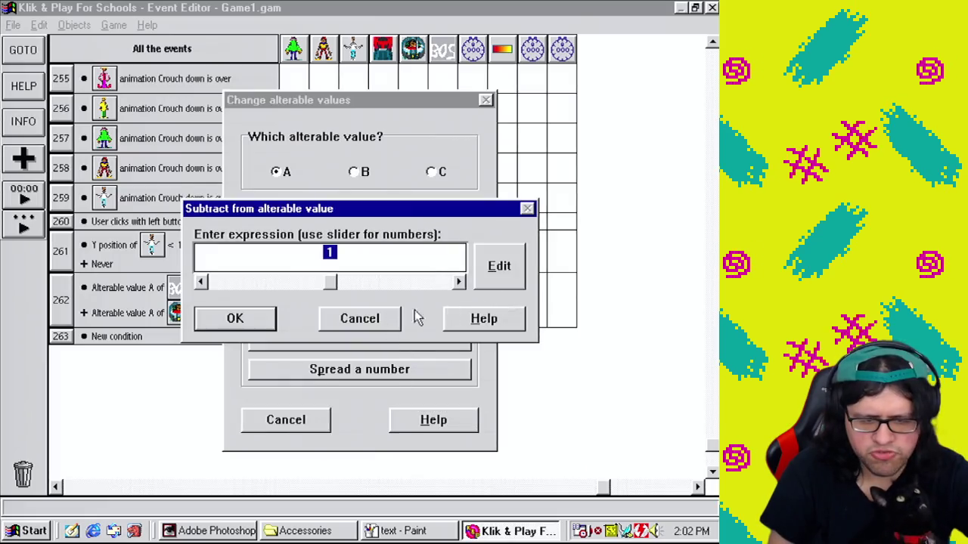
{"action": "left_click", "coordinate": [361, 318]}
{"action": "left_click", "coordinate": [370, 306]}
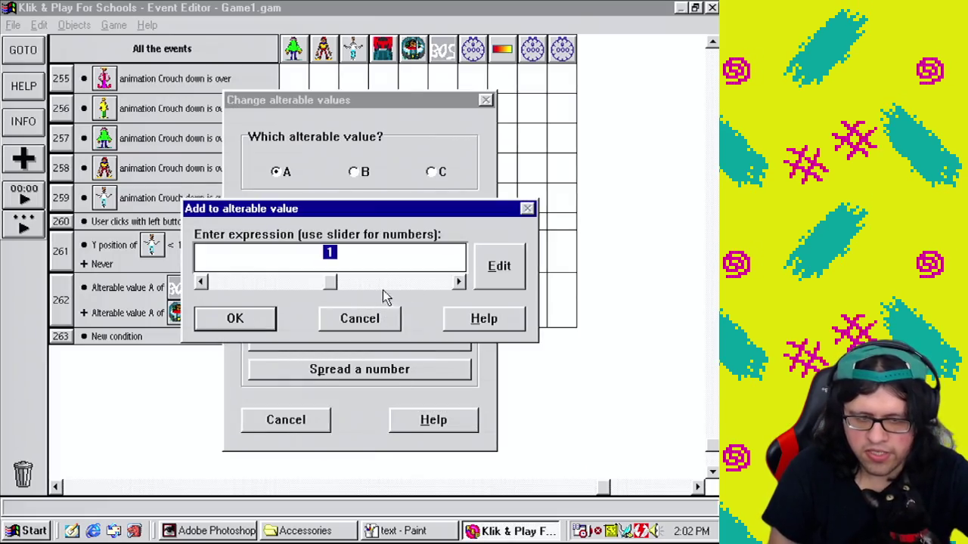
{"action": "left_click", "coordinate": [249, 320]}
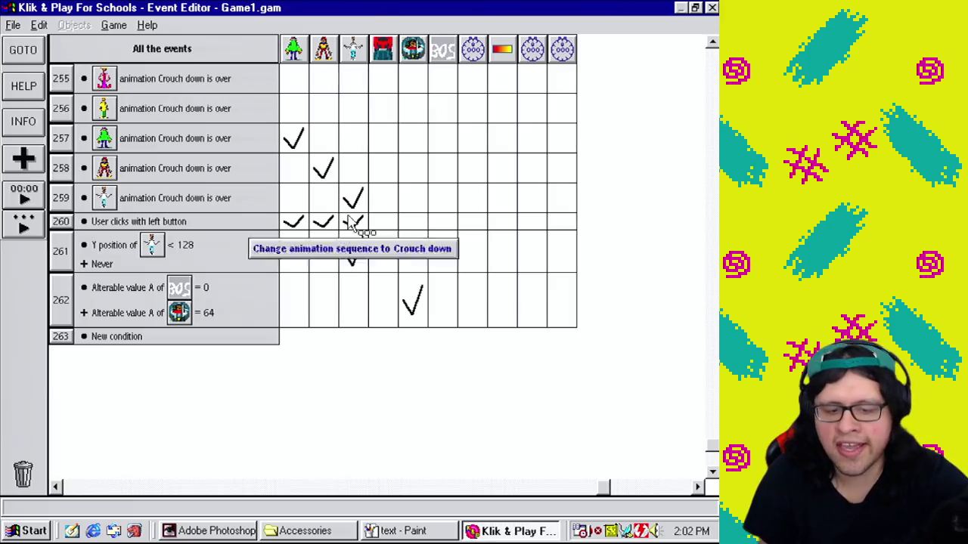
{"action": "left_click", "coordinate": [13, 25]}
{"action": "left_click", "coordinate": [54, 82]}
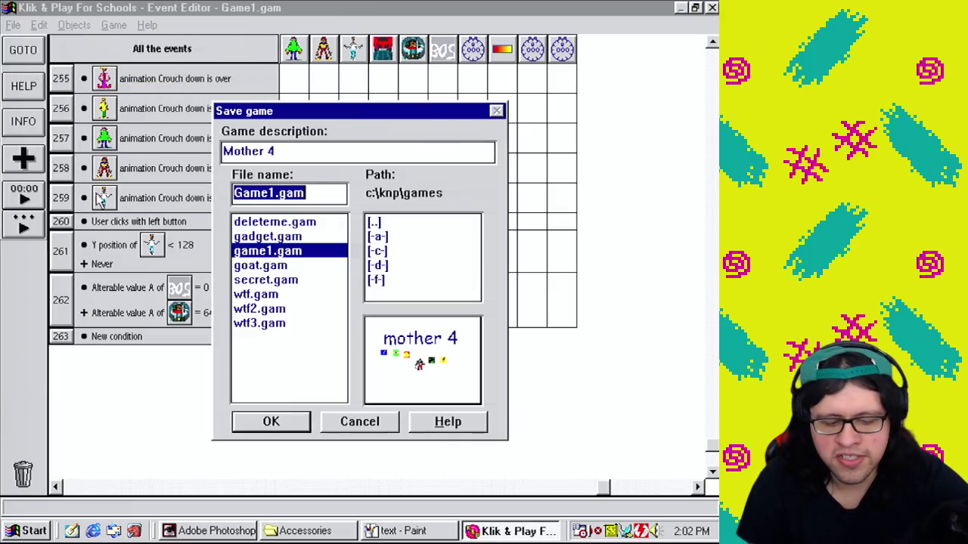
Step: Save the game as Game1.gam and return to the Level 60 layout in the Level Editor
{"action": "left_click", "coordinate": [306, 415]}
{"action": "left_click", "coordinate": [232, 533]}
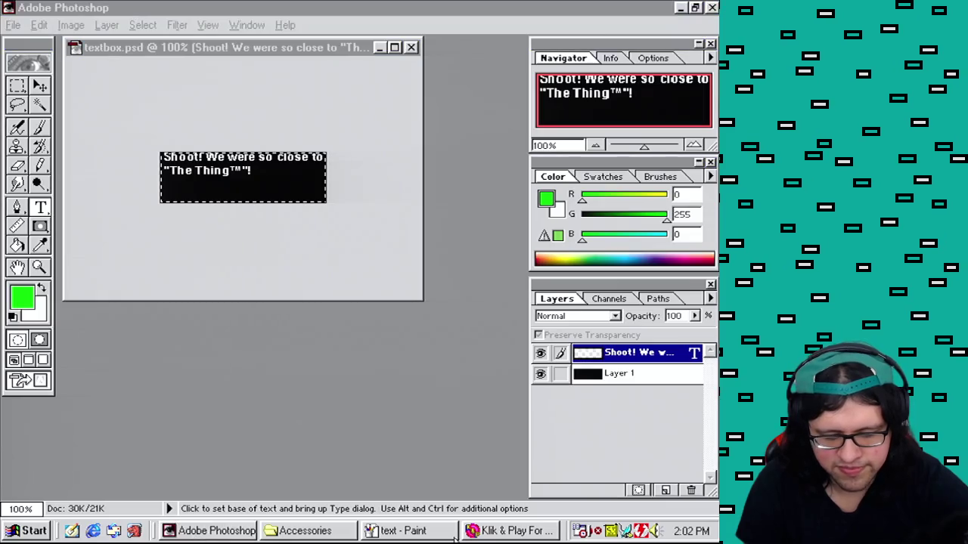
{"action": "left_click", "coordinate": [288, 532]}
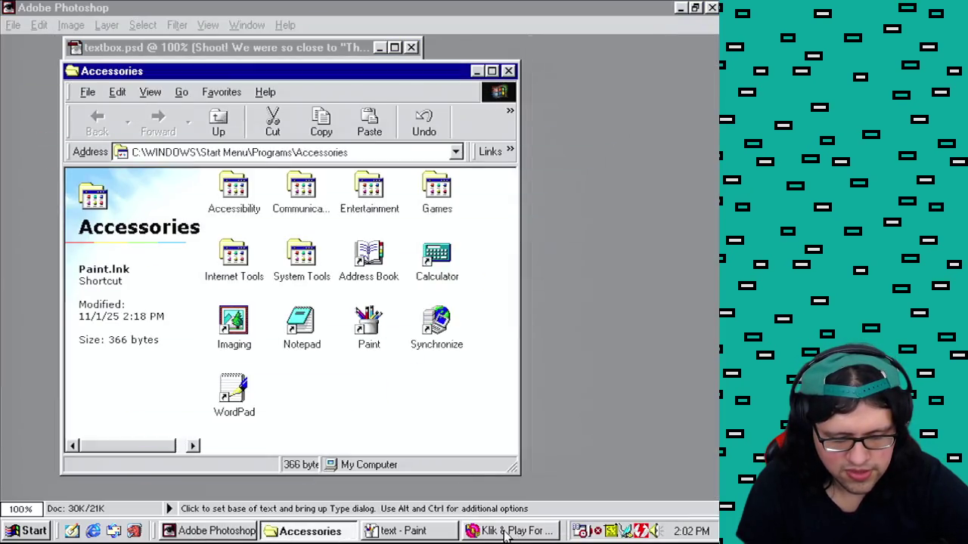
{"action": "left_click", "coordinate": [506, 533]}
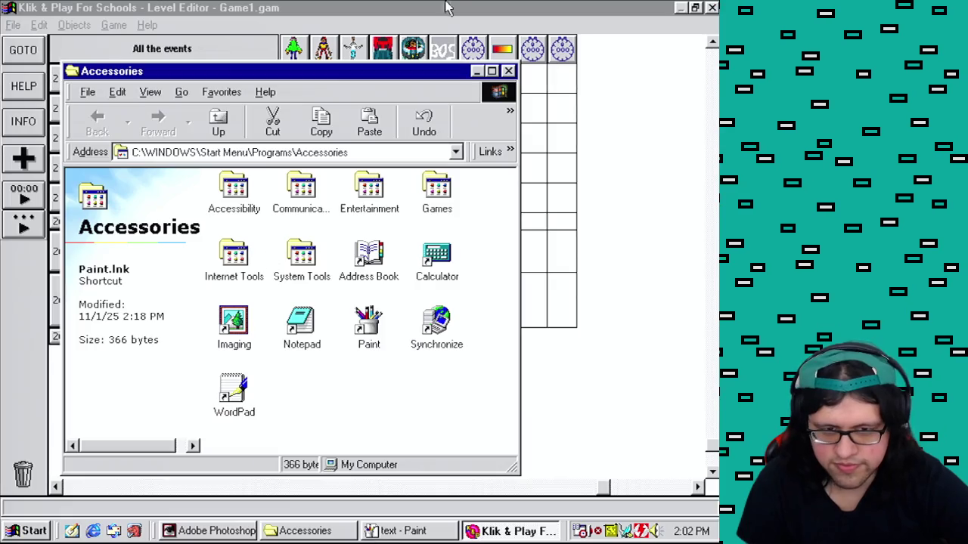
{"action": "left_click", "coordinate": [450, 10]}
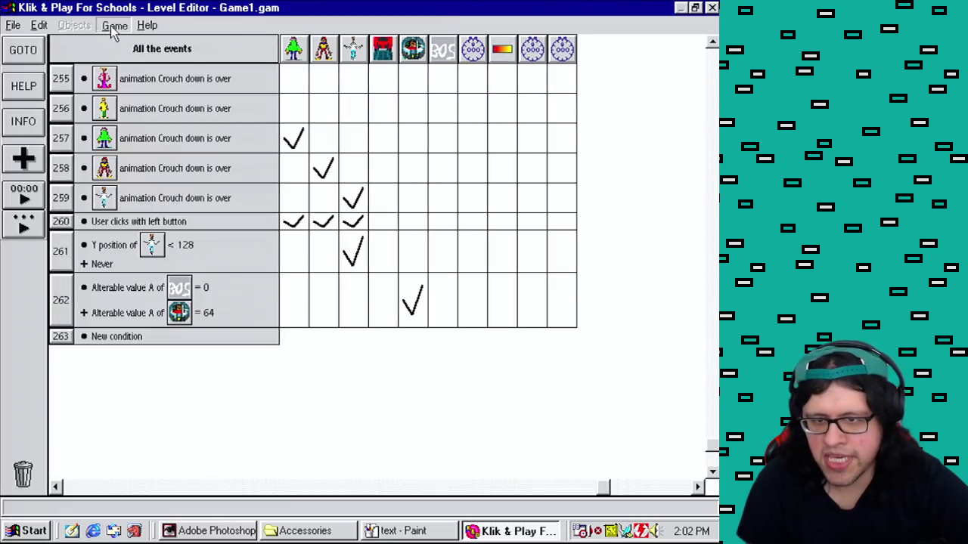
{"action": "left_click", "coordinate": [111, 26]}
{"action": "left_click", "coordinate": [136, 59]}
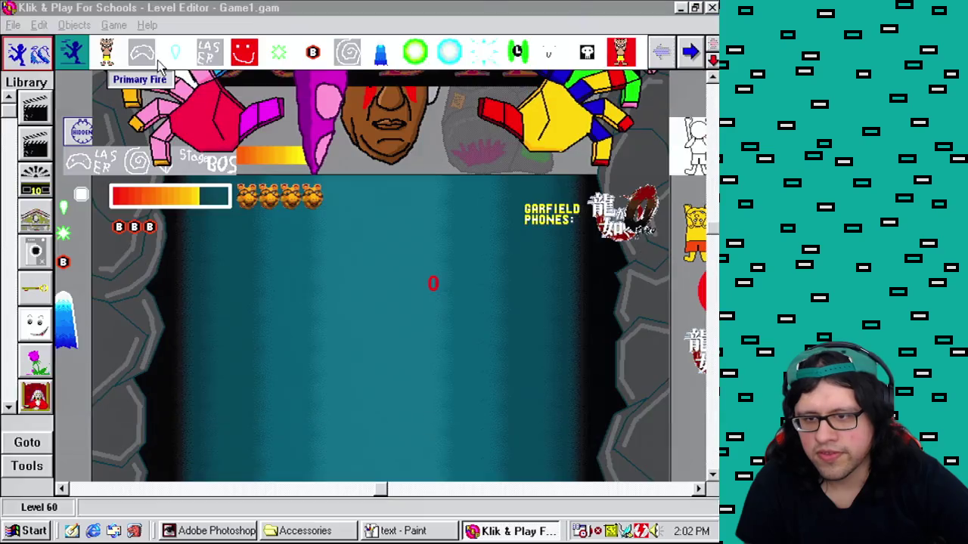
{"action": "left_click", "coordinate": [121, 29]}
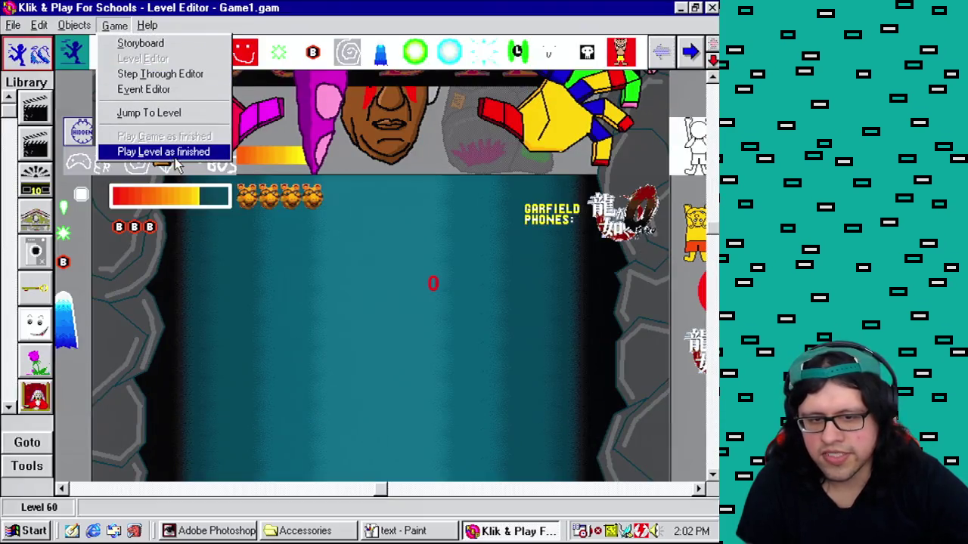
{"action": "left_click", "coordinate": [181, 152]}
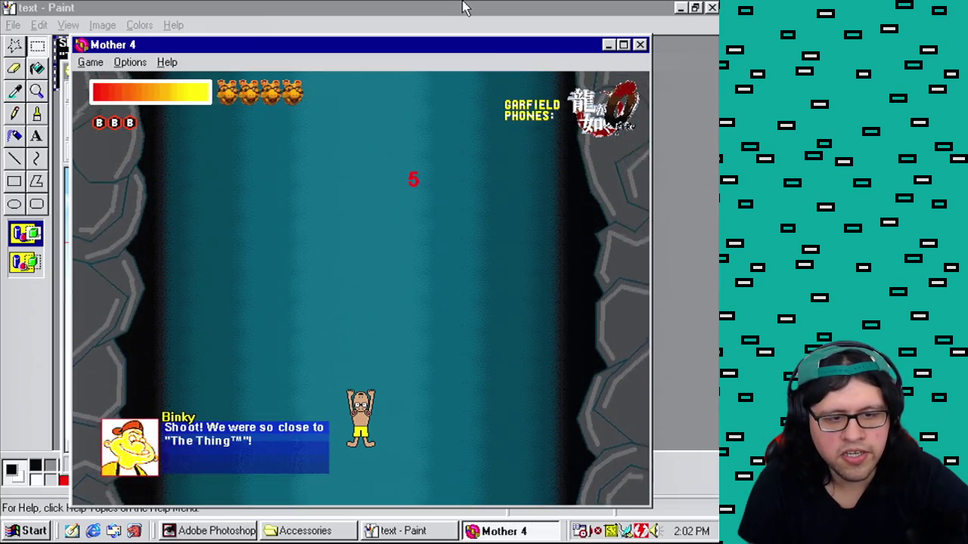
{"action": "left_click", "coordinate": [640, 47]}
{"action": "left_click", "coordinate": [114, 25]}
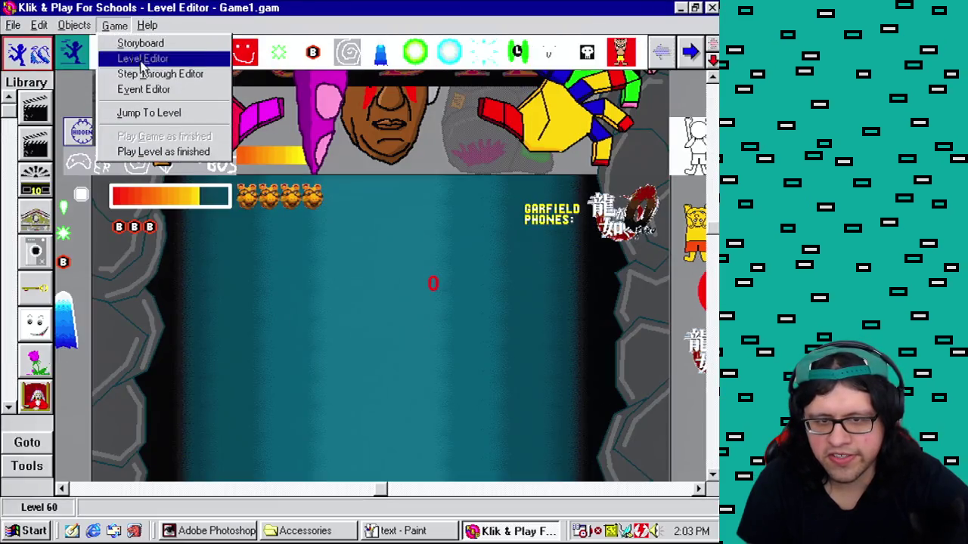
{"action": "left_click", "coordinate": [144, 90]}
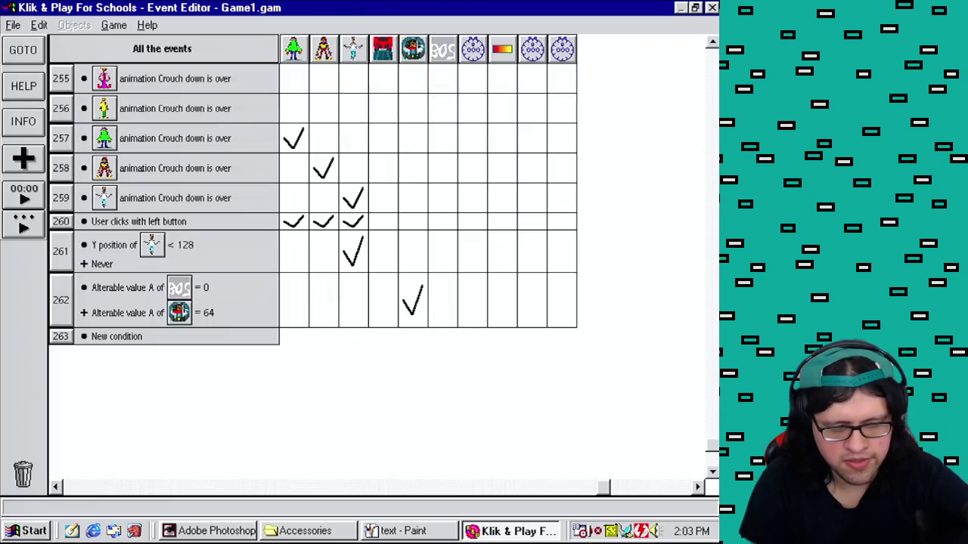
{"action": "left_click_drag", "start_coordinate": [714, 452], "coordinate": [713, 53]}
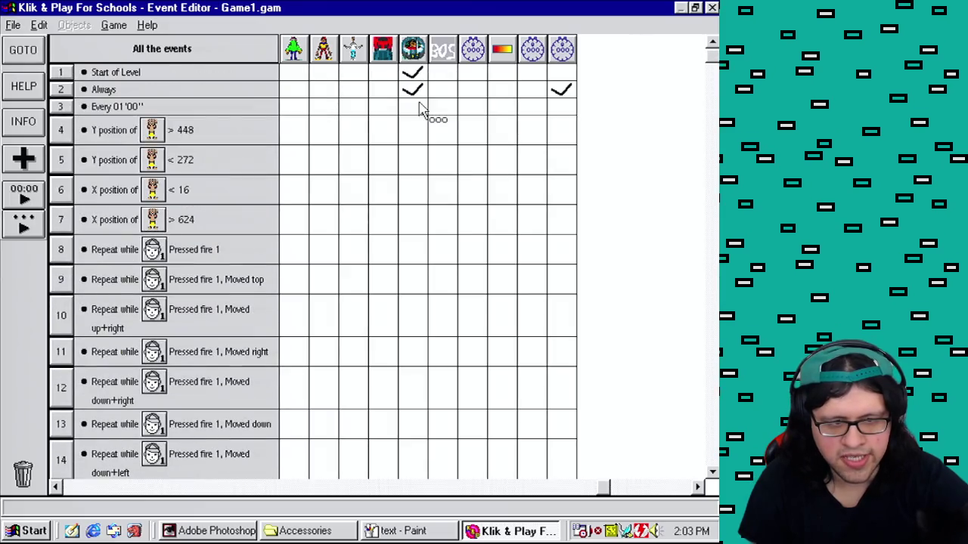
{"action": "double_click", "coordinate": [415, 95]}
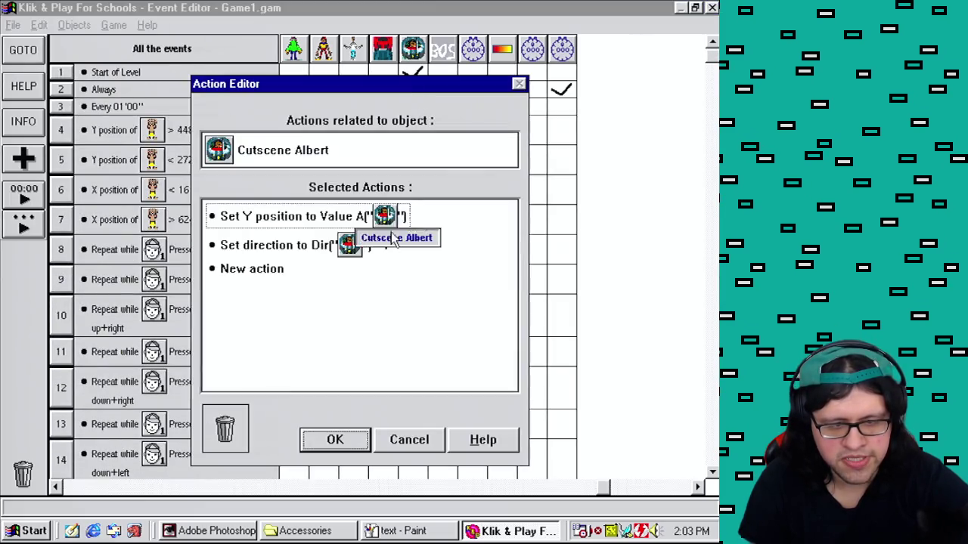
{"action": "left_click", "coordinate": [405, 446]}
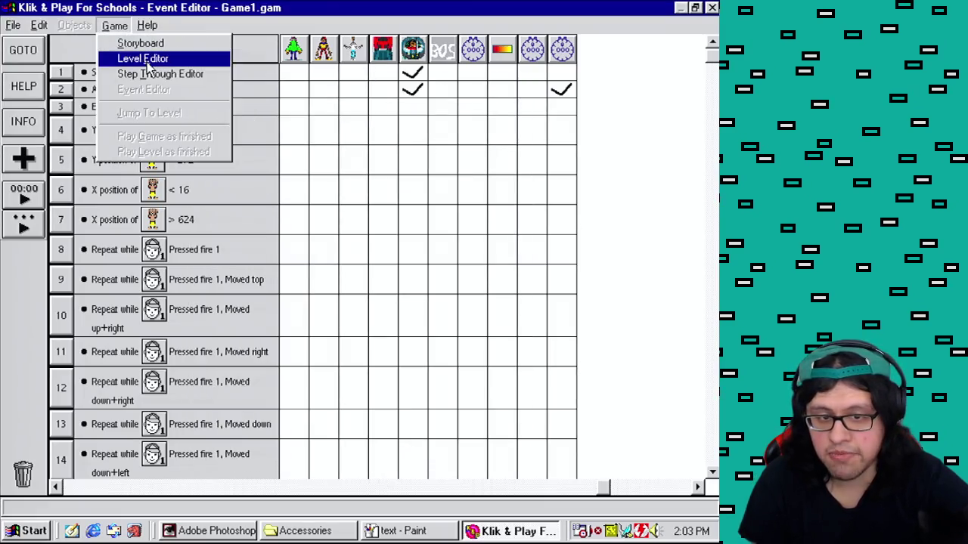
{"action": "left_click", "coordinate": [128, 59]}
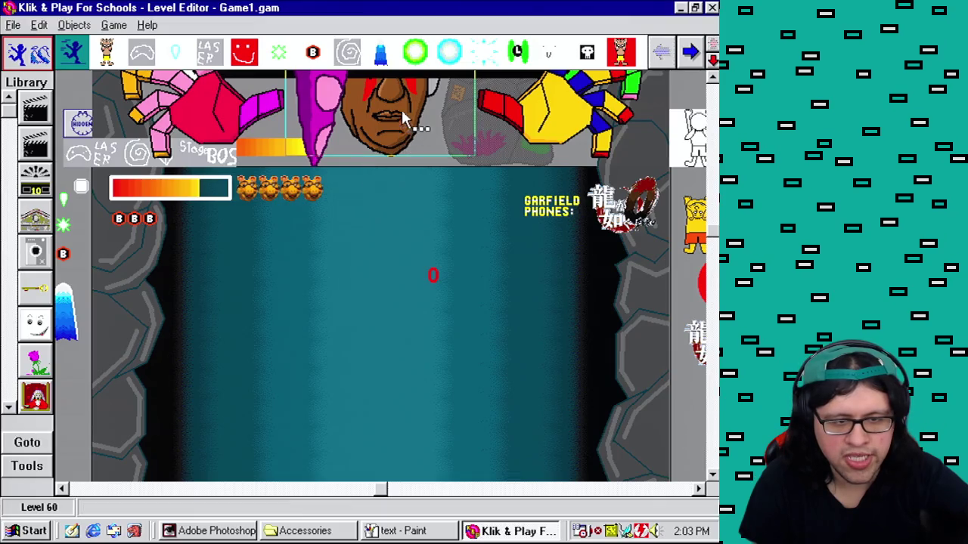
Step: Move the Cutscene Albert sphere just below the boss face and test-play Level 60
{"action": "left_click_drag", "start_coordinate": [402, 117], "coordinate": [393, 134]}
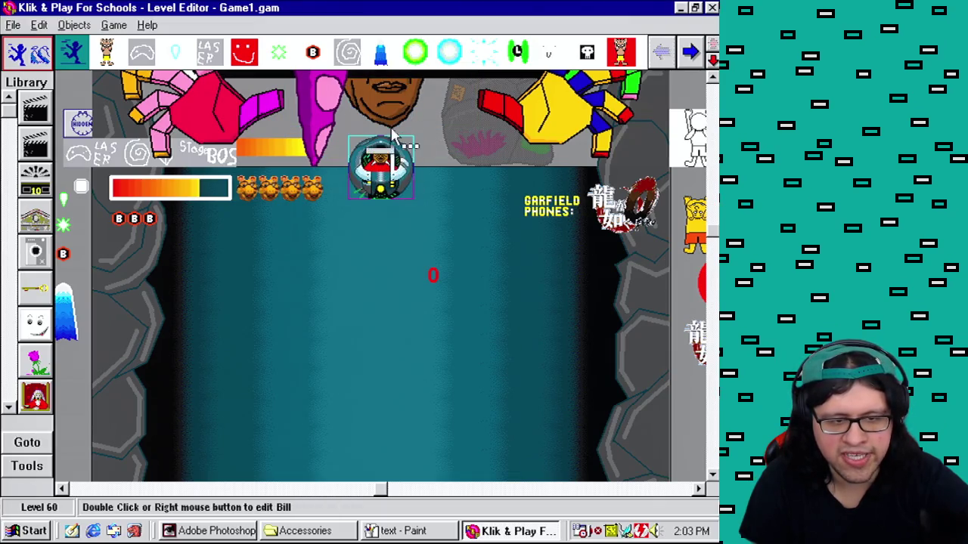
{"action": "left_click", "coordinate": [387, 124]}
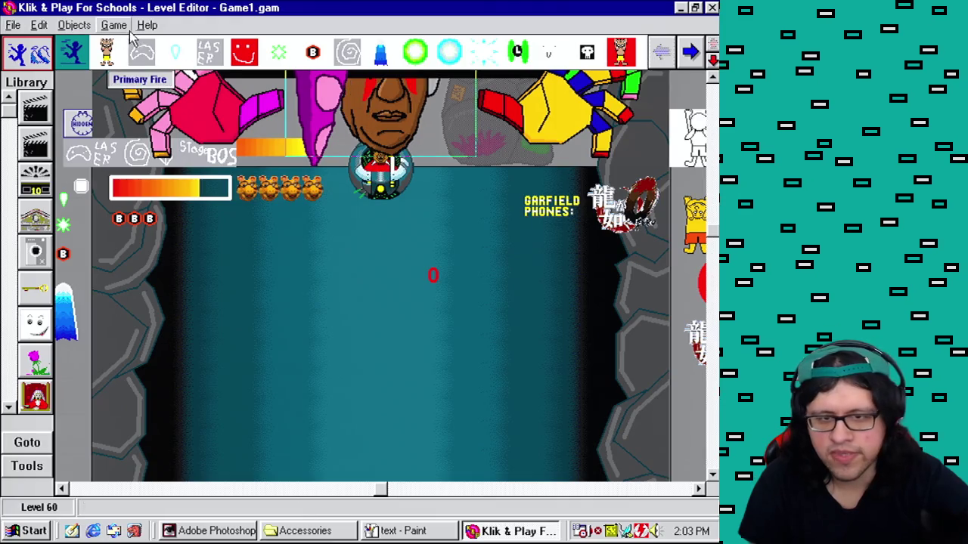
{"action": "left_click", "coordinate": [113, 25]}
{"action": "left_click", "coordinate": [155, 152]}
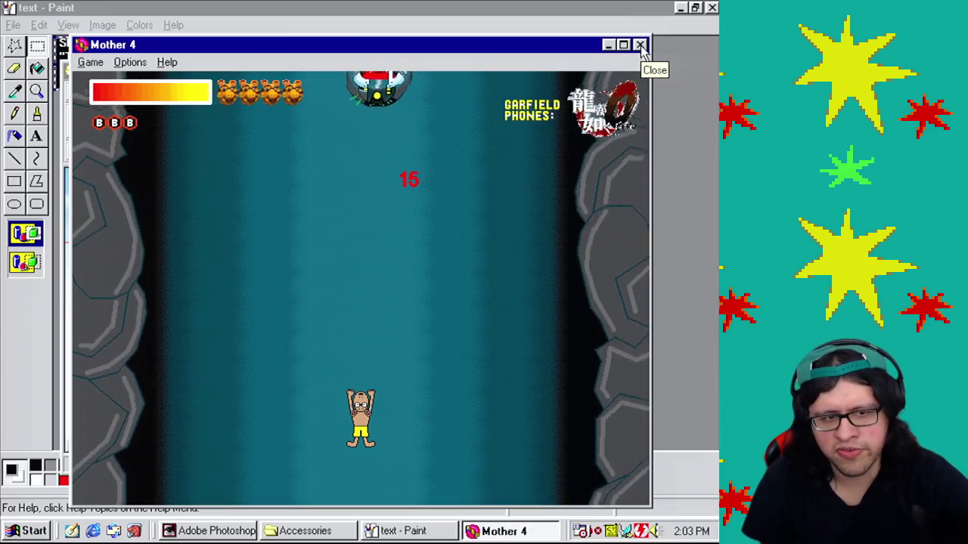
{"action": "left_click", "coordinate": [640, 45]}
{"action": "right_click", "coordinate": [385, 179]}
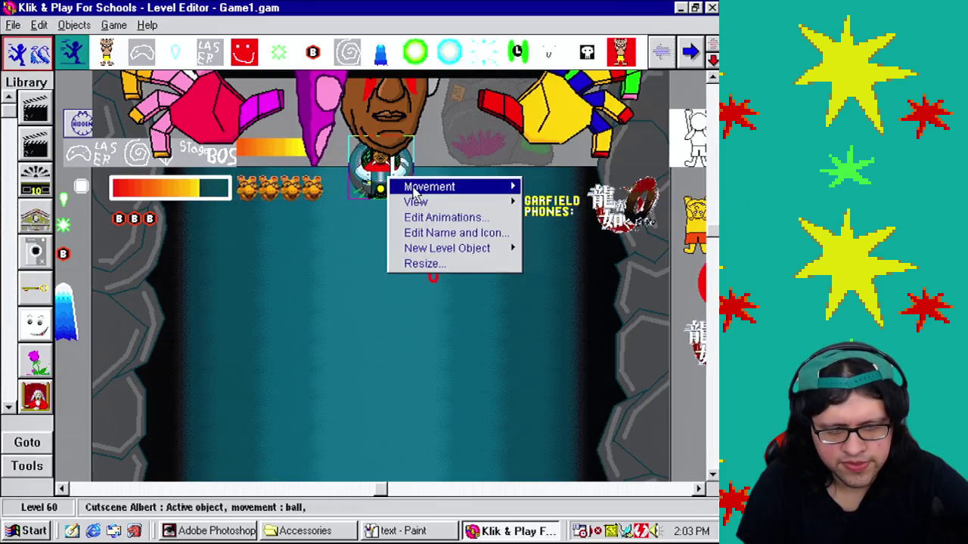
Step: Accept the sphere's ball movement settings and test-play the level
{"action": "left_click", "coordinate": [539, 207]}
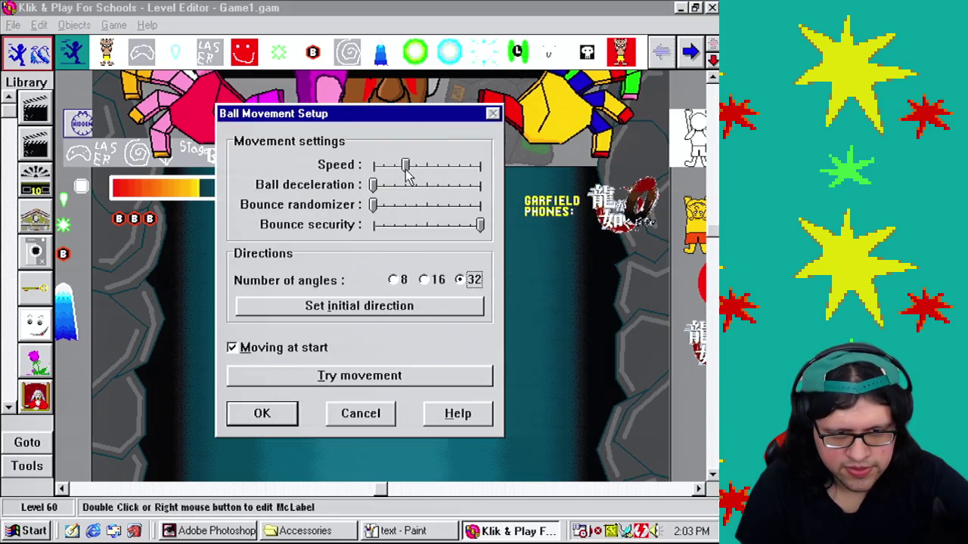
{"action": "left_click", "coordinate": [265, 417]}
{"action": "left_click", "coordinate": [113, 25]}
{"action": "left_click", "coordinate": [180, 152]}
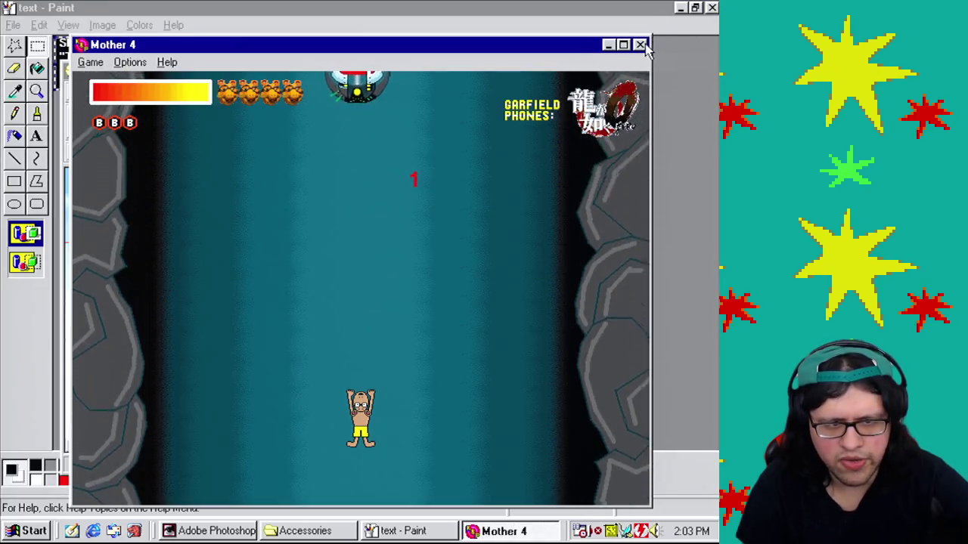
{"action": "left_click", "coordinate": [640, 44]}
Step: Turn the sphere's ball speed down to zero and test-play the level again
{"action": "right_click", "coordinate": [389, 171]}
{"action": "mouse_move", "coordinate": [412, 179]}
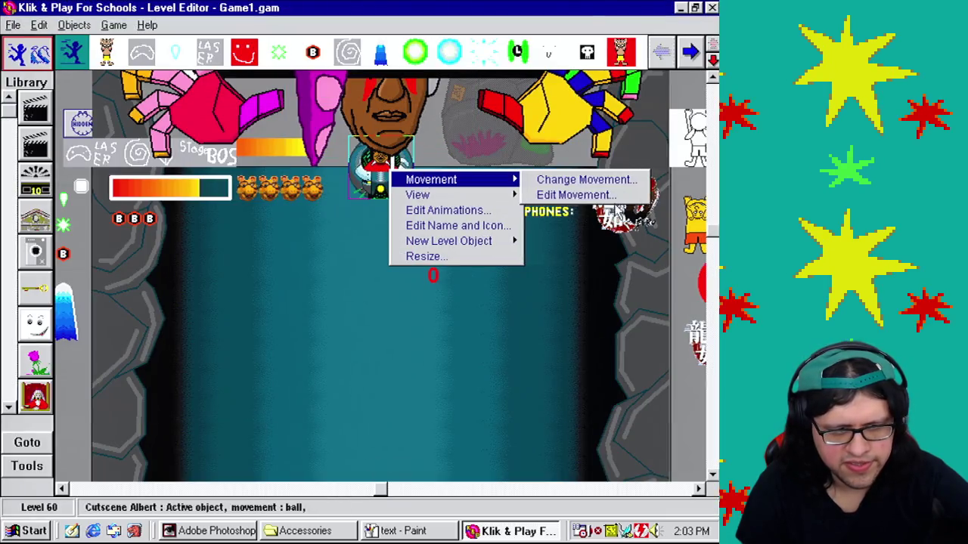
{"action": "left_click", "coordinate": [576, 195]}
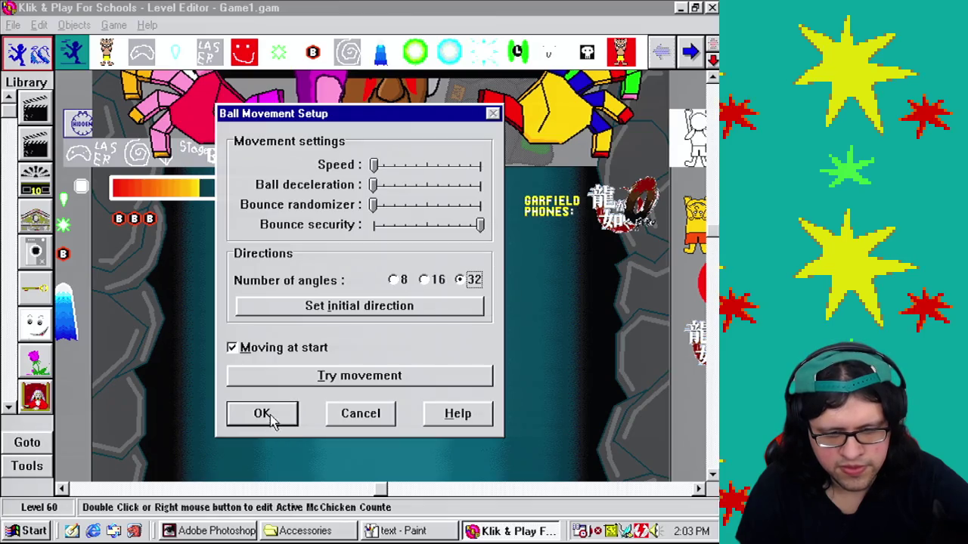
{"action": "left_click", "coordinate": [271, 421]}
{"action": "right_click", "coordinate": [388, 170]}
{"action": "left_click", "coordinate": [114, 25]}
{"action": "left_click", "coordinate": [166, 154]}
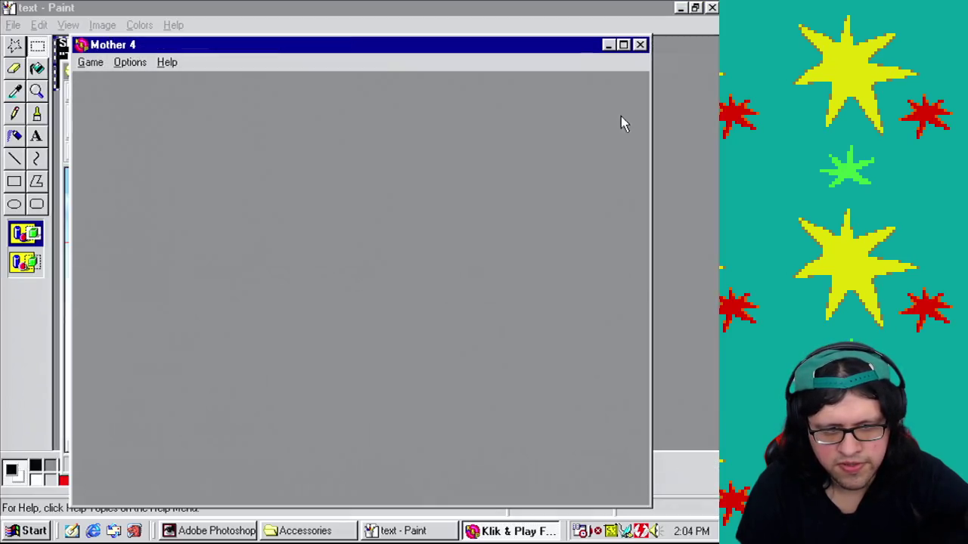
{"action": "left_click", "coordinate": [646, 46]}
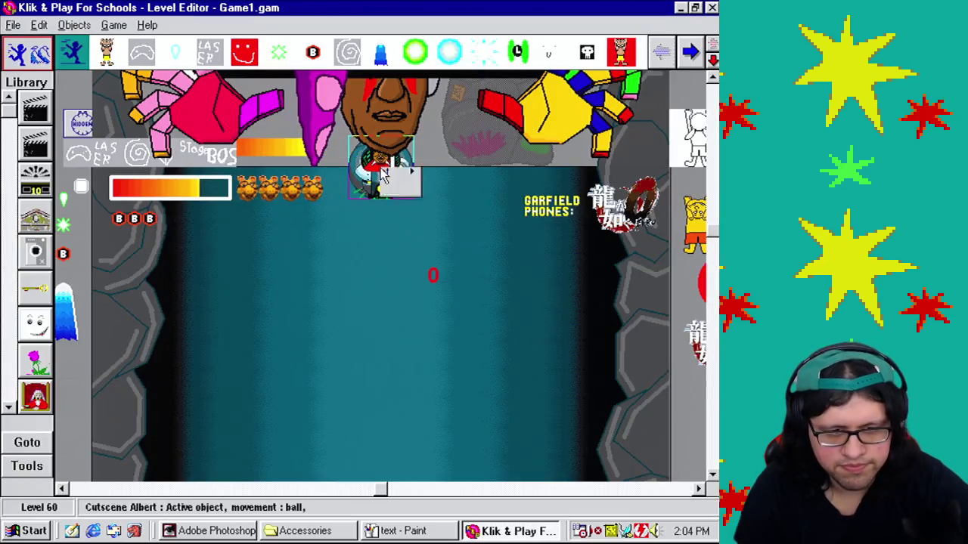
Step: Adjust the sphere's movement settings once more, then switch to the Event Editor
{"action": "right_click", "coordinate": [384, 174]}
{"action": "mouse_move", "coordinate": [468, 176]}
{"action": "left_click", "coordinate": [563, 194]}
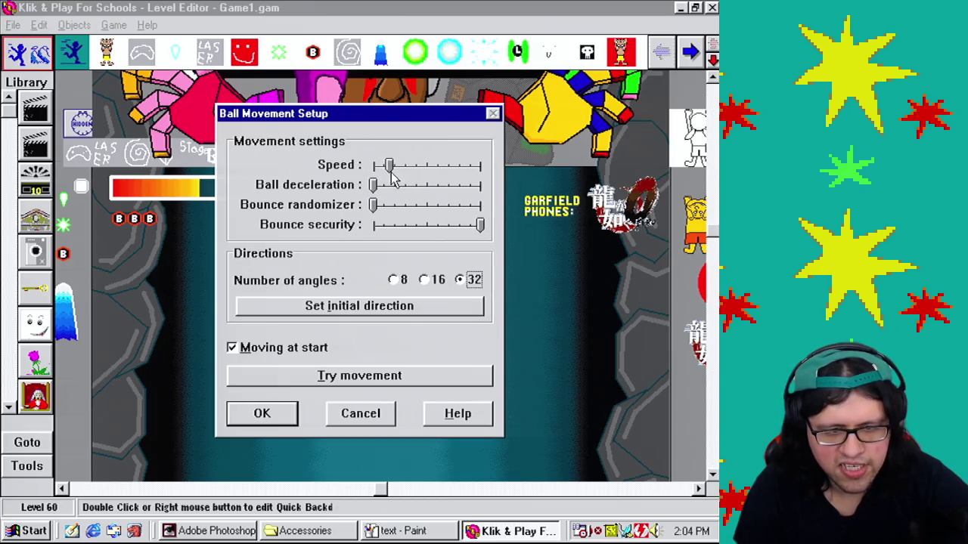
{"action": "left_click", "coordinate": [249, 408]}
{"action": "right_click", "coordinate": [381, 170]}
{"action": "left_click", "coordinate": [121, 26]}
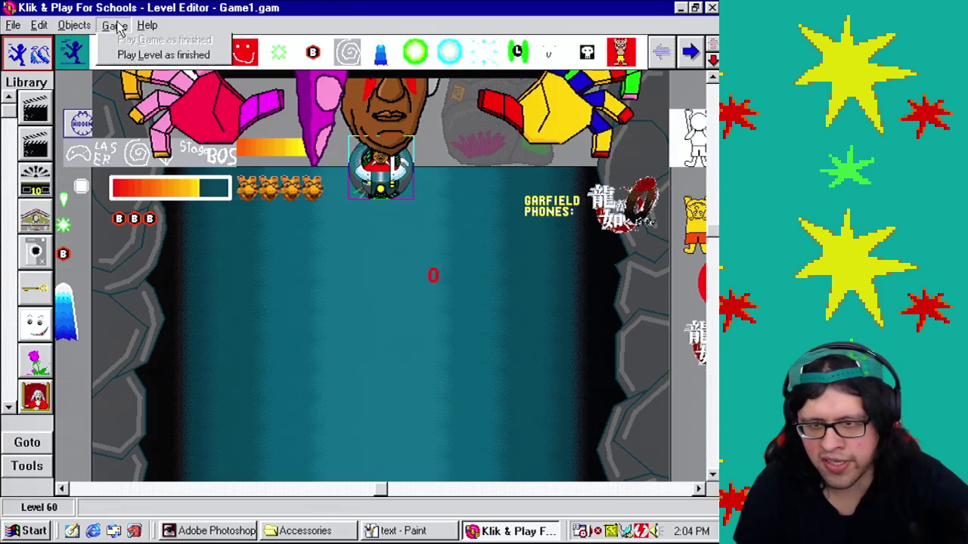
{"action": "left_click", "coordinate": [144, 89]}
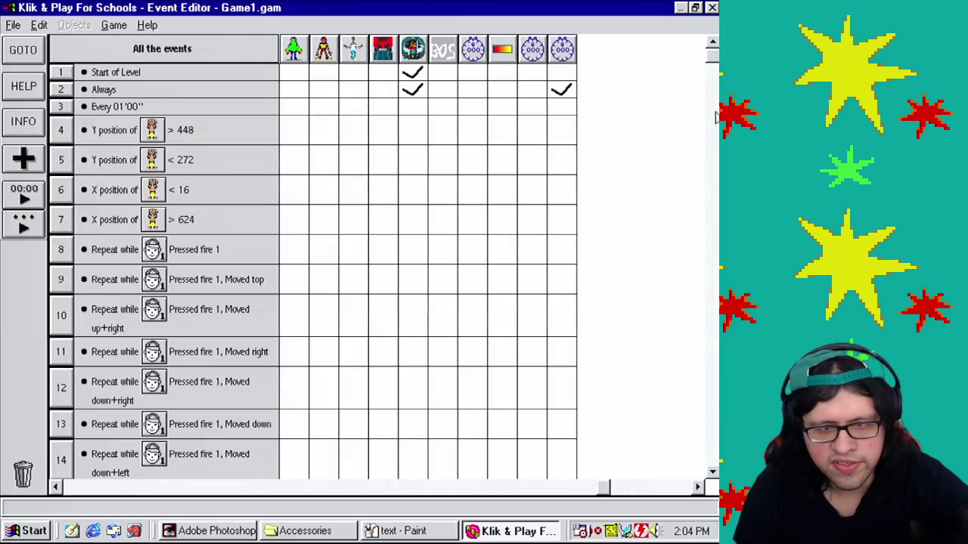
Step: Inspect Cutscene Albert's Start of Level action unchanged, then scroll to events 256–263
{"action": "mouse_move", "coordinate": [412, 91]}
{"action": "mouse_move", "coordinate": [409, 71]}
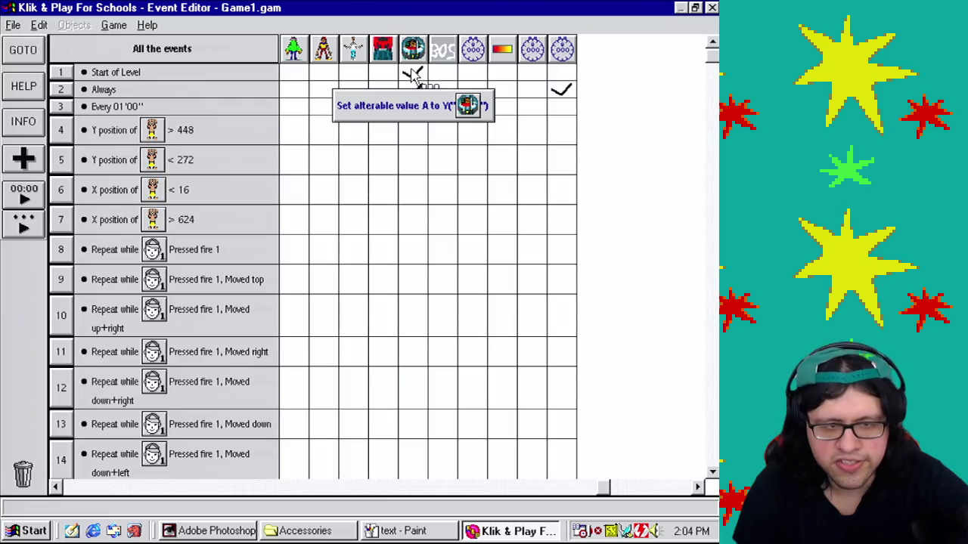
{"action": "double_click", "coordinate": [412, 72]}
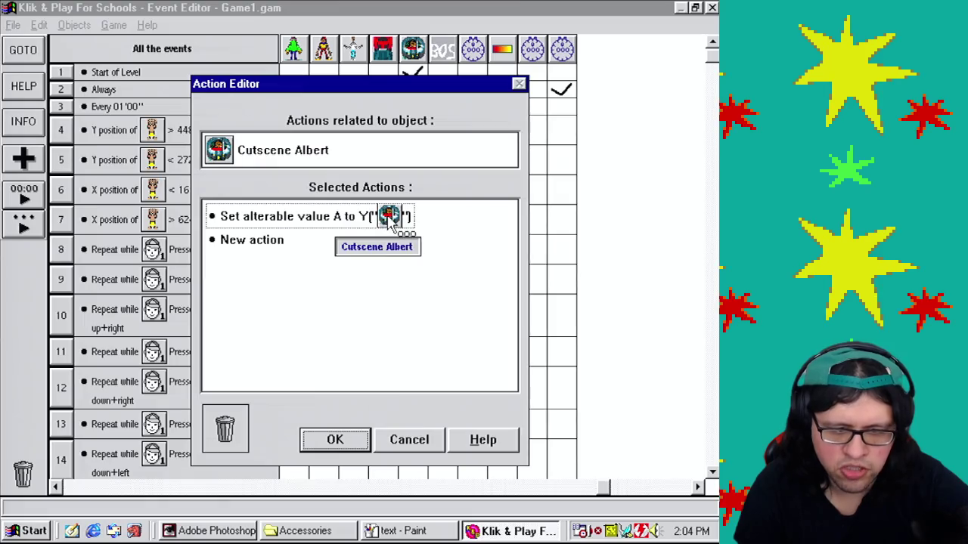
{"action": "left_click", "coordinate": [415, 447]}
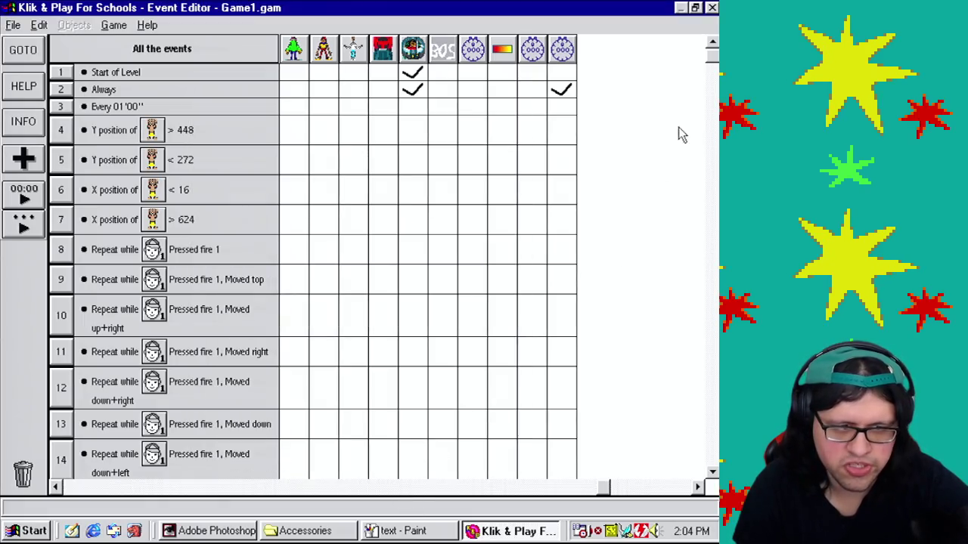
{"action": "mouse_move", "coordinate": [415, 96]}
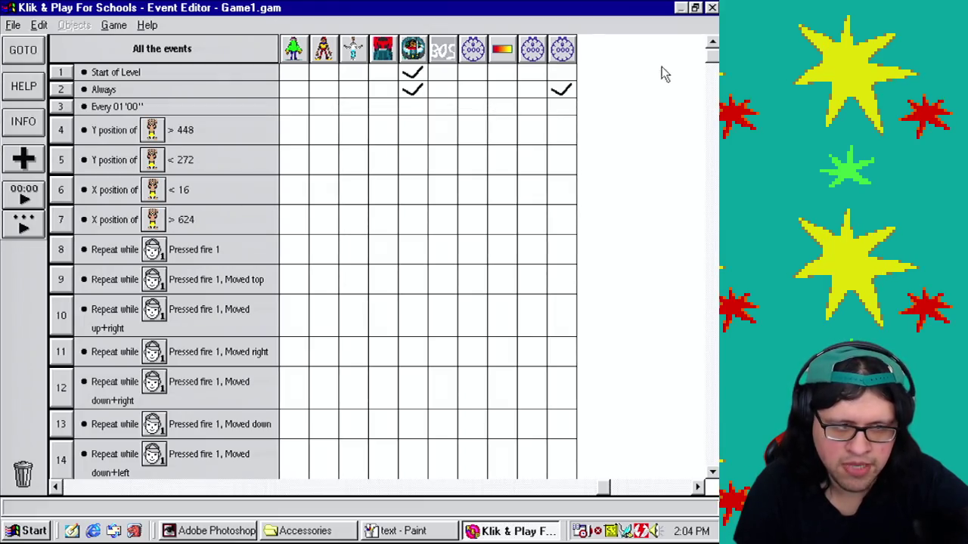
{"action": "mouse_move", "coordinate": [715, 67]}
{"action": "left_mouse_down"}
{"action": "mouse_move", "coordinate": [713, 461]}
{"action": "mouse_move", "coordinate": [713, 448]}
{"action": "left_mouse_up"}
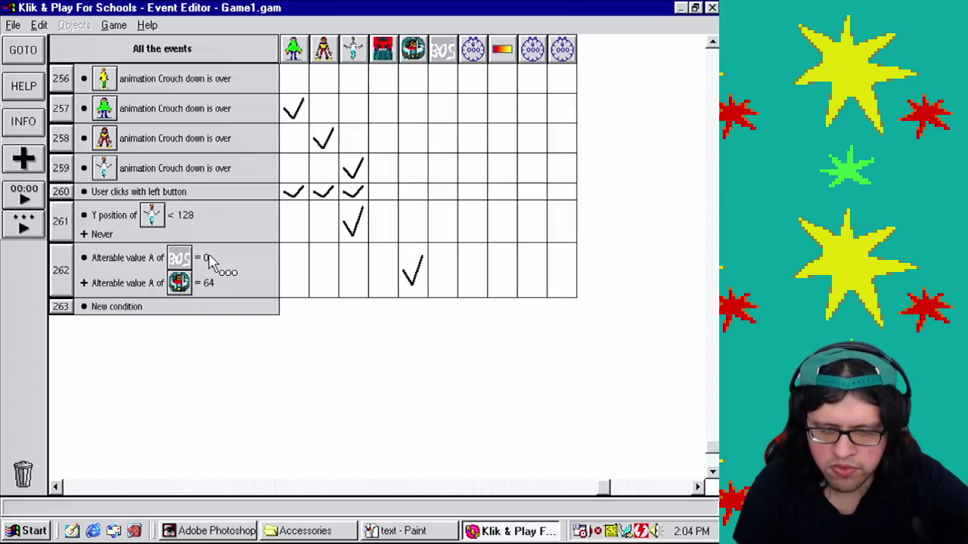
Step: Change event 262's comparison to Cutscene Albert's value A less than 64
{"action": "right_click", "coordinate": [148, 294]}
{"action": "left_click", "coordinate": [163, 298]}
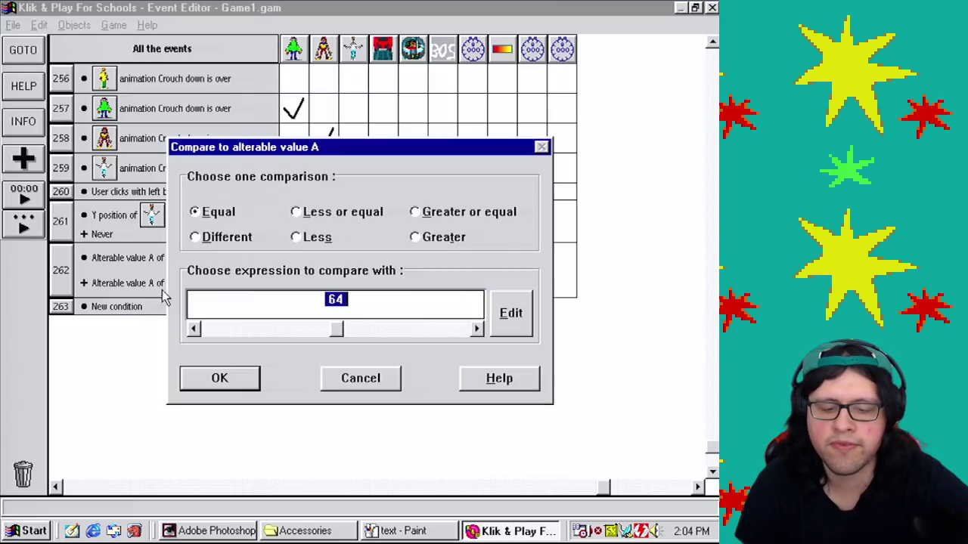
{"action": "left_click", "coordinate": [226, 382]}
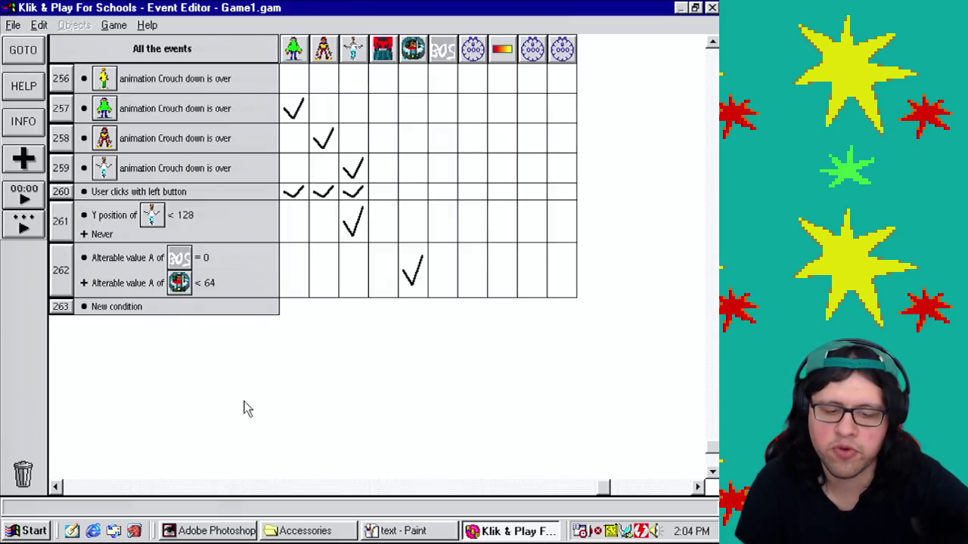
Step: Playtest Level 60 from the Level Editor and close the running game
{"action": "left_click", "coordinate": [113, 25]}
{"action": "left_click", "coordinate": [142, 62]}
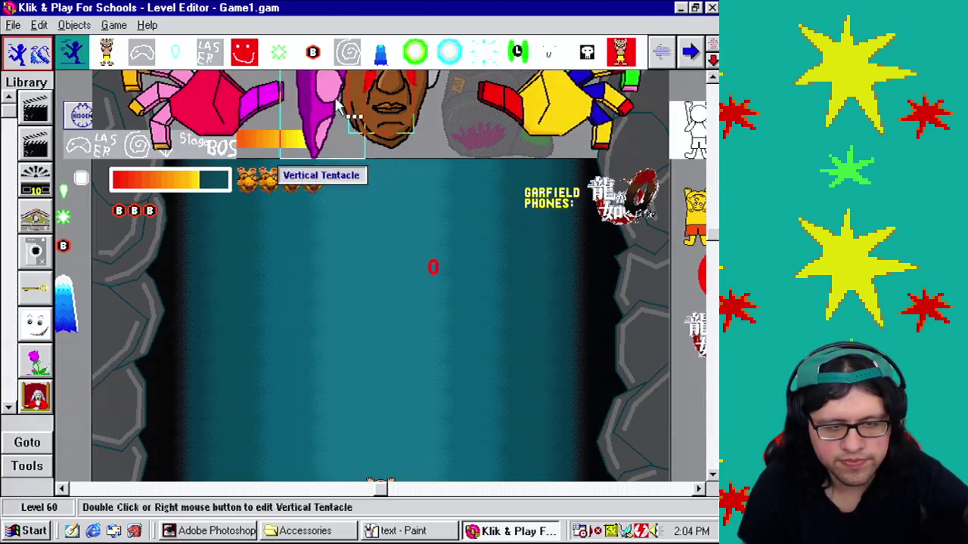
{"action": "left_click", "coordinate": [114, 25]}
{"action": "left_click", "coordinate": [154, 153]}
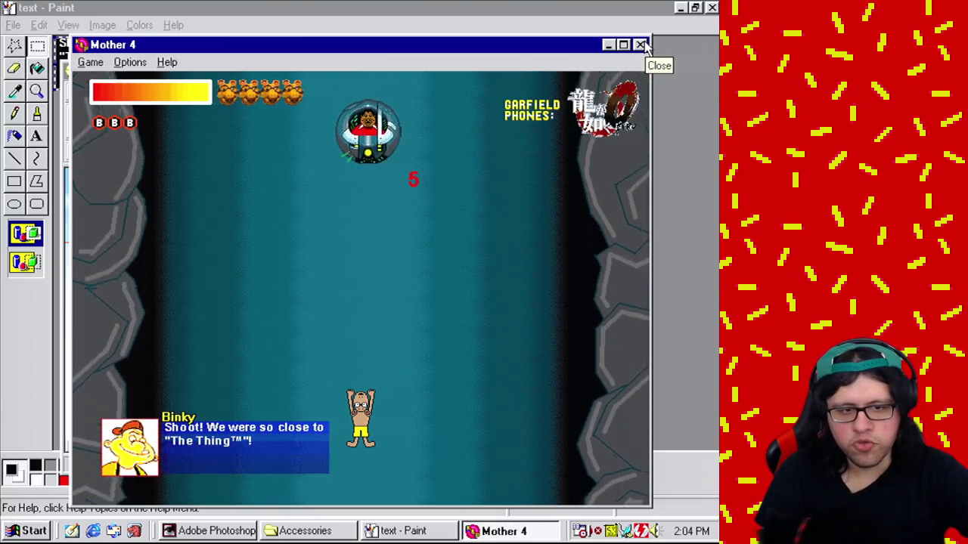
{"action": "left_click", "coordinate": [640, 46]}
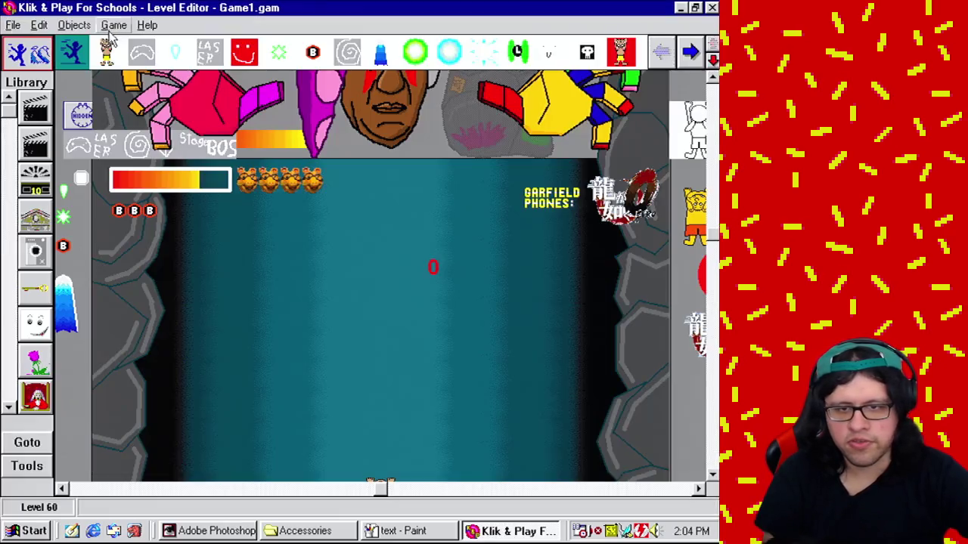
{"action": "left_click", "coordinate": [113, 25]}
Step: Remove the set-direction action from Cutscene Albert's Always event
{"action": "left_click", "coordinate": [144, 86]}
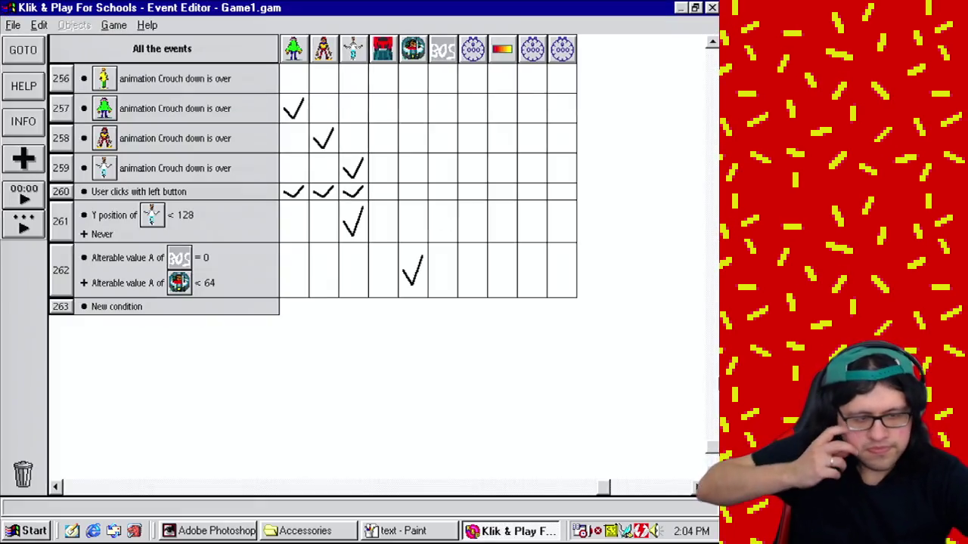
{"action": "double_click", "coordinate": [408, 91]}
{"action": "right_click", "coordinate": [298, 250]}
{"action": "left_click", "coordinate": [326, 406]}
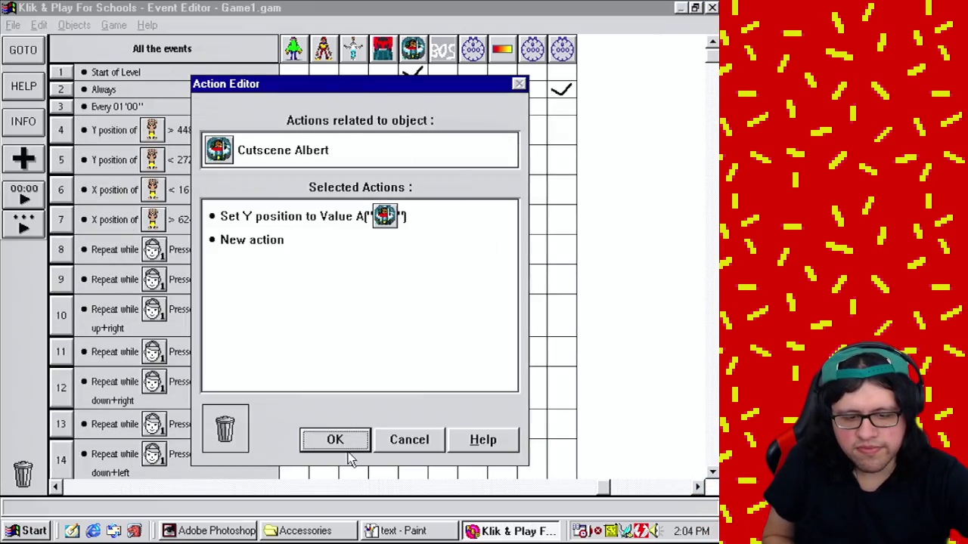
{"action": "left_click", "coordinate": [337, 442]}
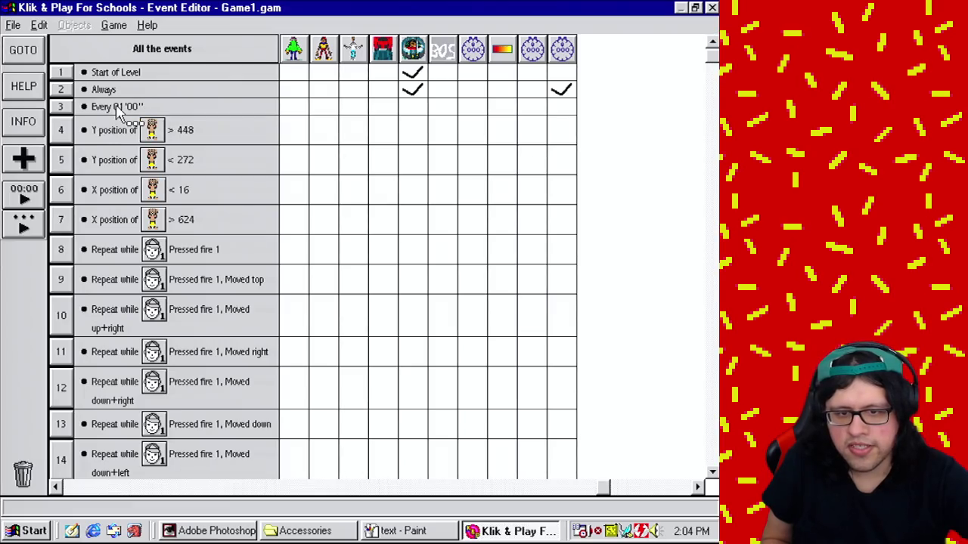
Step: Make the Every 01'00'' event set Cutscene Albert's direction to its Dir minus 1
{"action": "left_click", "coordinate": [414, 106]}
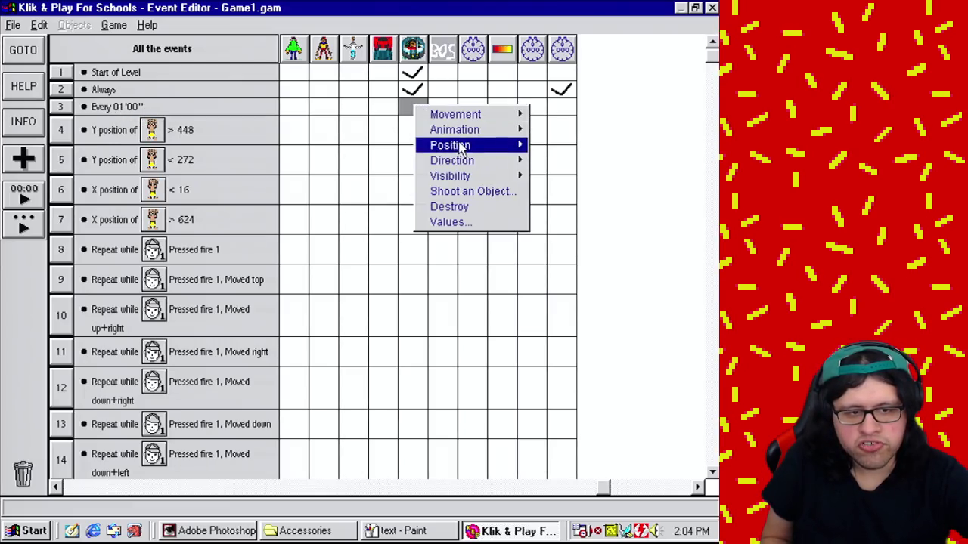
{"action": "mouse_move", "coordinate": [465, 167]}
{"action": "left_click", "coordinate": [584, 161]}
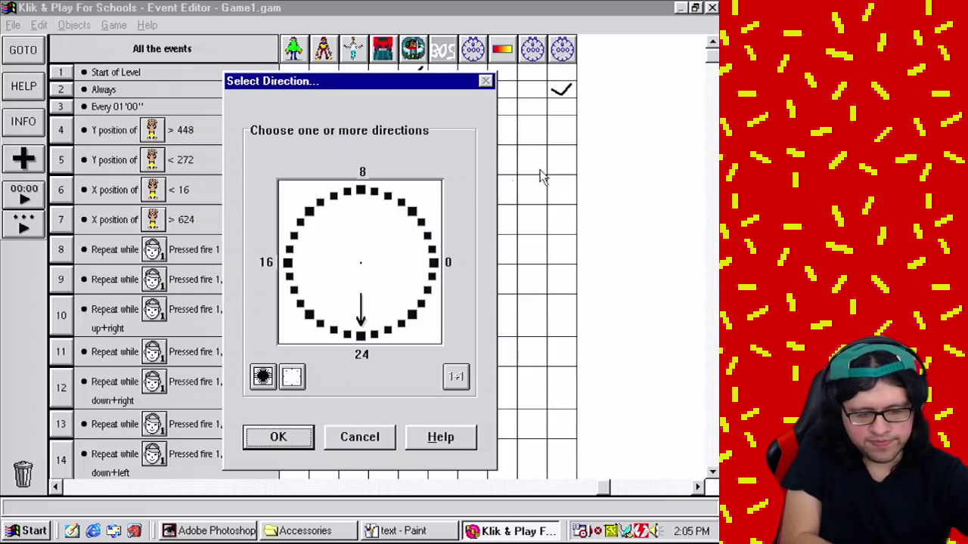
{"action": "left_click", "coordinate": [456, 380]}
{"action": "left_click", "coordinate": [499, 266]}
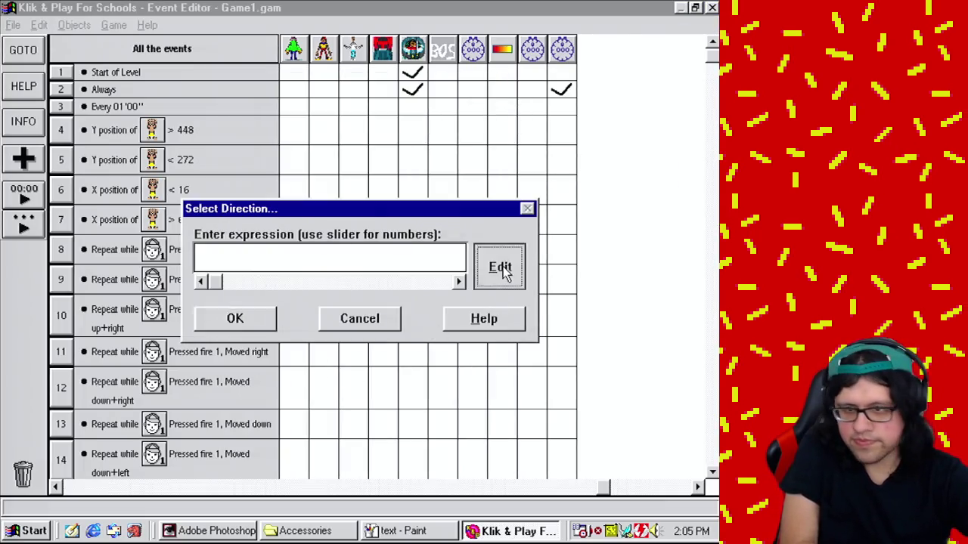
{"action": "left_click", "coordinate": [338, 350]}
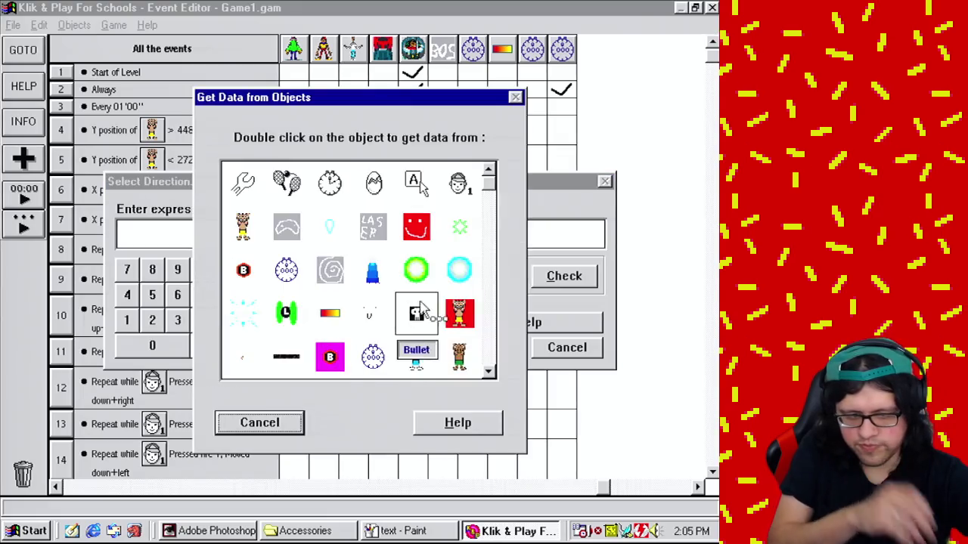
{"action": "left_click_drag", "start_coordinate": [498, 193], "coordinate": [505, 370]}
{"action": "double_click", "coordinate": [415, 318]}
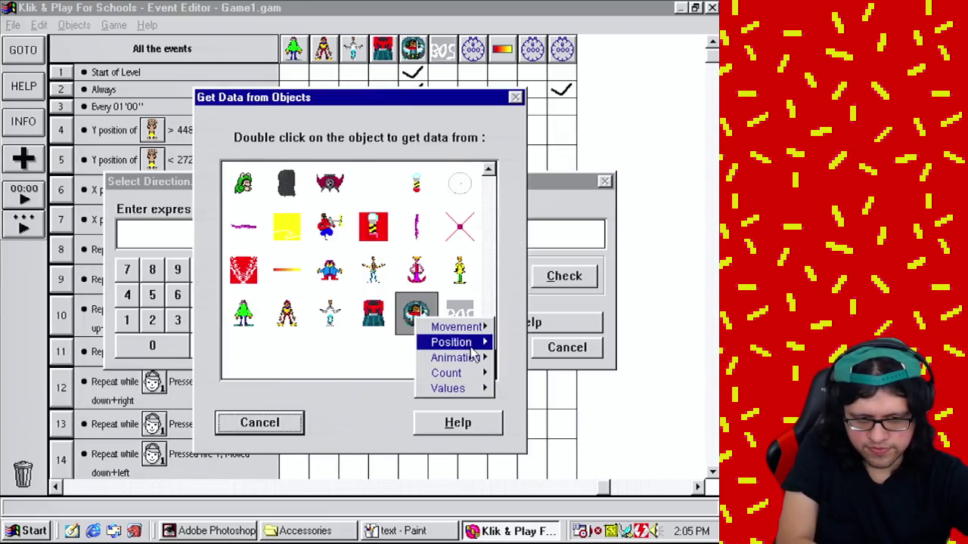
{"action": "mouse_move", "coordinate": [475, 357]}
{"action": "left_click", "coordinate": [544, 356]}
{"action": "left_click", "coordinate": [205, 270]}
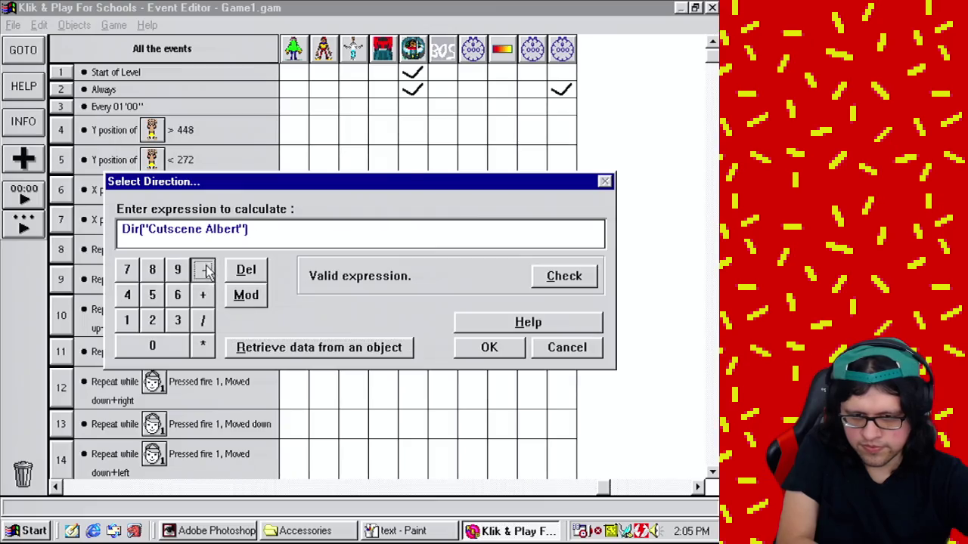
{"action": "left_click", "coordinate": [484, 347]}
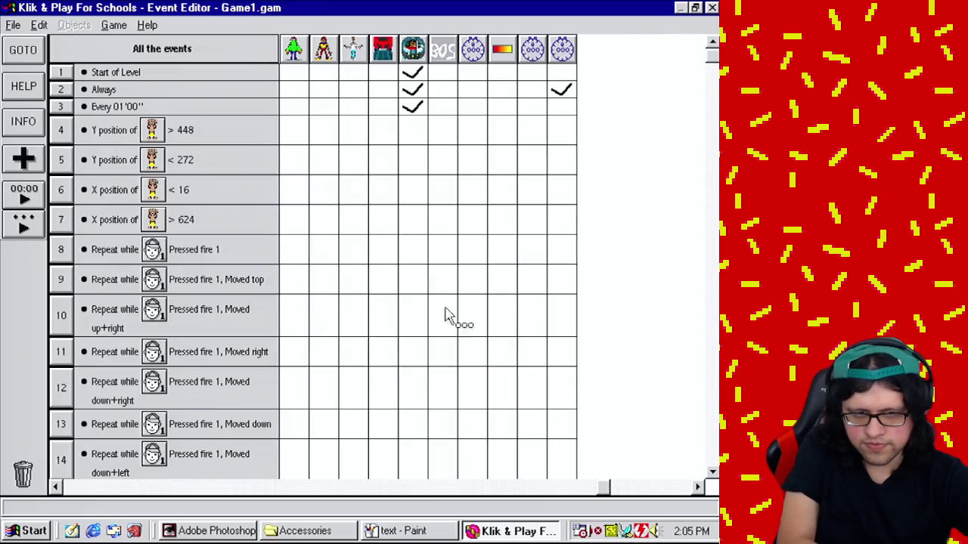
Step: Switch back to the Level 60 layout in the Level Editor
{"action": "left_click", "coordinate": [113, 25]}
{"action": "left_click", "coordinate": [140, 47]}
{"action": "left_click", "coordinate": [114, 25]}
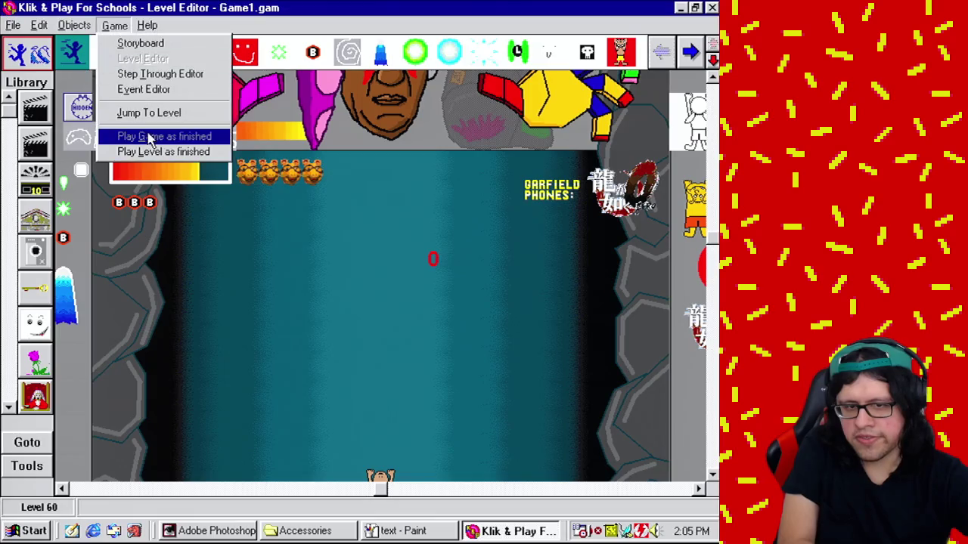
Step: Playtest the level as finished, then return to the Event Editor
{"action": "left_click", "coordinate": [151, 152]}
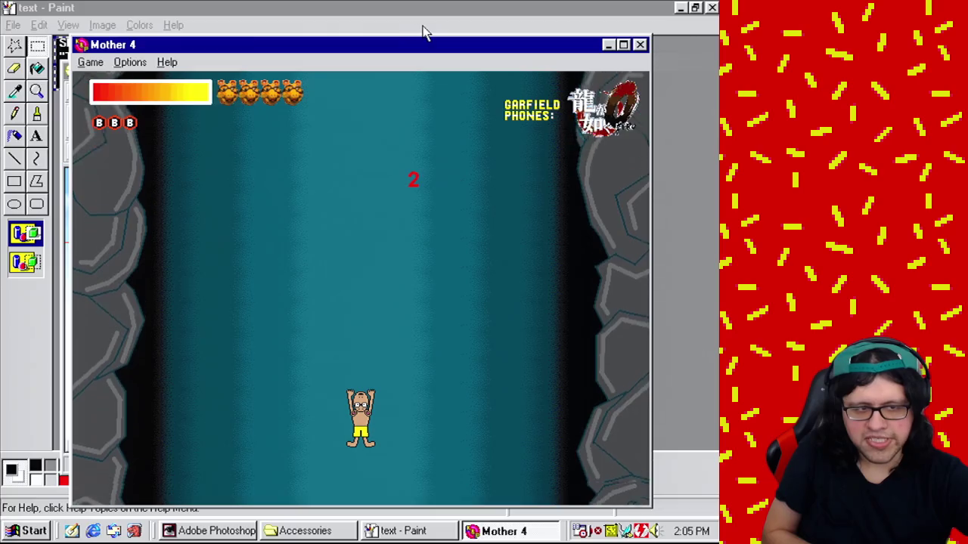
{"action": "left_click", "coordinate": [641, 45]}
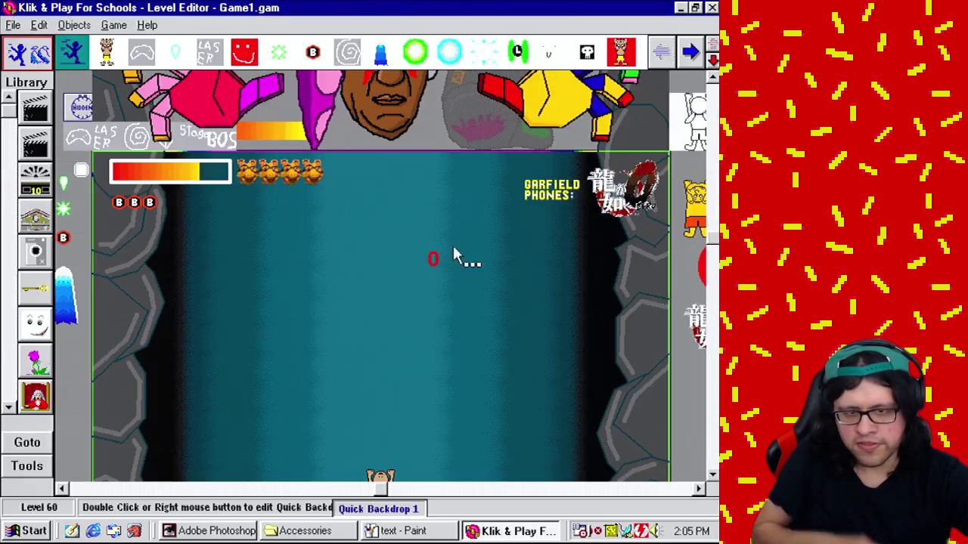
{"action": "left_click", "coordinate": [113, 25]}
{"action": "left_click", "coordinate": [143, 88]}
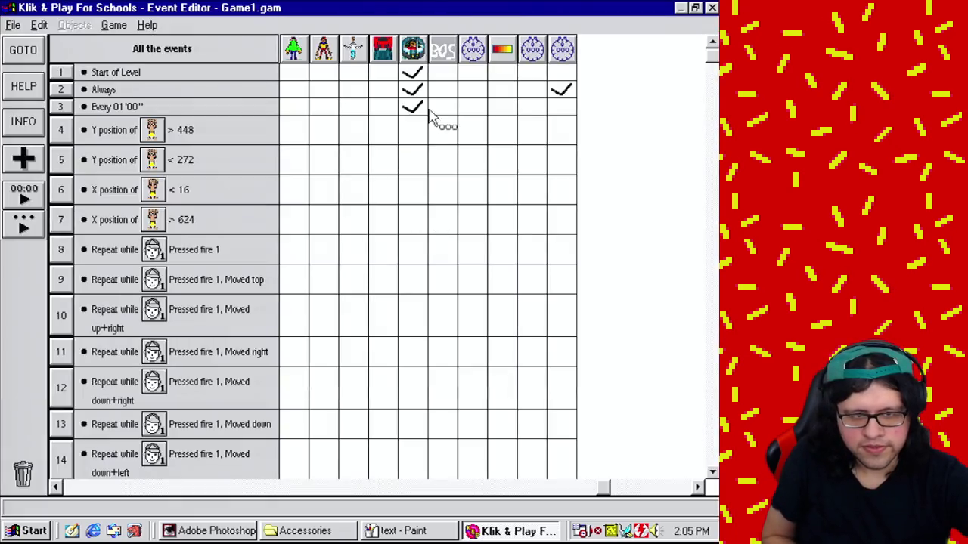
Step: Copy Cutscene Albert's direction expression from event 3, then delete that action
{"action": "double_click", "coordinate": [415, 111]}
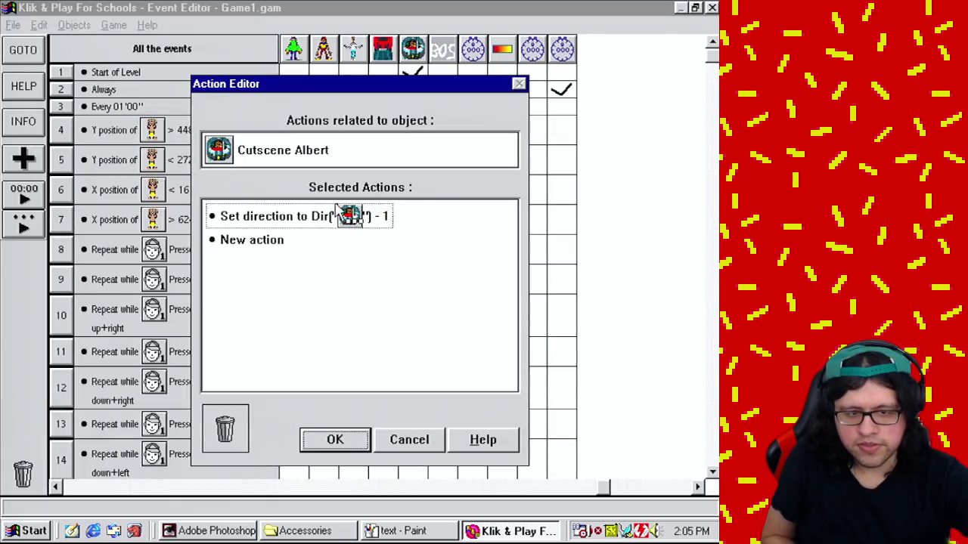
{"action": "right_click", "coordinate": [312, 215]}
{"action": "left_click", "coordinate": [356, 355]}
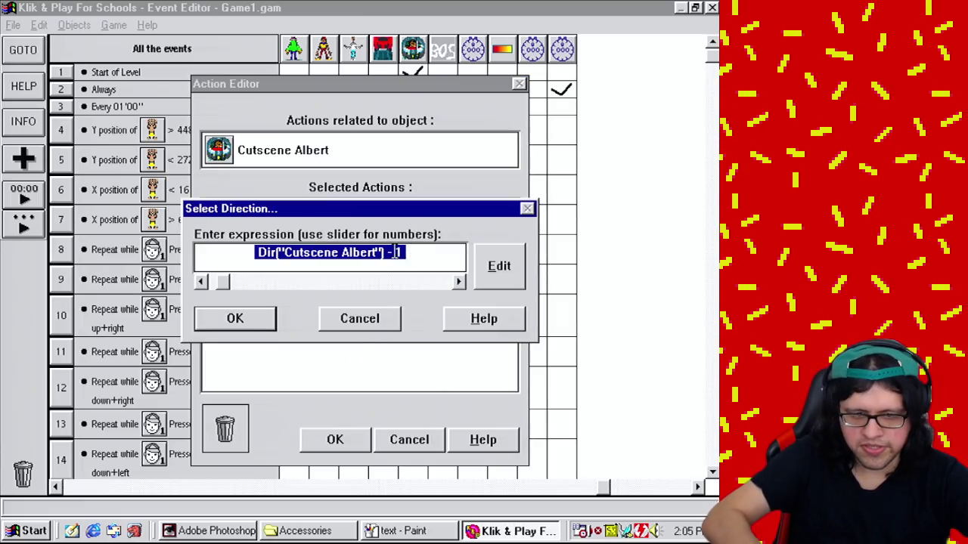
{"action": "right_click", "coordinate": [395, 252]}
{"action": "left_click", "coordinate": [423, 300]}
{"action": "left_click", "coordinate": [353, 318]}
{"action": "left_click", "coordinate": [395, 437]}
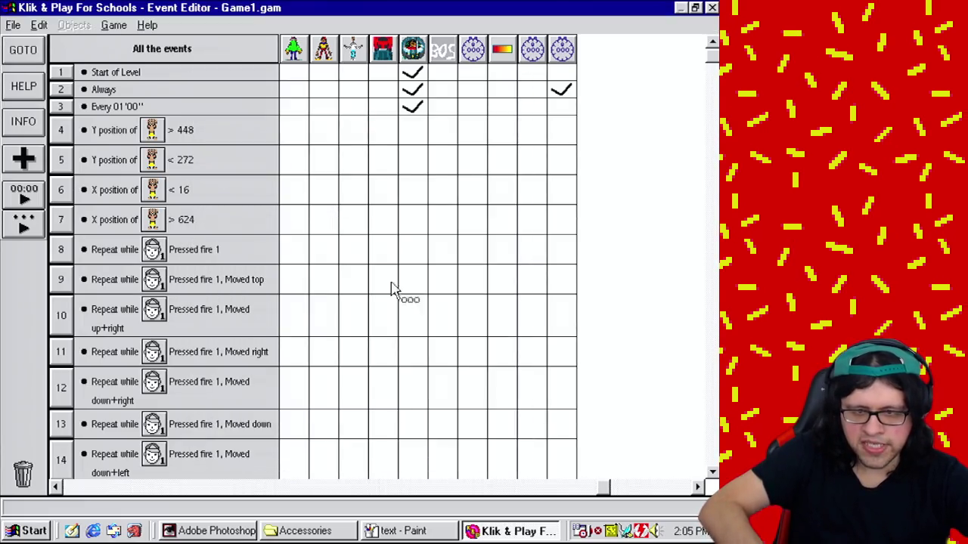
{"action": "key", "text": "Delete"}
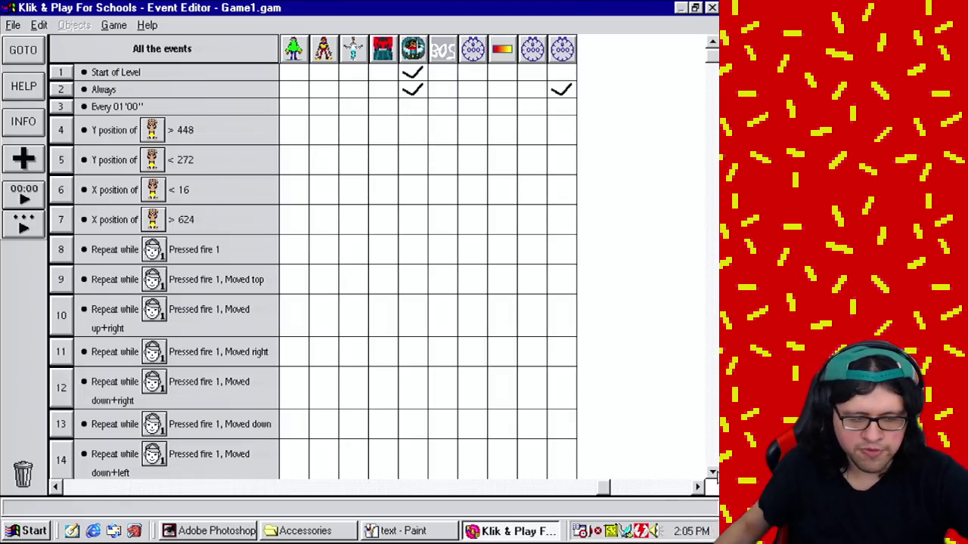
Step: In event 85 (every 00'25''), set Cutscene Albert's direction to Dir("Cutscene Albert") - 1
{"action": "left_click", "coordinate": [712, 474]}
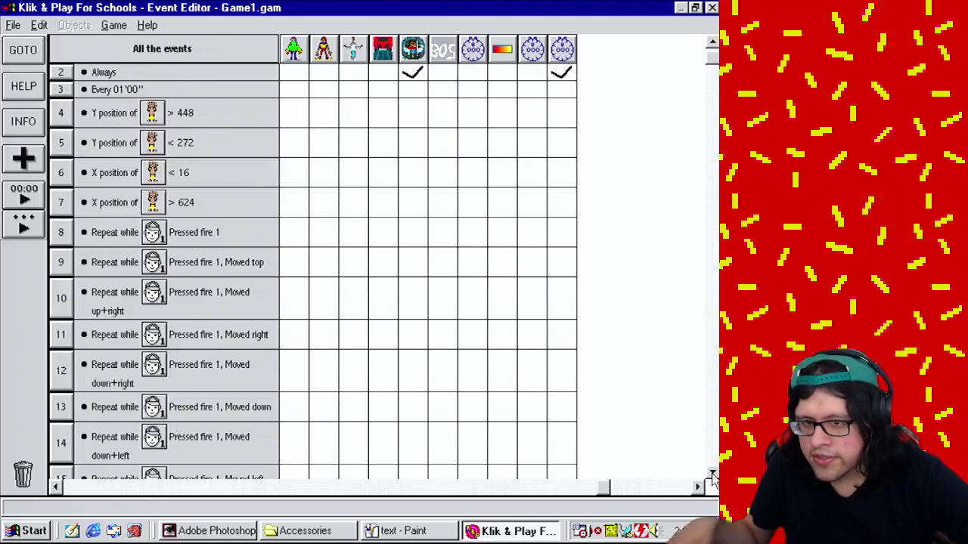
{"action": "left_click", "coordinate": [712, 474]}
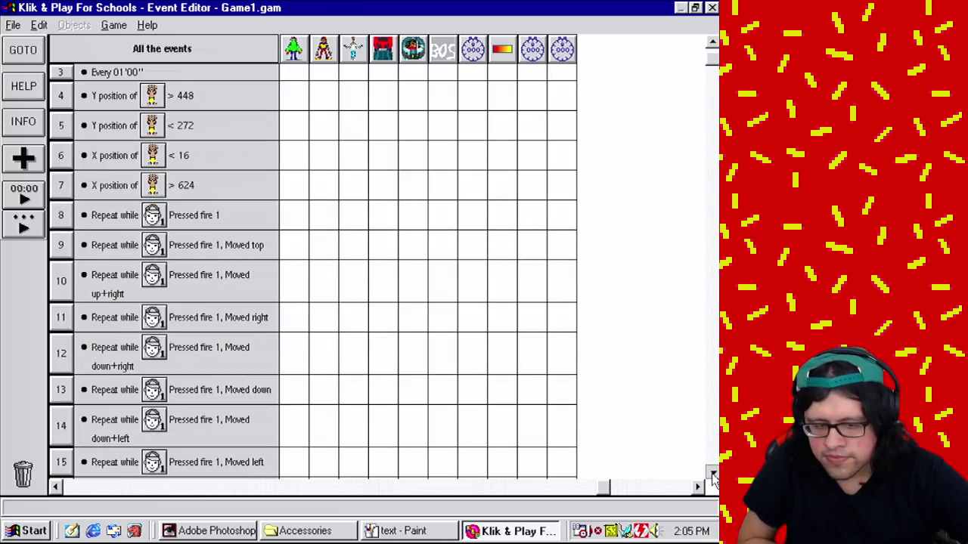
{"action": "left_click", "coordinate": [712, 474]}
{"action": "left_click", "coordinate": [712, 474]}
{"action": "left_click", "coordinate": [712, 474]}
{"action": "left_click", "coordinate": [713, 474]}
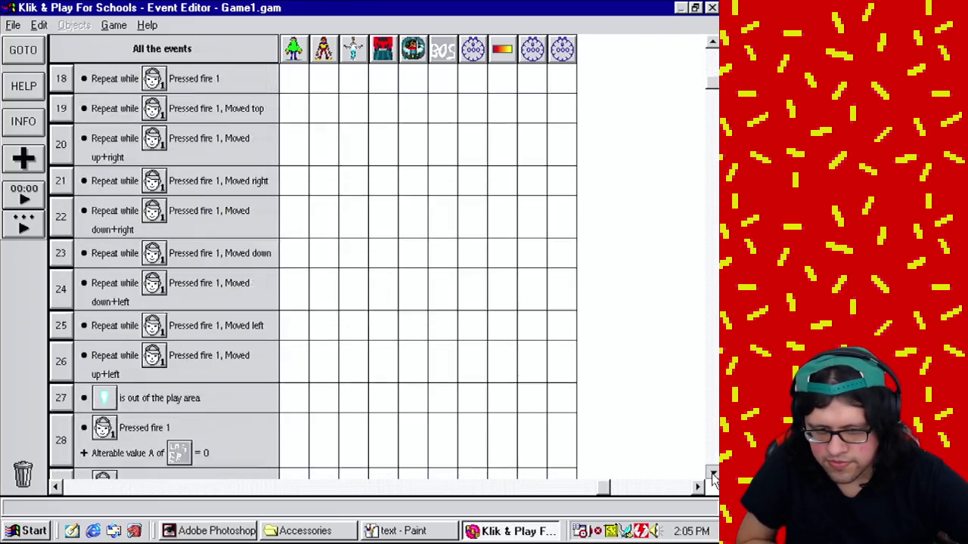
{"action": "left_click", "coordinate": [712, 474]}
{"action": "left_click", "coordinate": [712, 474]}
{"action": "left_click", "coordinate": [713, 474]}
{"action": "left_click", "coordinate": [712, 474]}
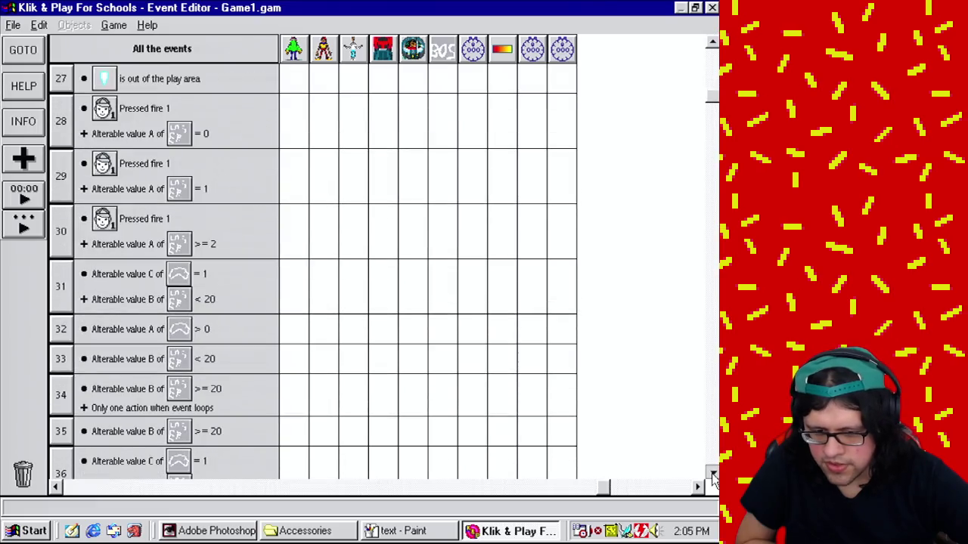
{"action": "left_click", "coordinate": [712, 474]}
{"action": "left_click", "coordinate": [712, 474]}
{"action": "left_click", "coordinate": [712, 474]}
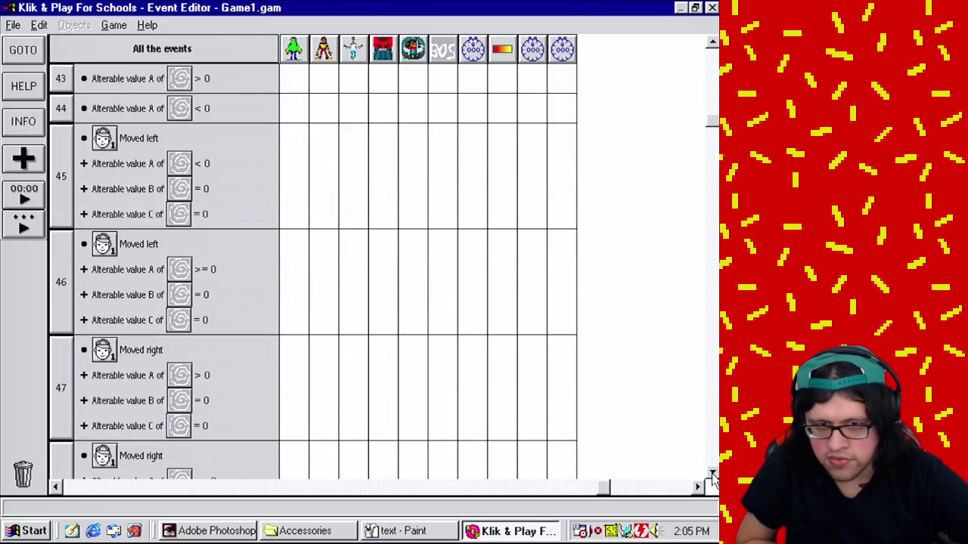
{"action": "left_click", "coordinate": [713, 43]}
{"action": "left_click", "coordinate": [712, 43]}
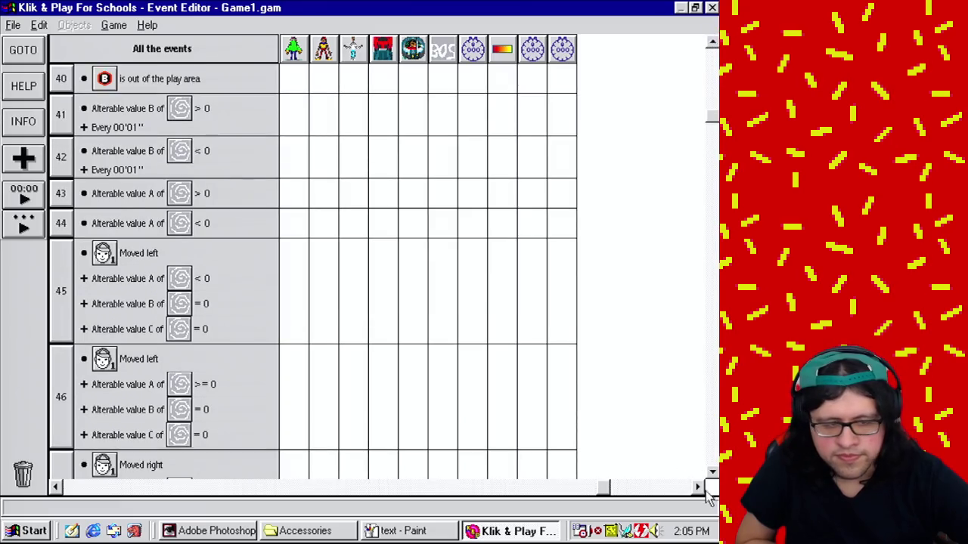
{"action": "left_click", "coordinate": [713, 474]}
{"action": "left_click", "coordinate": [712, 474]}
{"action": "left_click", "coordinate": [712, 474]}
{"action": "left_click", "coordinate": [712, 474]}
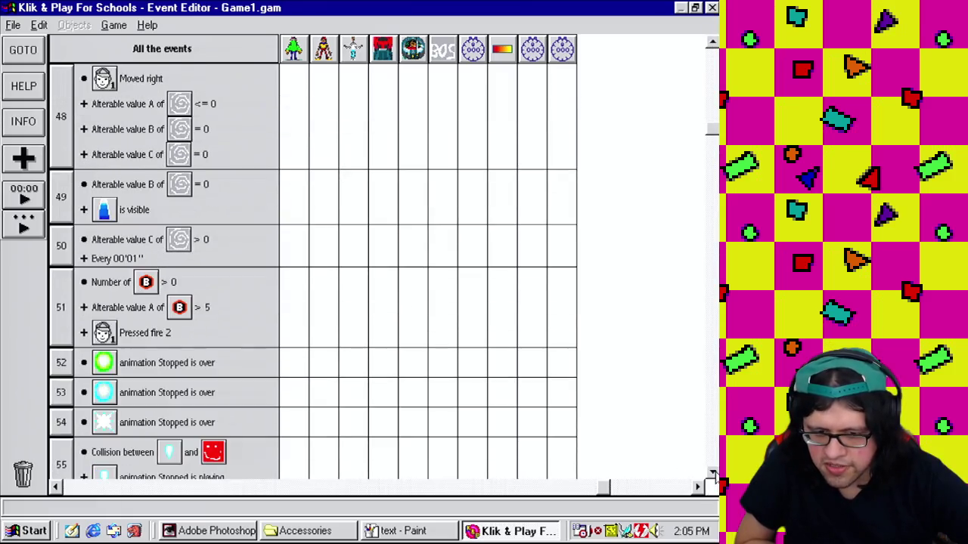
{"action": "left_click", "coordinate": [712, 474]}
{"action": "left_click", "coordinate": [712, 474]}
{"action": "left_click", "coordinate": [712, 474]}
{"action": "left_click", "coordinate": [712, 474]}
{"action": "left_click", "coordinate": [712, 474]}
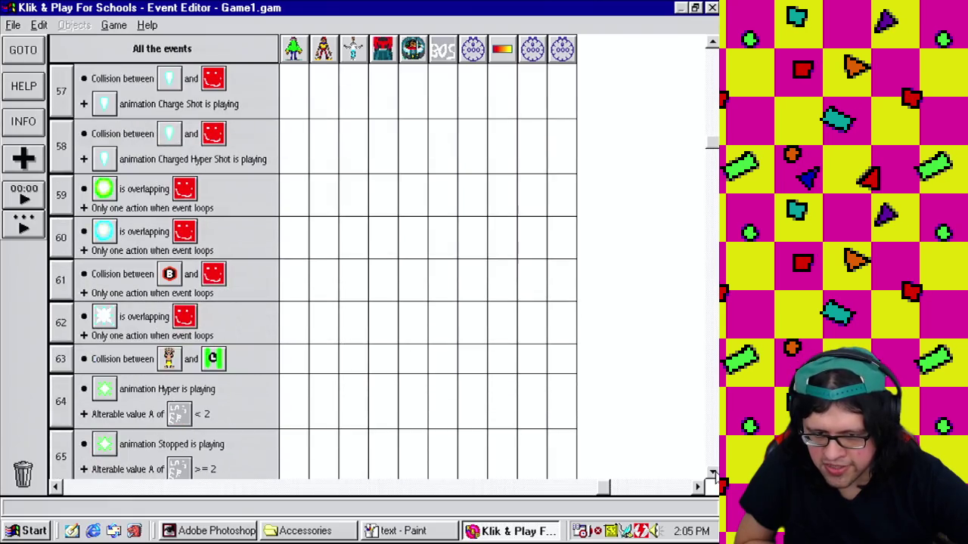
{"action": "left_click", "coordinate": [713, 474]}
{"action": "left_click", "coordinate": [712, 474]}
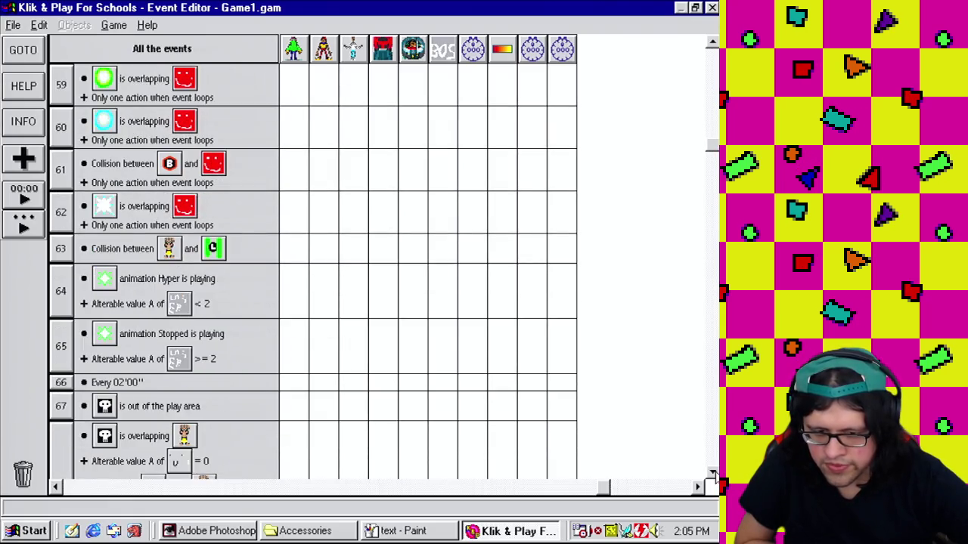
{"action": "left_click", "coordinate": [712, 474]}
{"action": "left_click", "coordinate": [712, 474]}
{"action": "left_click", "coordinate": [712, 474]}
{"action": "left_click", "coordinate": [712, 474]}
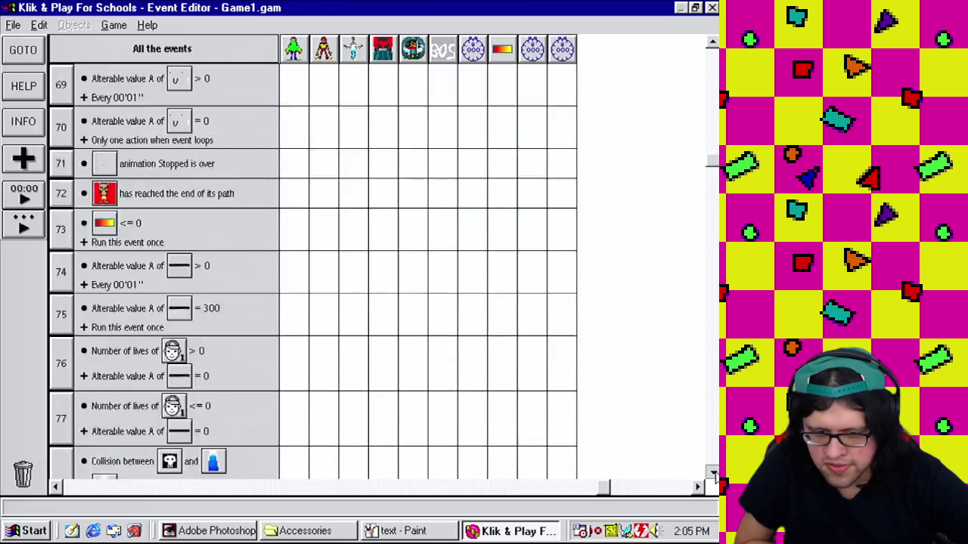
{"action": "left_click", "coordinate": [712, 474]}
{"action": "left_click", "coordinate": [713, 474]}
{"action": "left_click", "coordinate": [712, 474]}
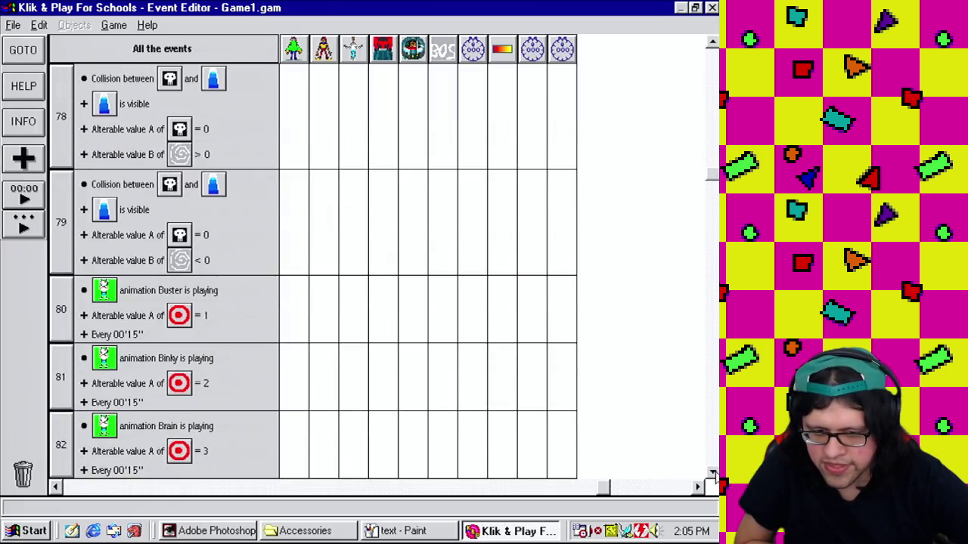
{"action": "left_click", "coordinate": [712, 474]}
{"action": "left_click", "coordinate": [712, 474]}
{"action": "left_click", "coordinate": [713, 474]}
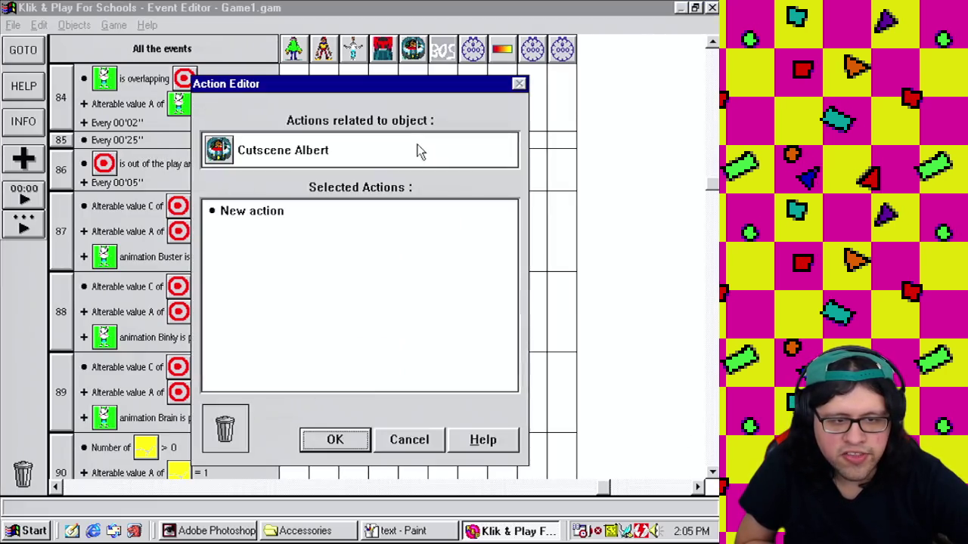
{"action": "left_click", "coordinate": [255, 214]}
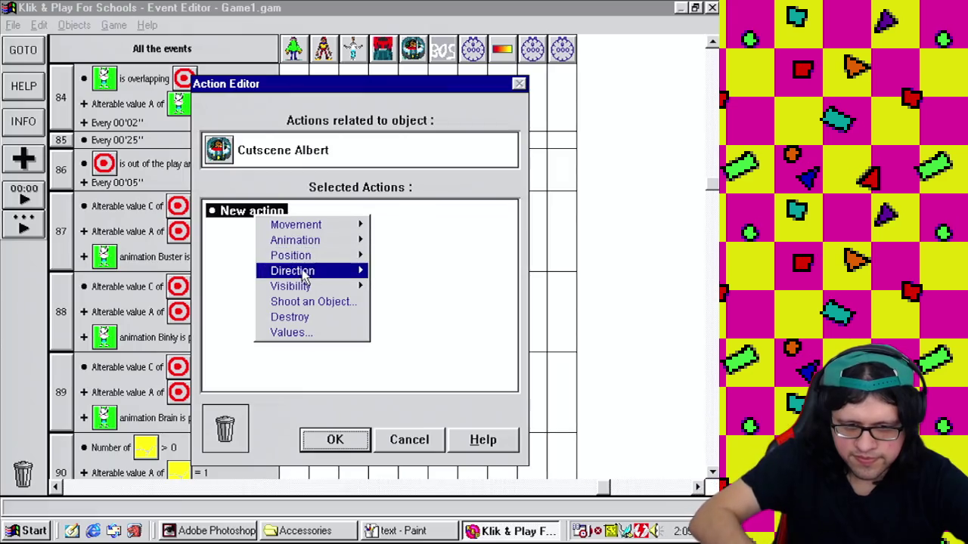
{"action": "mouse_move", "coordinate": [356, 270]}
{"action": "left_click", "coordinate": [387, 271]}
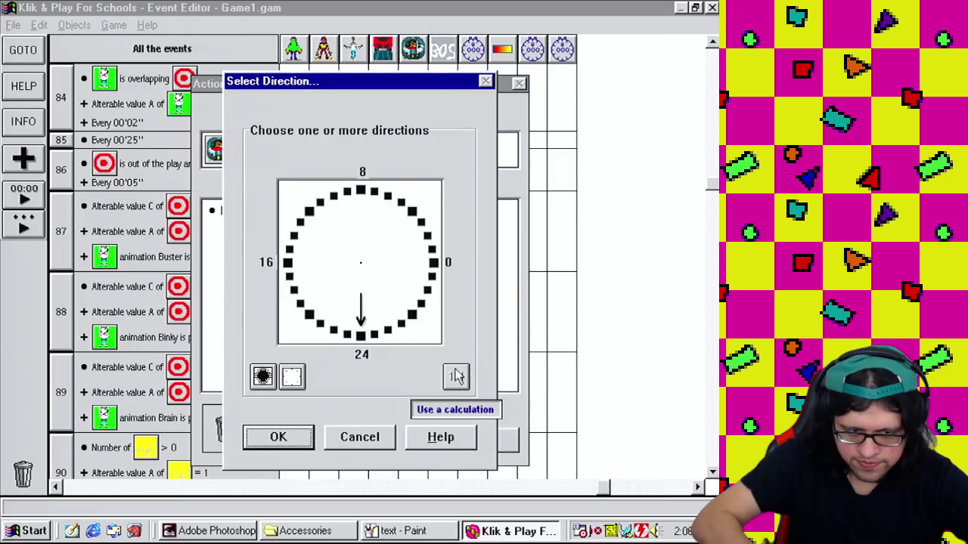
{"action": "left_click", "coordinate": [456, 376]}
{"action": "left_click", "coordinate": [235, 319]}
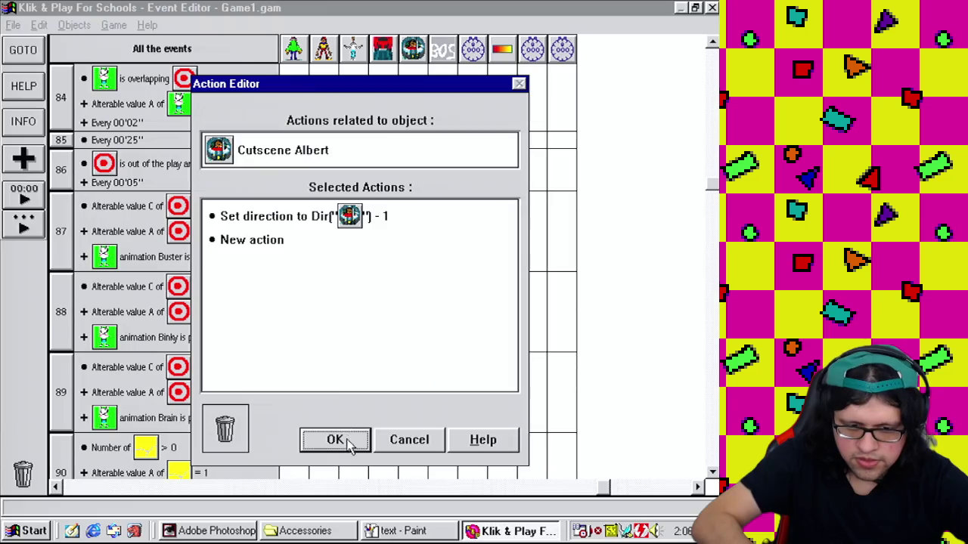
{"action": "left_click", "coordinate": [335, 440]}
{"action": "left_click", "coordinate": [114, 25]}
{"action": "left_click", "coordinate": [115, 25]}
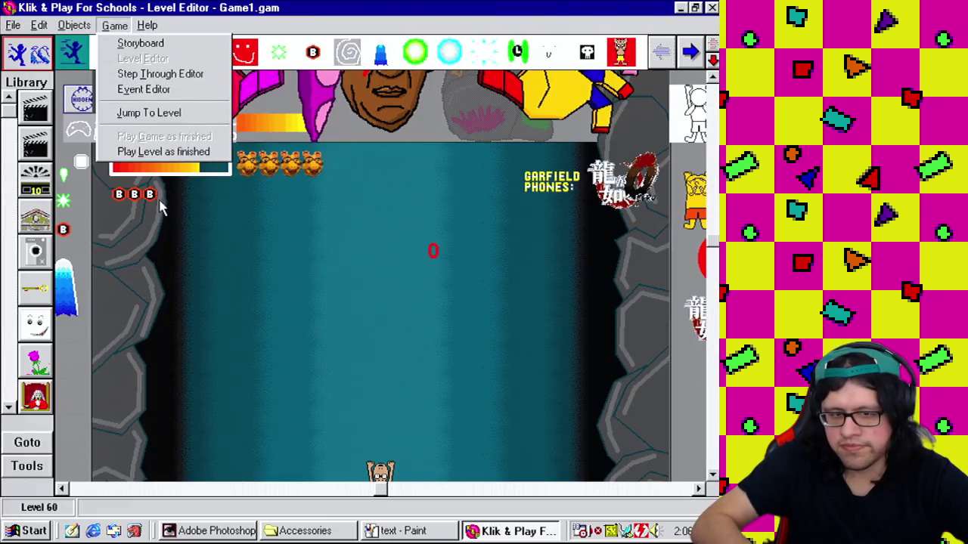
Step: Playtest the whole game, then go back to the Event Editor
{"action": "left_click", "coordinate": [163, 134]}
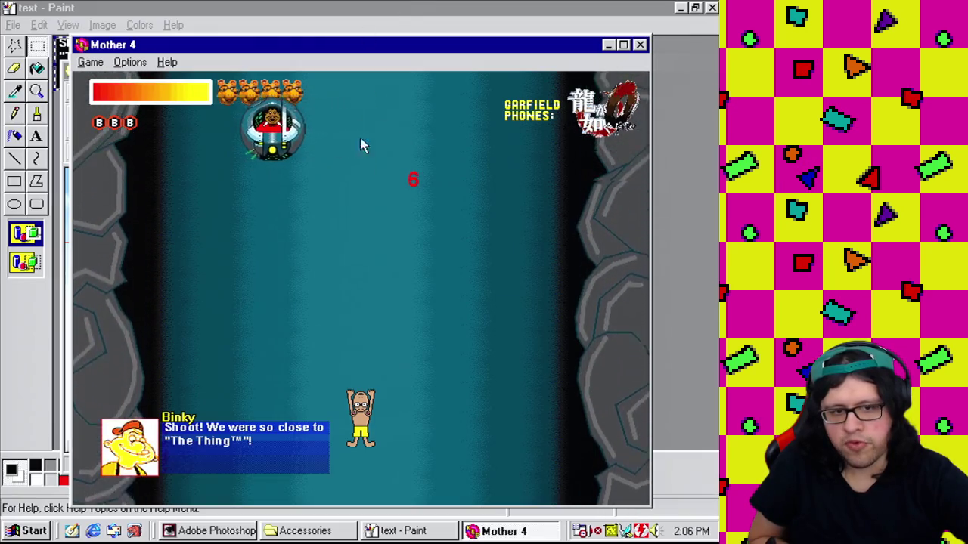
{"action": "left_click", "coordinate": [640, 45]}
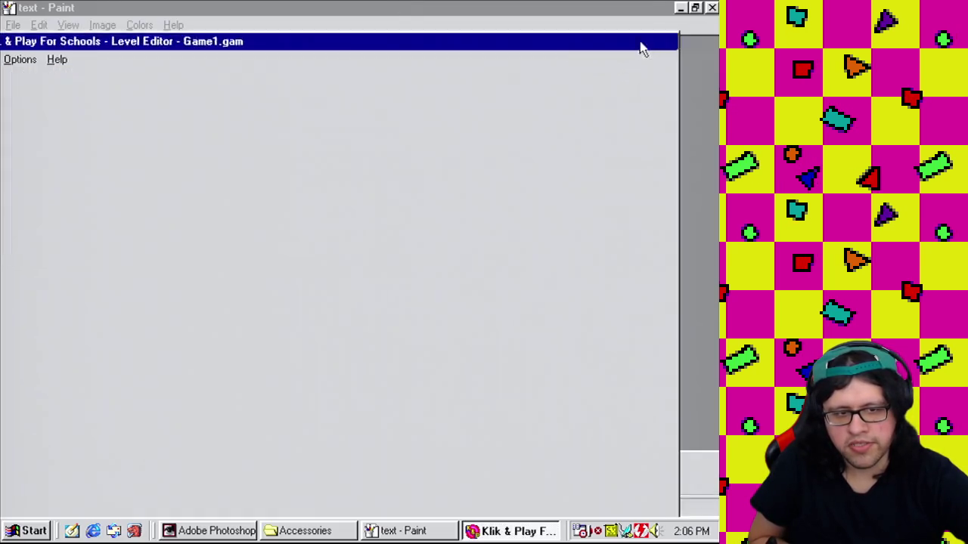
{"action": "left_click", "coordinate": [114, 25]}
{"action": "left_click", "coordinate": [151, 71]}
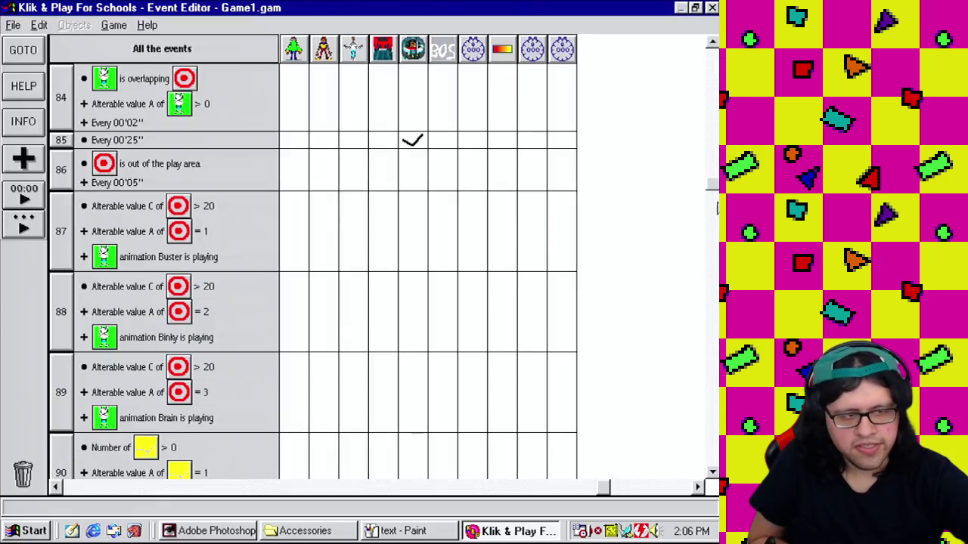
Step: Change event 262's alterable value A condition from below 64 to below 256
{"action": "left_click_drag", "start_coordinate": [712, 193], "coordinate": [712, 446]}
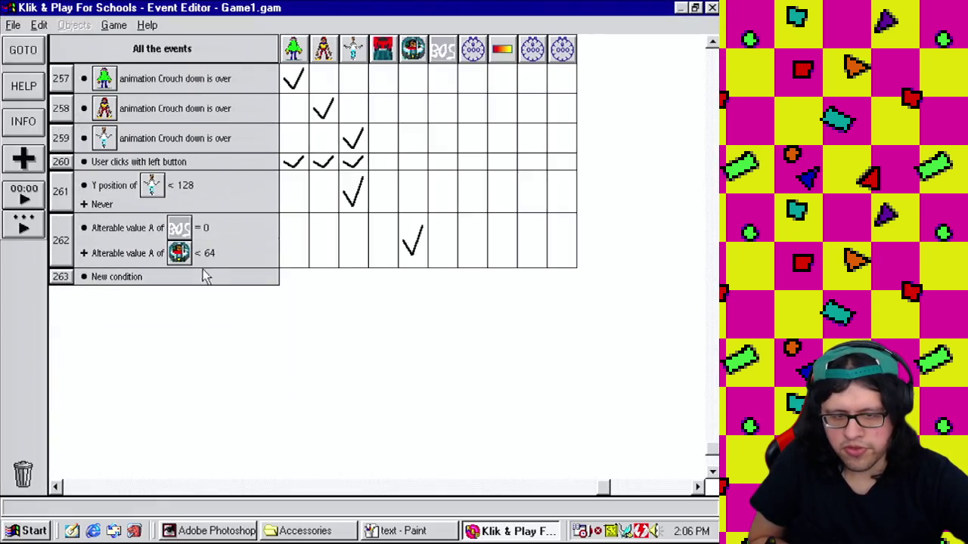
{"action": "right_click", "coordinate": [217, 259]}
{"action": "left_click", "coordinate": [219, 266]}
{"action": "type", "text": "256"}
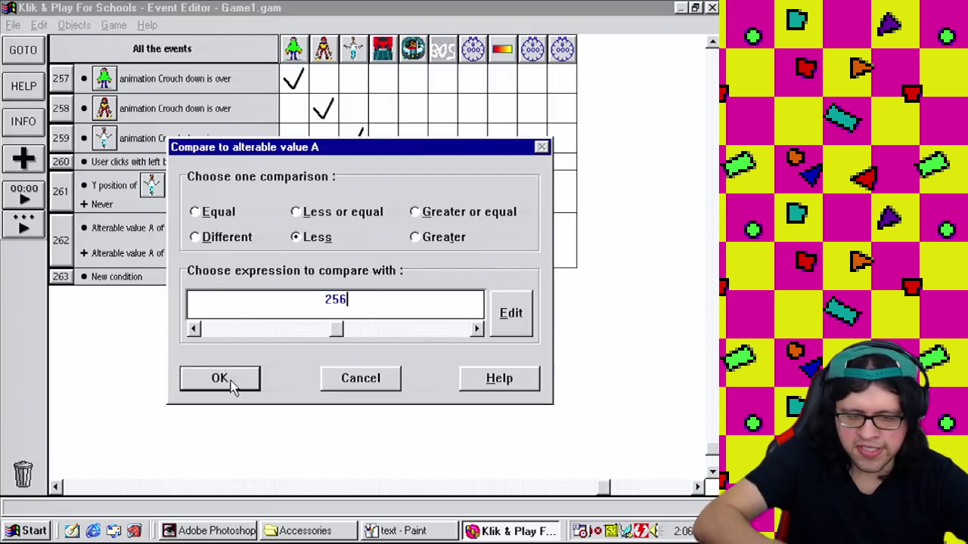
{"action": "left_click", "coordinate": [231, 384]}
Step: Playtest the level with the 256 limit and return to the event list
{"action": "left_click", "coordinate": [125, 27]}
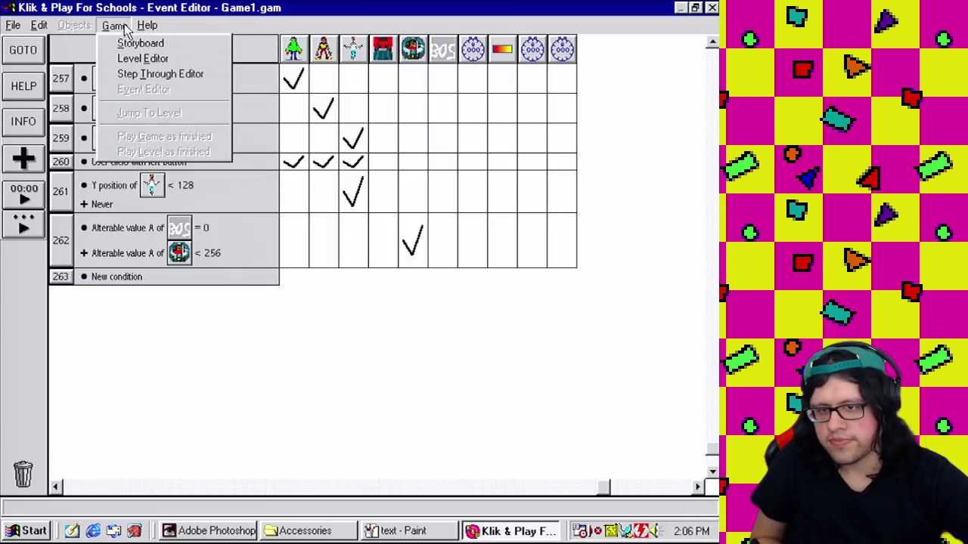
{"action": "left_click", "coordinate": [140, 60]}
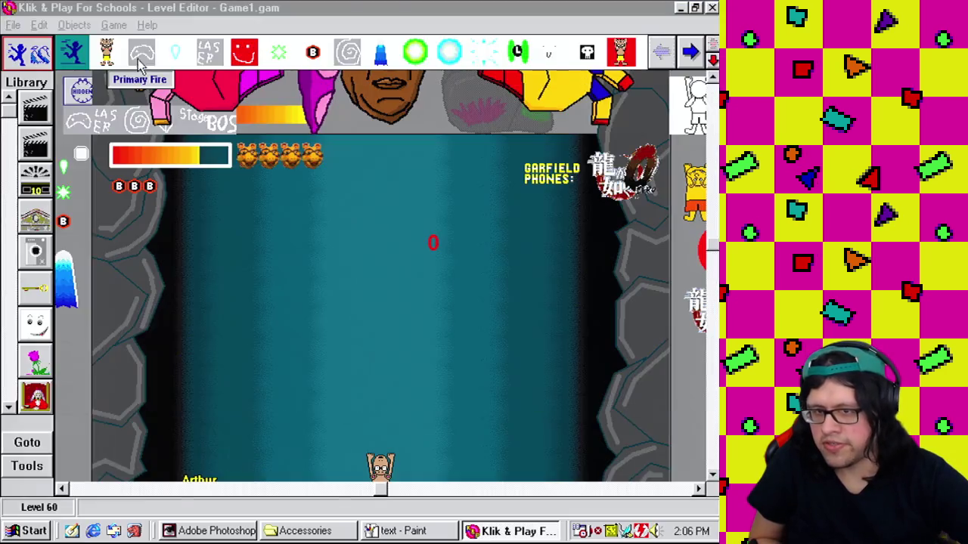
{"action": "left_click", "coordinate": [115, 25]}
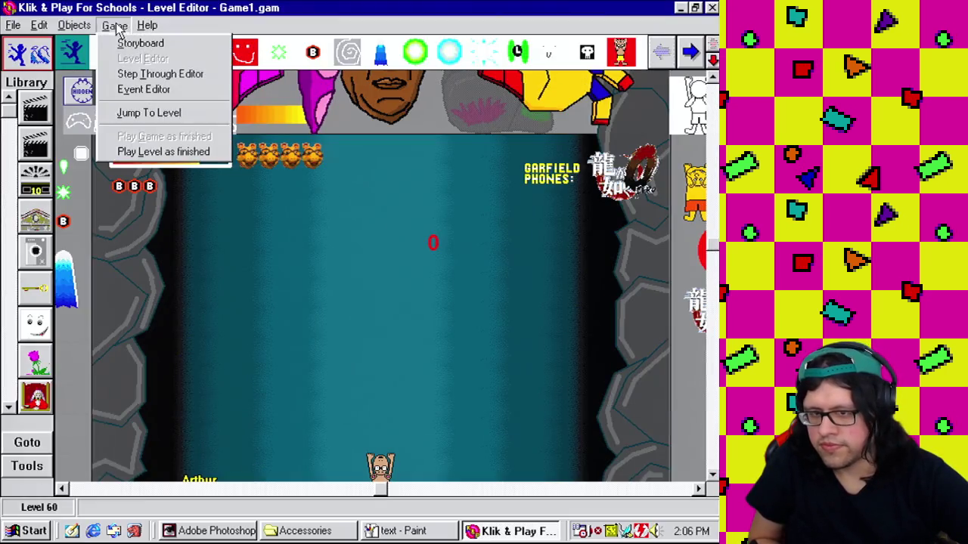
{"action": "left_click", "coordinate": [148, 152]}
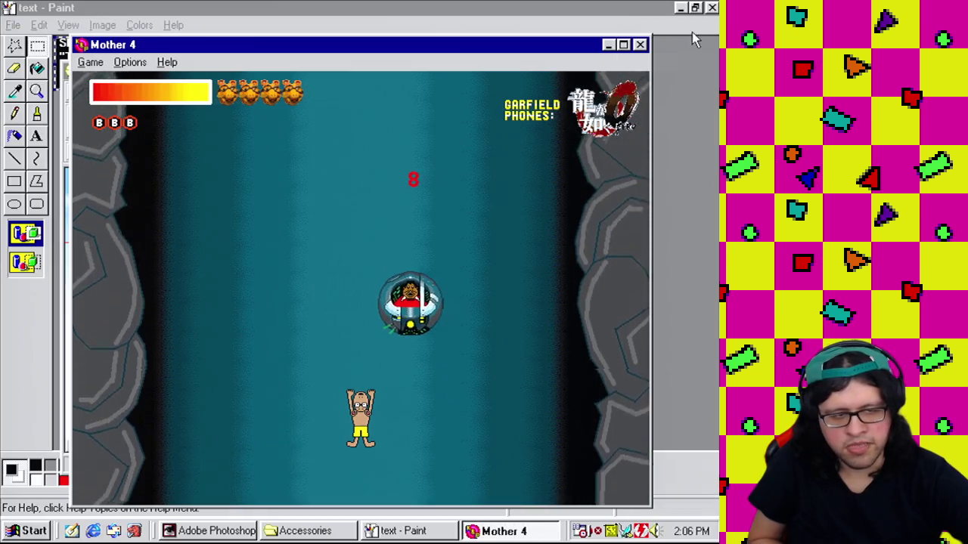
{"action": "left_click", "coordinate": [641, 45]}
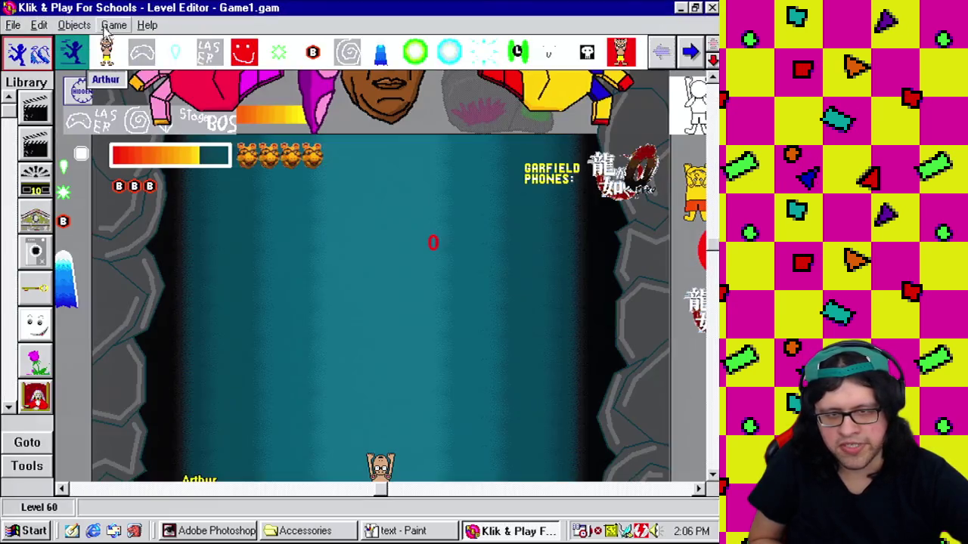
{"action": "left_click", "coordinate": [145, 26]}
{"action": "left_click", "coordinate": [159, 87]}
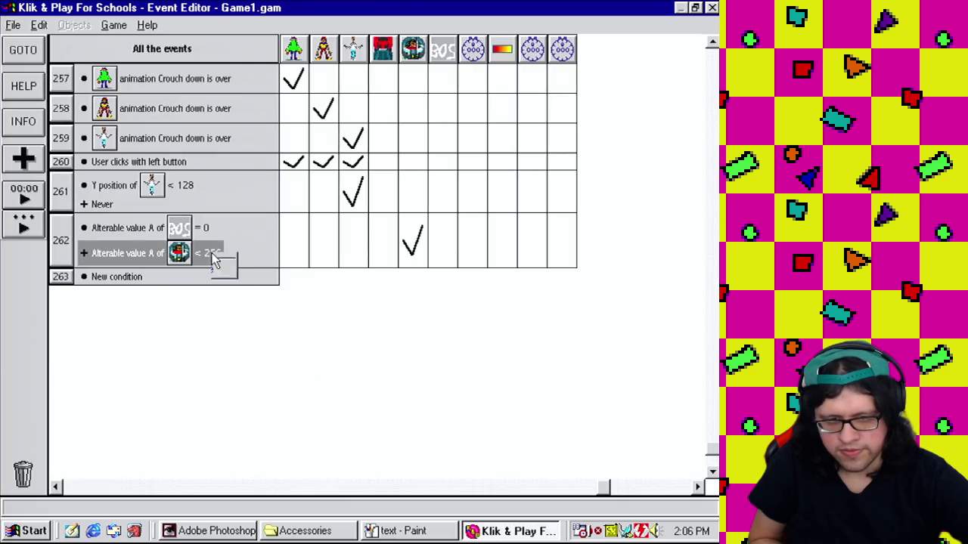
Step: Lower event 262's value A limit to 128 and playtest the level
{"action": "double_click", "coordinate": [213, 257]}
{"action": "type", "text": "8"}
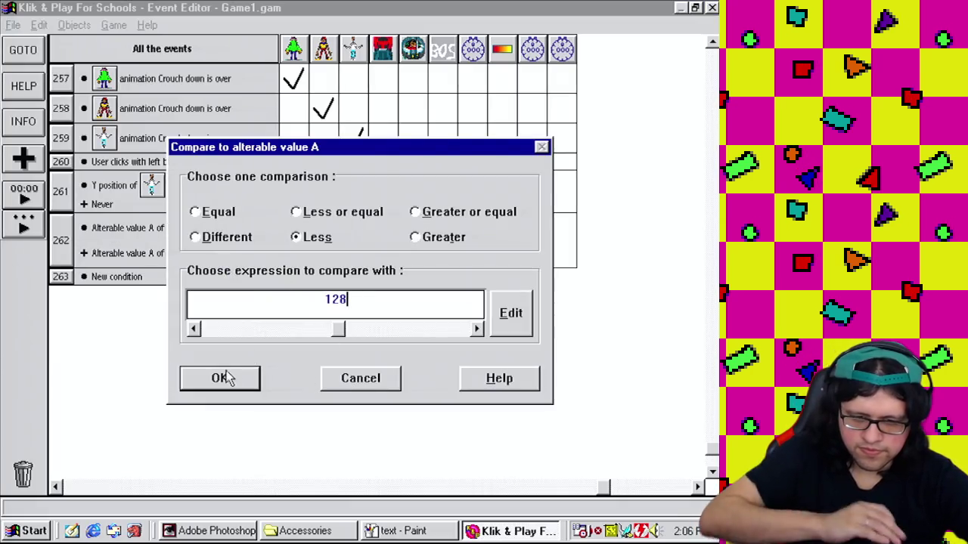
{"action": "left_click", "coordinate": [220, 378]}
{"action": "left_click", "coordinate": [151, 58]}
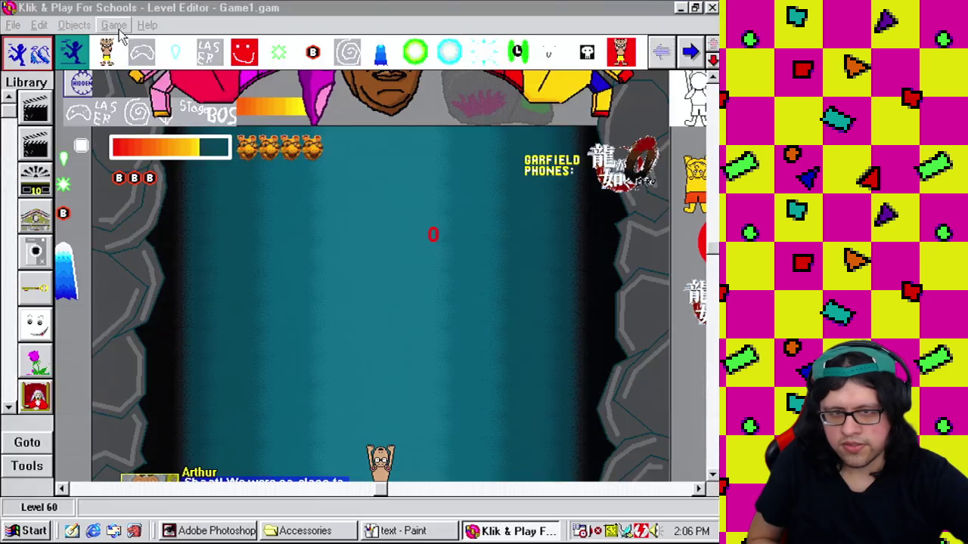
{"action": "left_click", "coordinate": [113, 25]}
{"action": "left_click", "coordinate": [172, 151]}
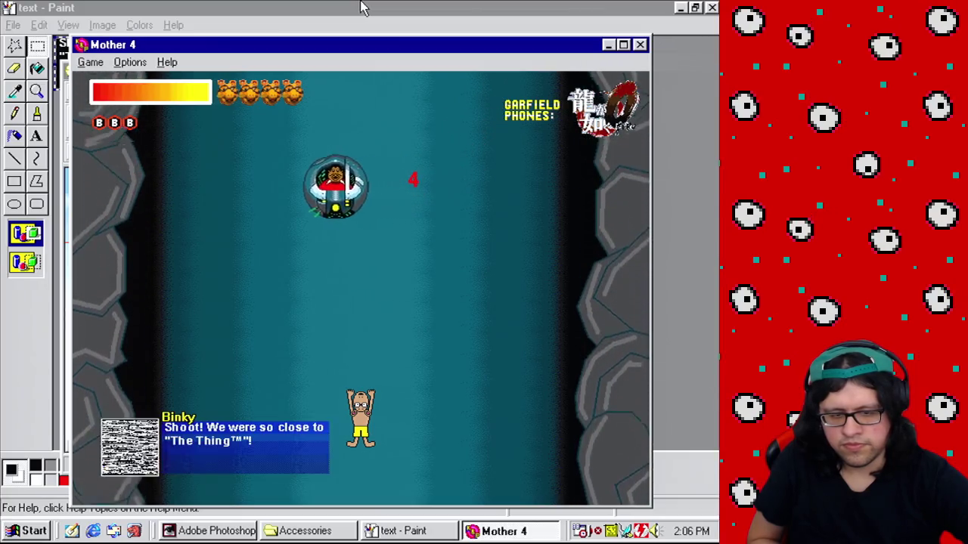
{"action": "left_click", "coordinate": [641, 46]}
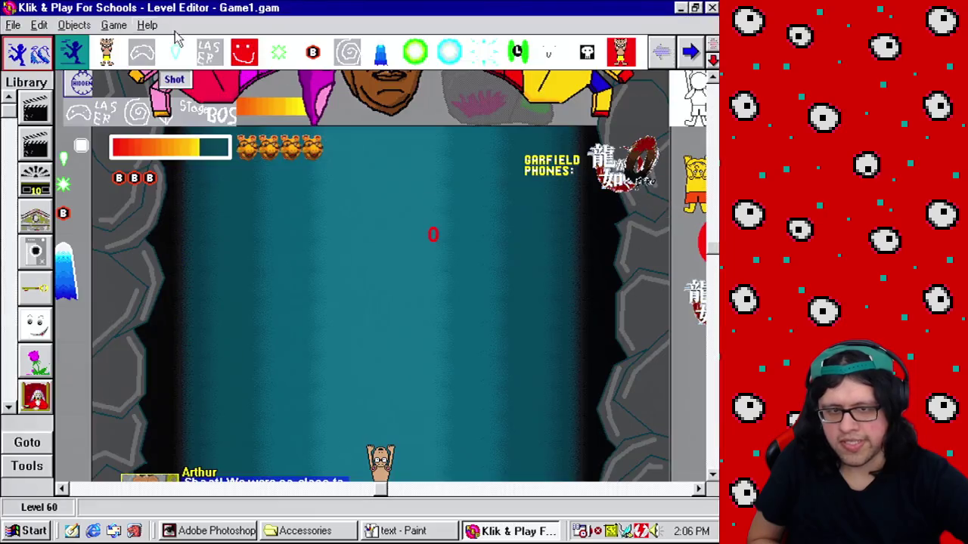
Step: Change event 262's value A comparison limit to 196
{"action": "left_click", "coordinate": [114, 26]}
{"action": "left_click", "coordinate": [133, 91]}
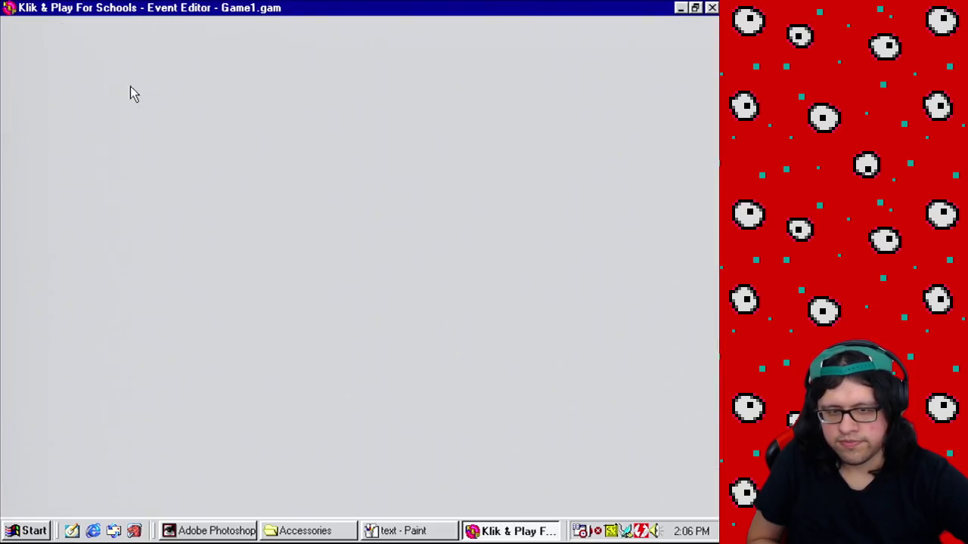
{"action": "right_click", "coordinate": [220, 262]}
{"action": "left_click", "coordinate": [237, 271]}
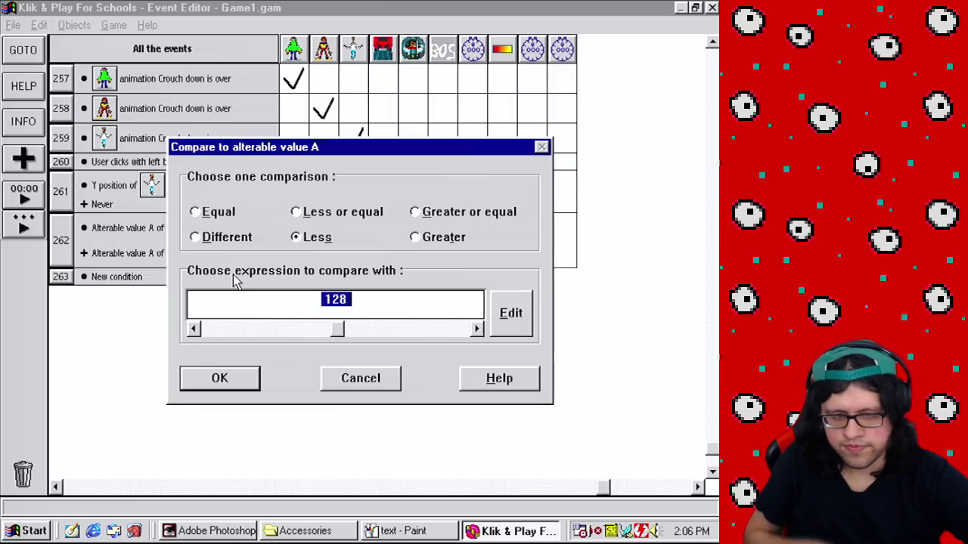
{"action": "type", "text": "196"}
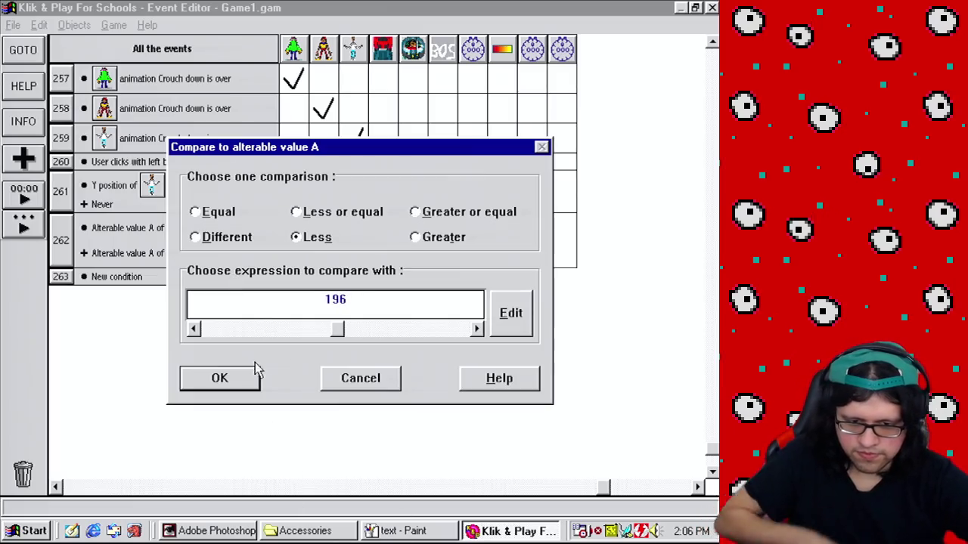
{"action": "left_click", "coordinate": [227, 377]}
Step: Playtest the level with the 196 limit and return to the event list
{"action": "left_click", "coordinate": [114, 24]}
{"action": "left_click", "coordinate": [144, 58]}
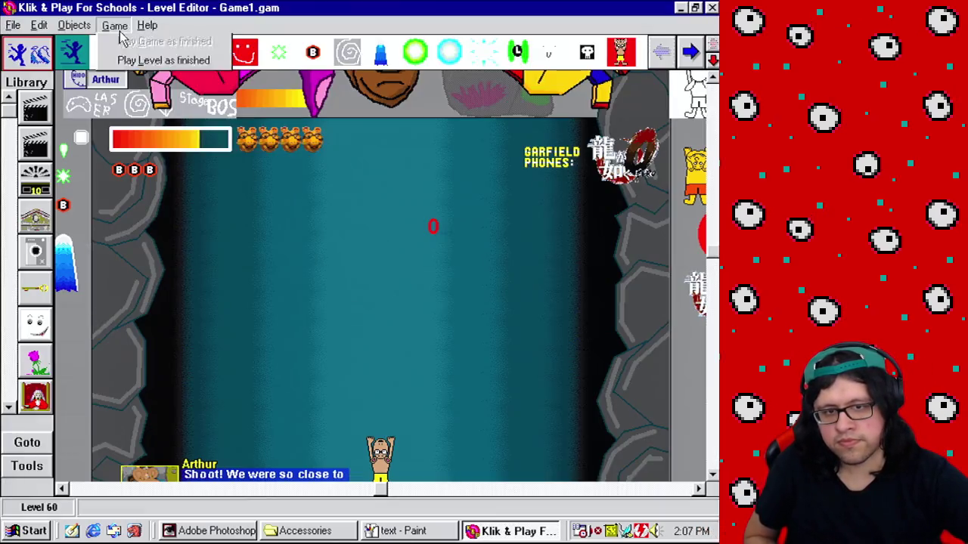
{"action": "left_click", "coordinate": [113, 25]}
{"action": "left_click", "coordinate": [165, 151]}
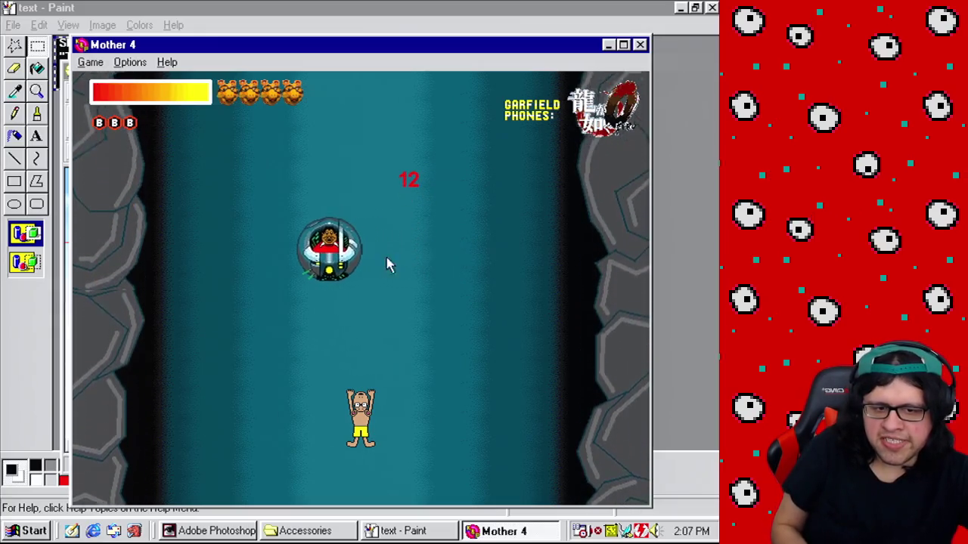
{"action": "left_click", "coordinate": [639, 45]}
{"action": "left_click", "coordinate": [114, 25]}
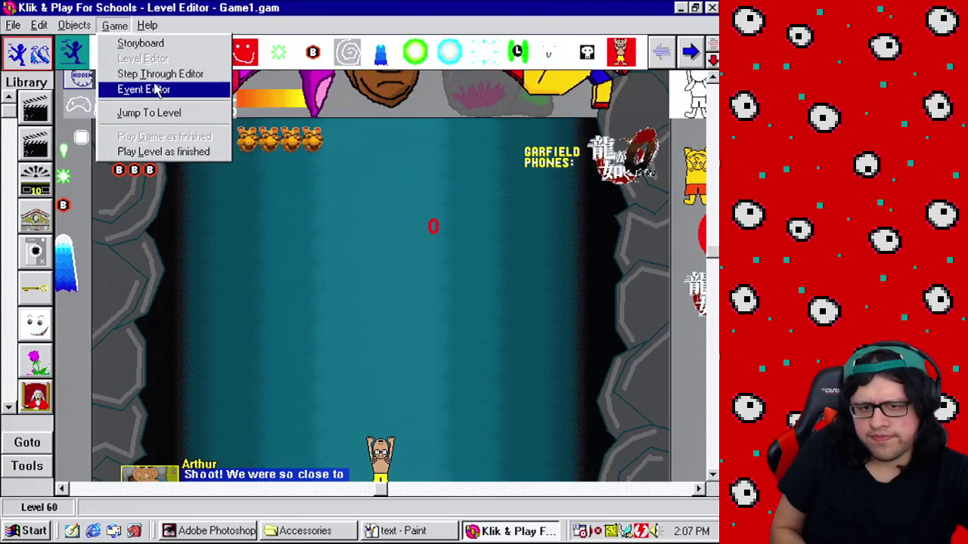
{"action": "left_click", "coordinate": [156, 89]}
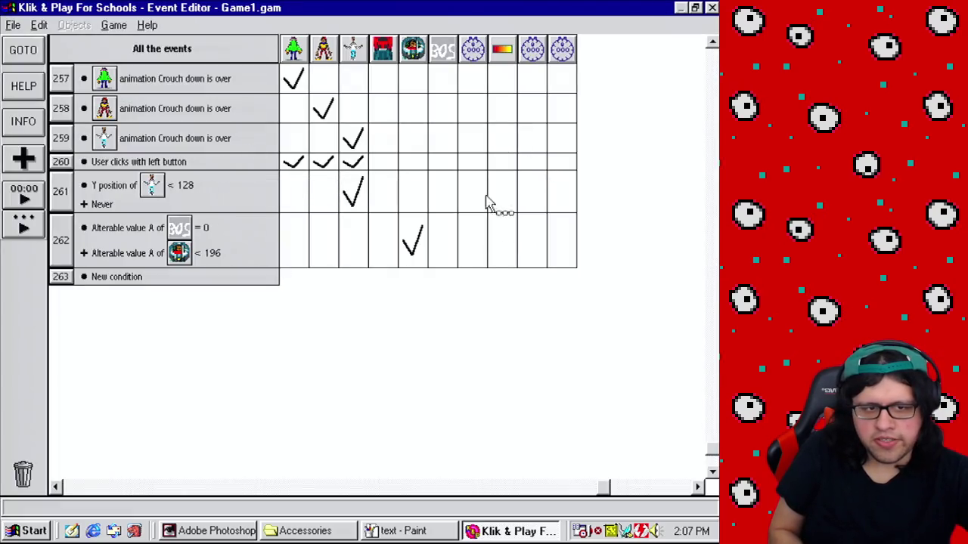
Step: Filter to Stage Controller events and add a new event checking Stage value A equals 10
{"action": "left_click_drag", "start_coordinate": [605, 490], "coordinate": [393, 484]}
{"action": "left_click", "coordinate": [442, 59]}
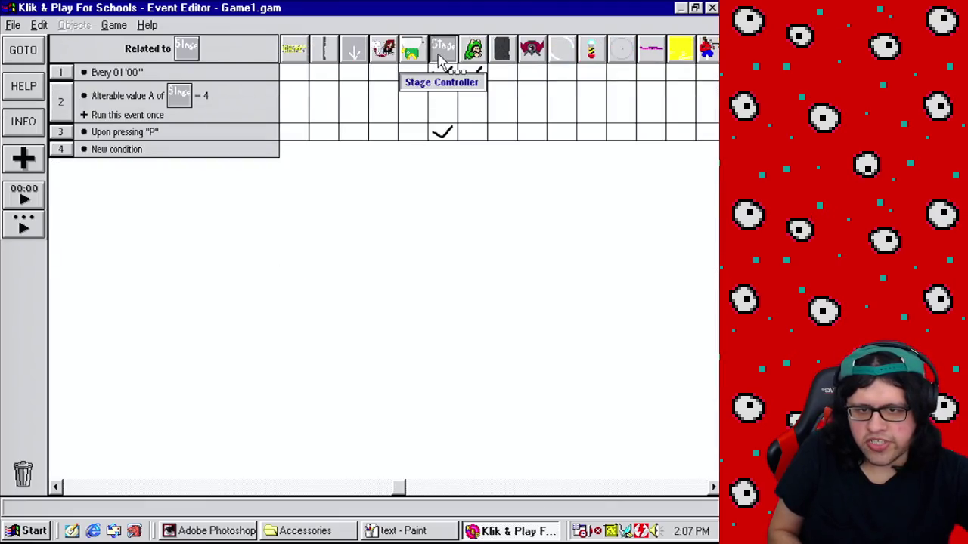
{"action": "left_click_drag", "start_coordinate": [117, 149], "coordinate": [117, 150]}
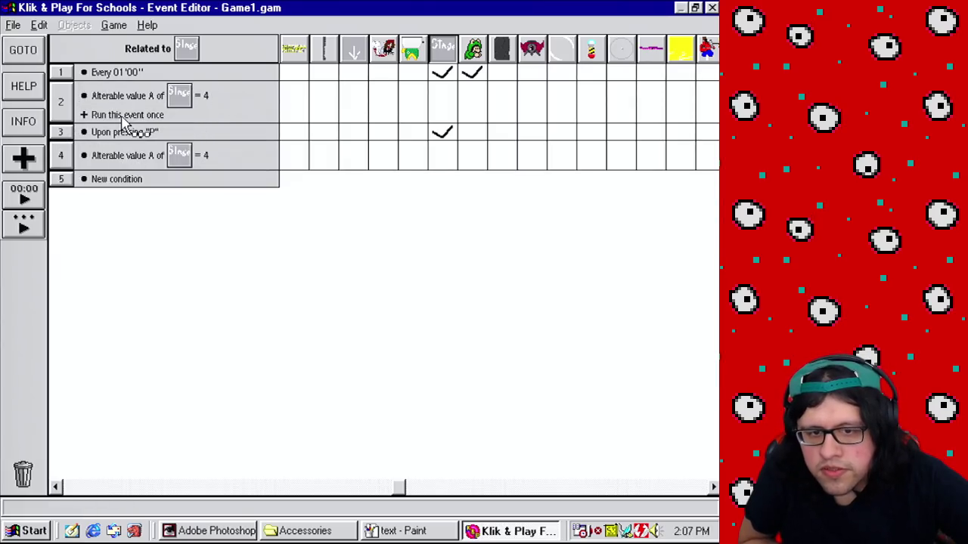
{"action": "right_click", "coordinate": [106, 163]}
{"action": "left_click", "coordinate": [113, 164]}
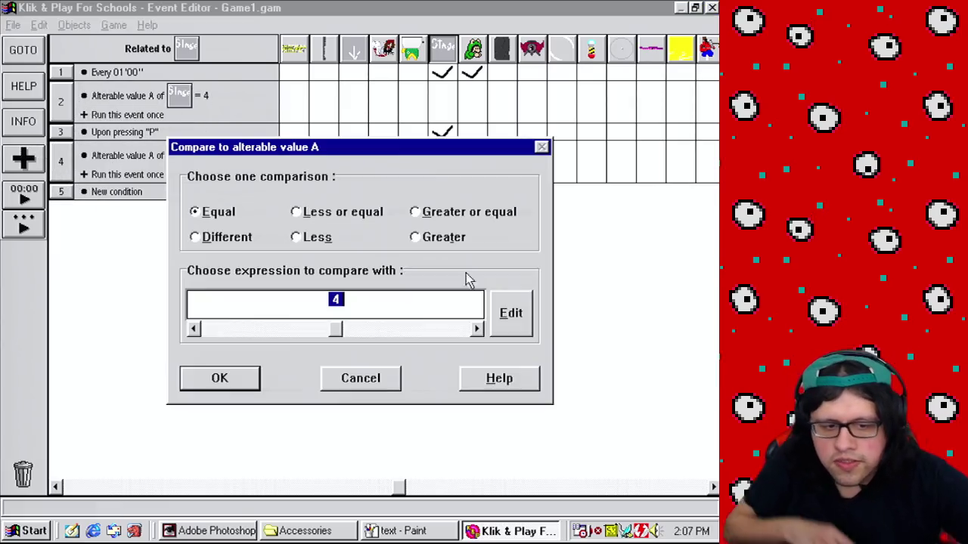
{"action": "left_click", "coordinate": [220, 380]}
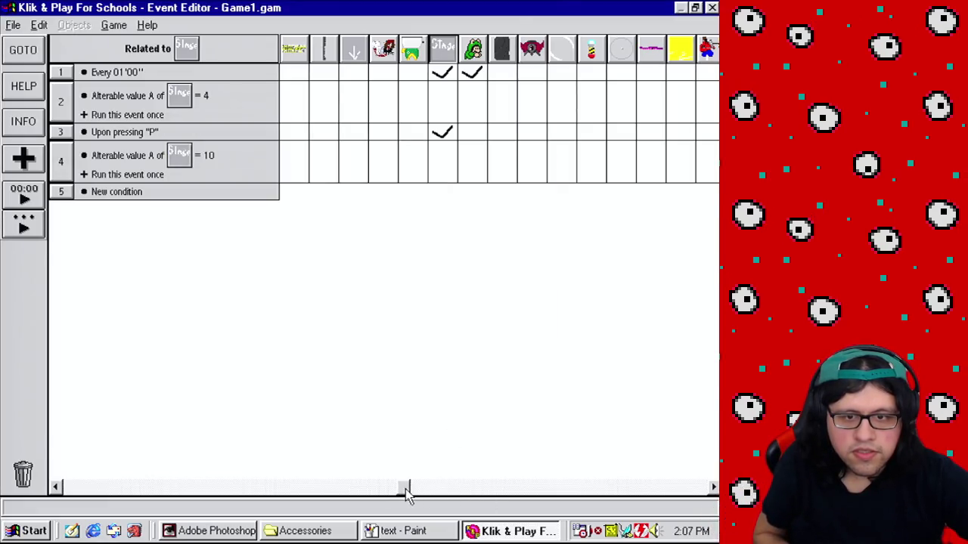
Step: Make event 4 set Boss State's value A to 1, then show all events
{"action": "left_click_drag", "start_coordinate": [405, 493], "coordinate": [608, 491]}
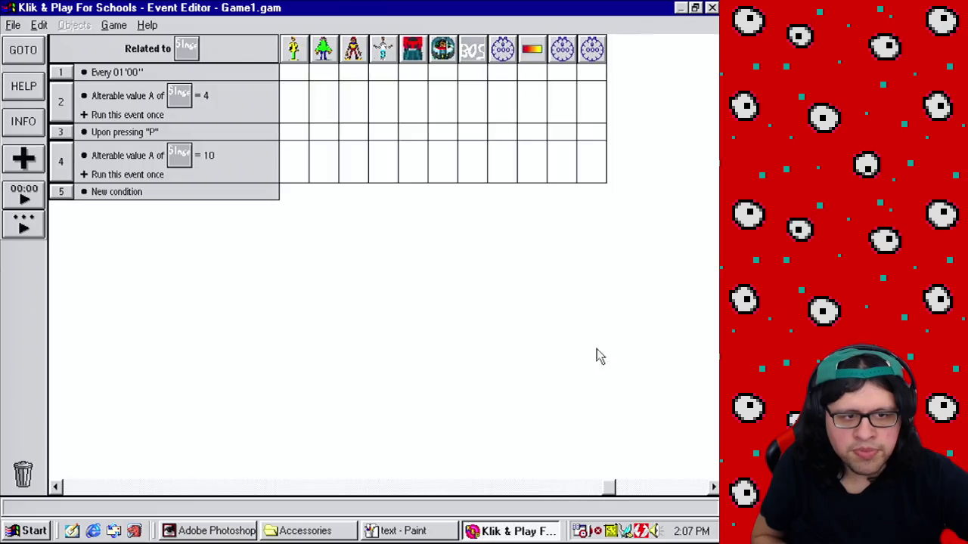
{"action": "left_click", "coordinate": [479, 178]}
{"action": "left_click", "coordinate": [556, 291]}
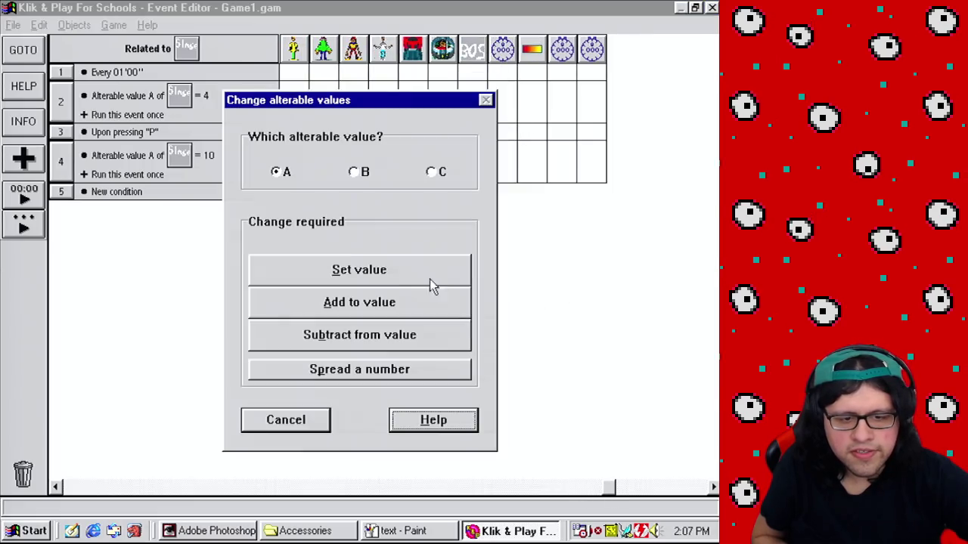
{"action": "left_click", "coordinate": [390, 271]}
{"action": "left_click", "coordinate": [257, 318]}
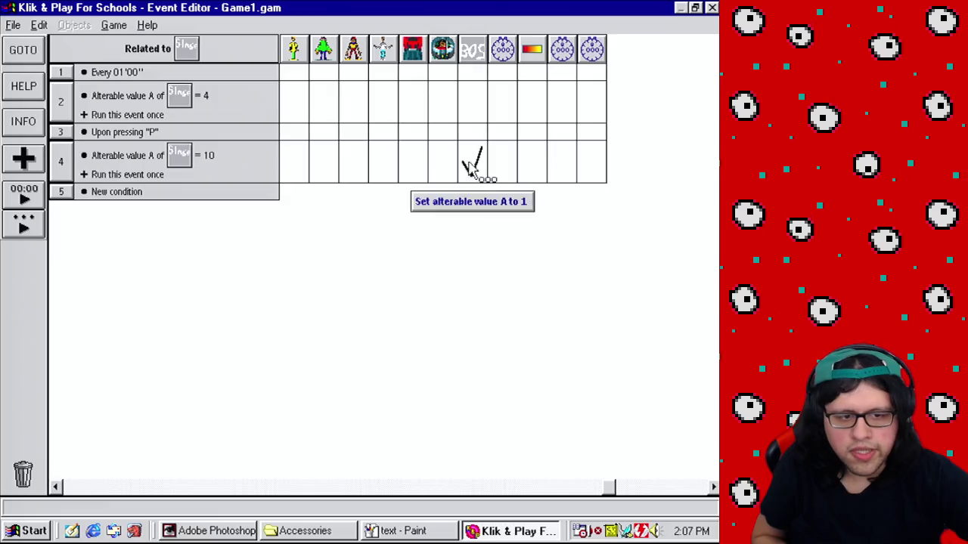
{"action": "left_click", "coordinate": [152, 56]}
{"action": "left_click", "coordinate": [184, 83]}
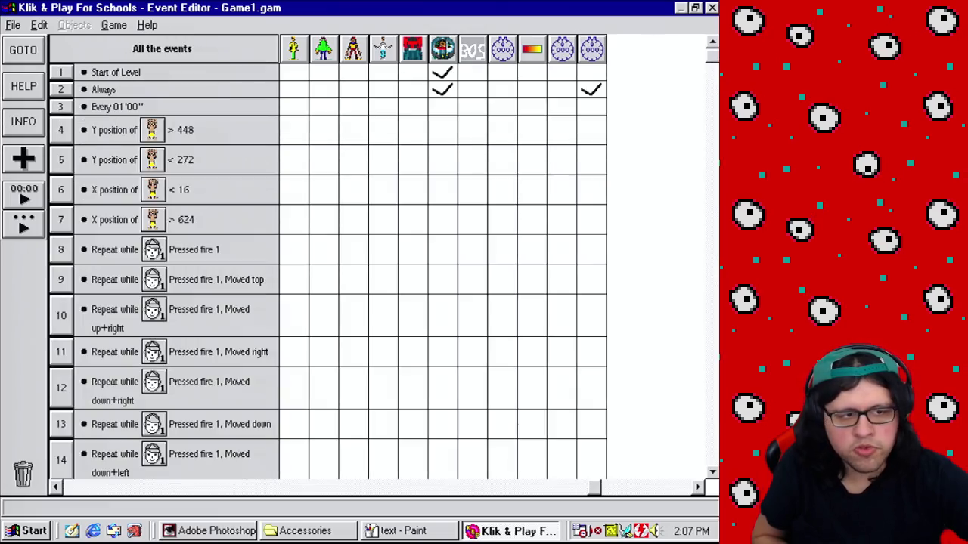
Step: Give event 264 the conditions Boss State value A = 1 and Cutscene Albert value A < 500
{"action": "left_click_drag", "start_coordinate": [712, 55], "coordinate": [713, 446]}
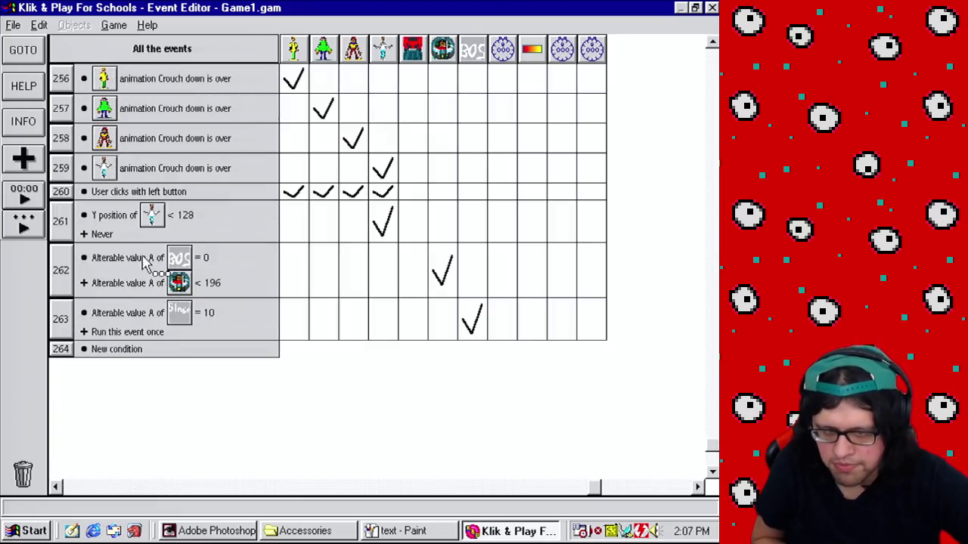
{"action": "mouse_move", "coordinate": [144, 263]}
{"action": "left_mouse_down"}
{"action": "mouse_move", "coordinate": [121, 384]}
{"action": "mouse_move", "coordinate": [126, 352]}
{"action": "left_mouse_up"}
{"action": "right_click", "coordinate": [136, 355]}
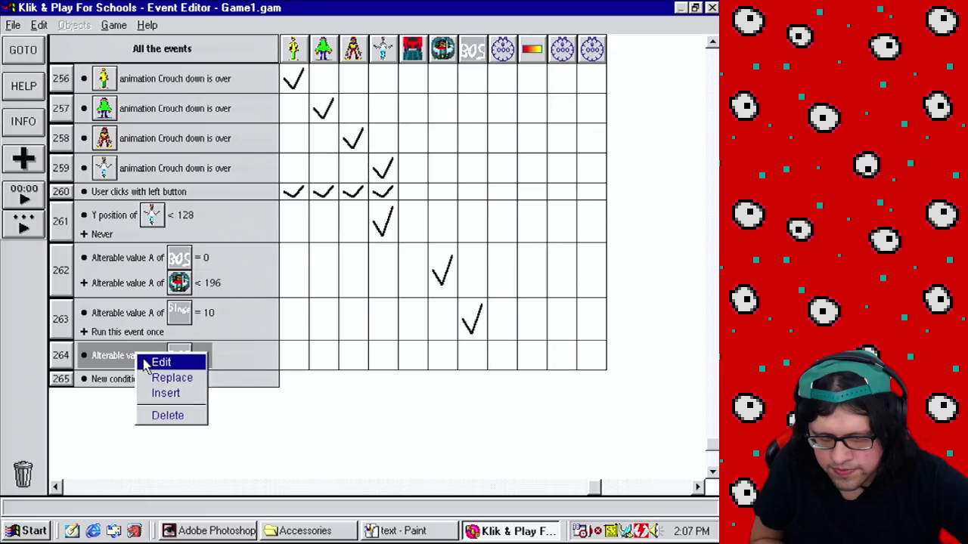
{"action": "left_click", "coordinate": [161, 361]}
{"action": "left_click", "coordinate": [221, 379]}
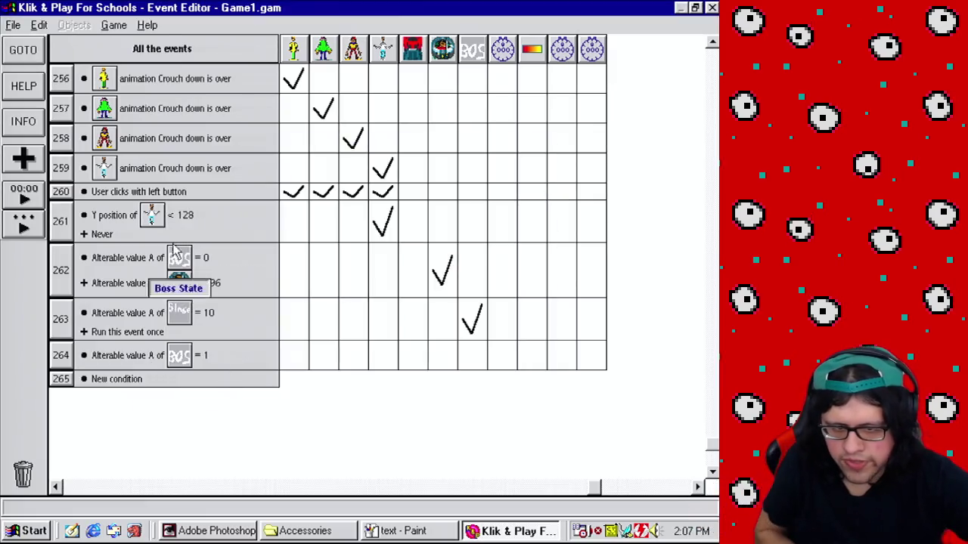
{"action": "mouse_move", "coordinate": [148, 286]}
{"action": "left_mouse_down"}
{"action": "mouse_move", "coordinate": [95, 350]}
{"action": "mouse_move", "coordinate": [73, 355]}
{"action": "left_mouse_up"}
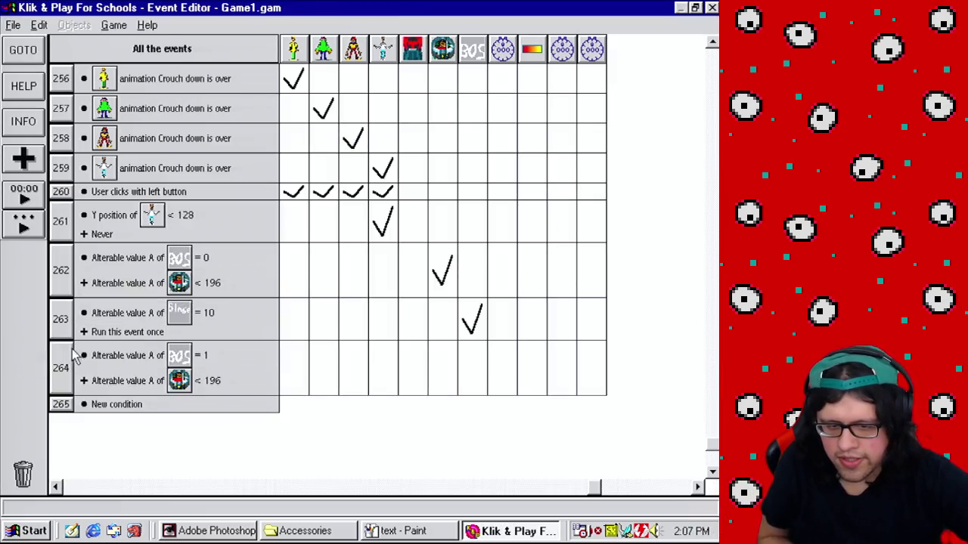
{"action": "right_click", "coordinate": [127, 386]}
{"action": "left_click", "coordinate": [147, 389]}
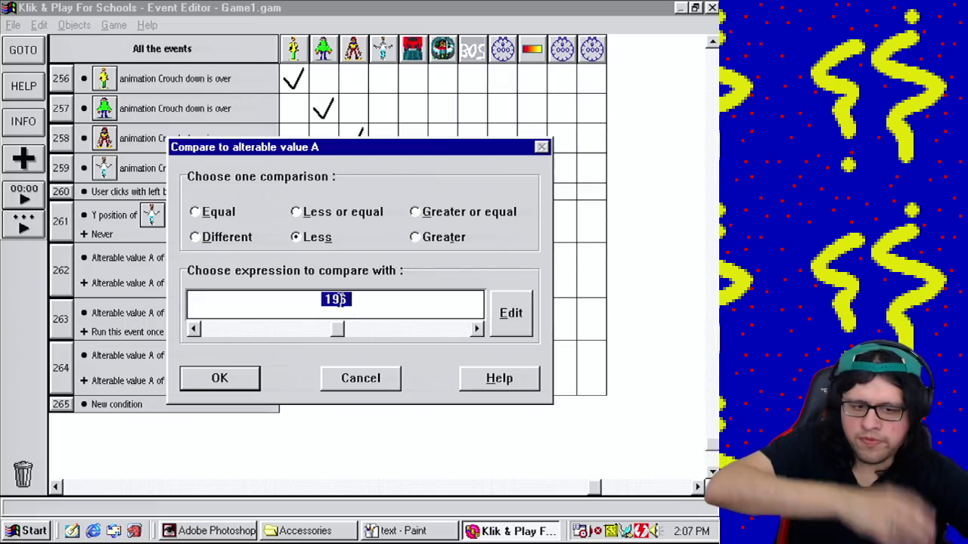
{"action": "left_click", "coordinate": [240, 382]}
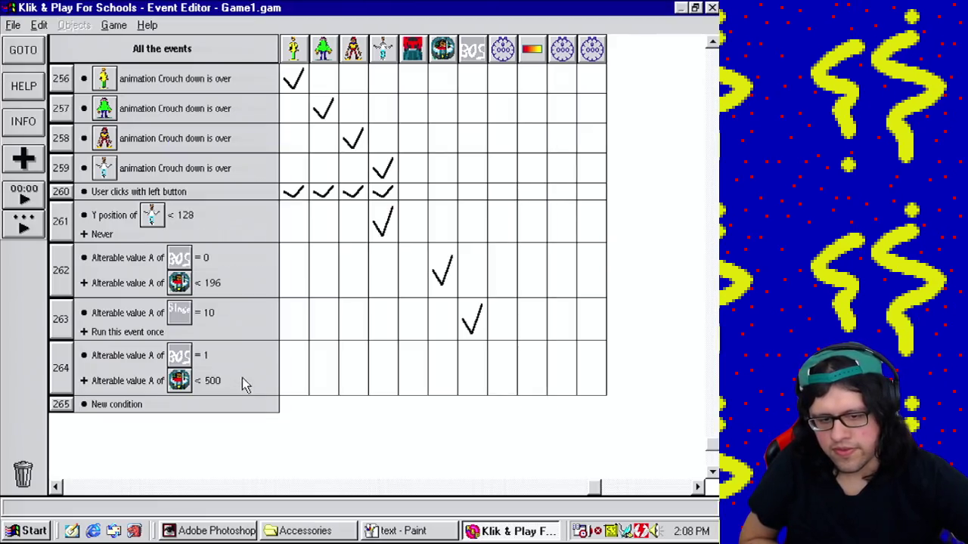
Step: Copy the add action into event 264 and make it add 2 to Cutscene Albert's value A
{"action": "left_click_drag", "start_coordinate": [444, 274], "coordinate": [446, 369]}
{"action": "left_click", "coordinate": [446, 369]}
{"action": "right_click", "coordinate": [327, 211]}
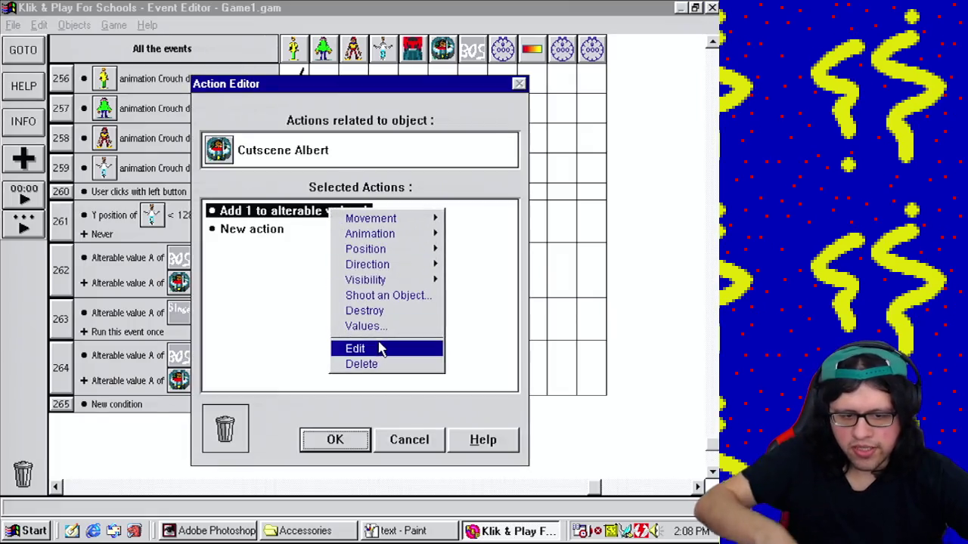
{"action": "left_click", "coordinate": [378, 346]}
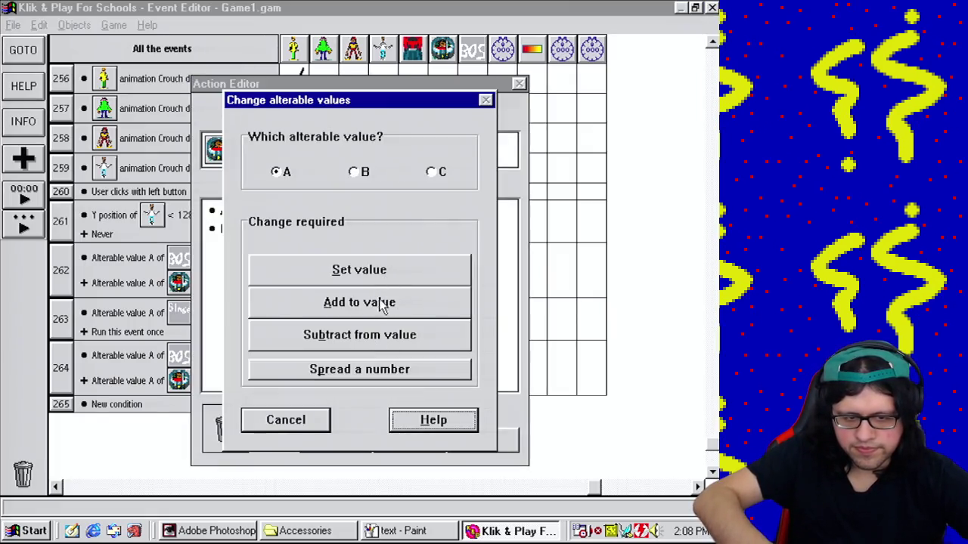
{"action": "left_click", "coordinate": [295, 421]}
{"action": "right_click", "coordinate": [294, 212]}
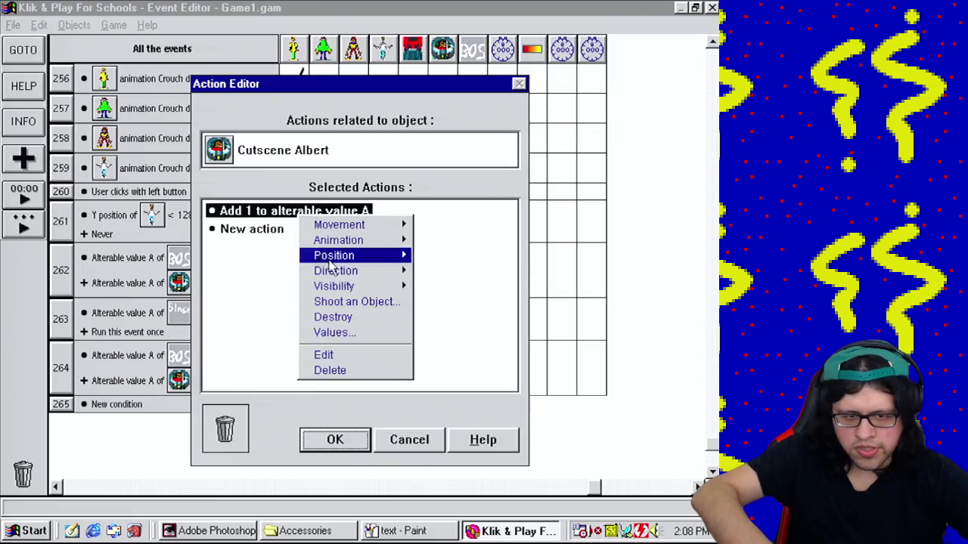
{"action": "left_click", "coordinate": [344, 356]}
{"action": "left_click", "coordinate": [408, 304]}
{"action": "type", "text": "2"}
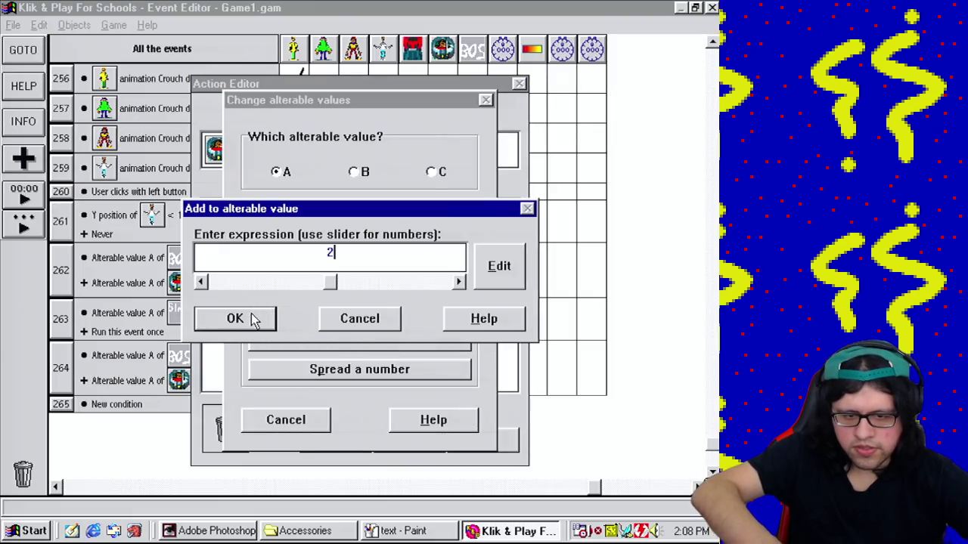
{"action": "left_click", "coordinate": [254, 319]}
{"action": "left_click", "coordinate": [325, 440]}
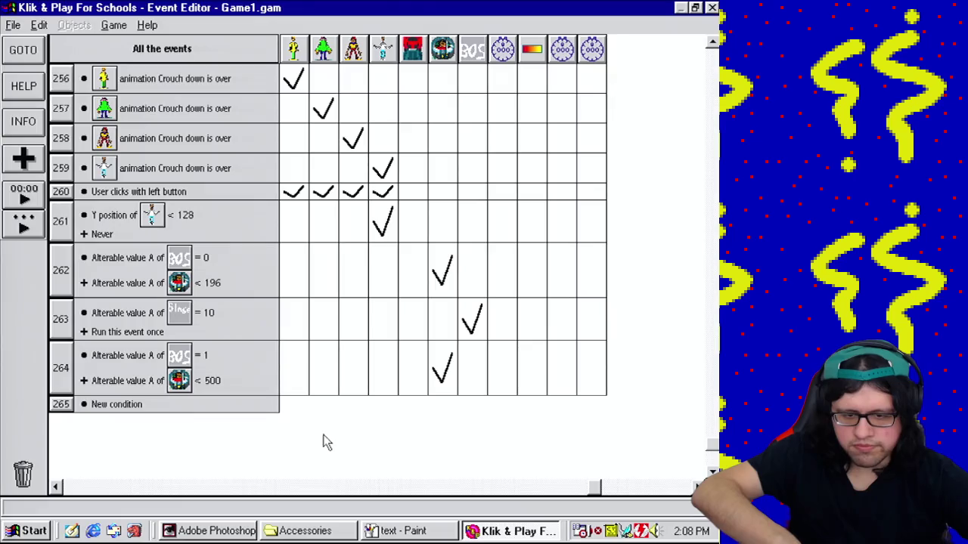
Step: Return to the Level Editor and bring up the Game menu
{"action": "left_click", "coordinate": [115, 26]}
{"action": "left_click", "coordinate": [143, 58]}
{"action": "left_click", "coordinate": [114, 26]}
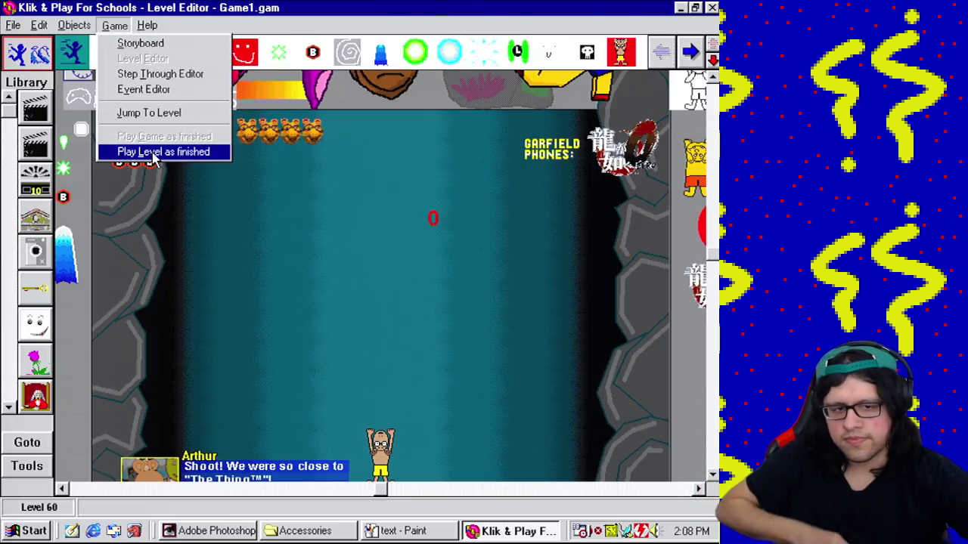
{"action": "left_click", "coordinate": [154, 152]}
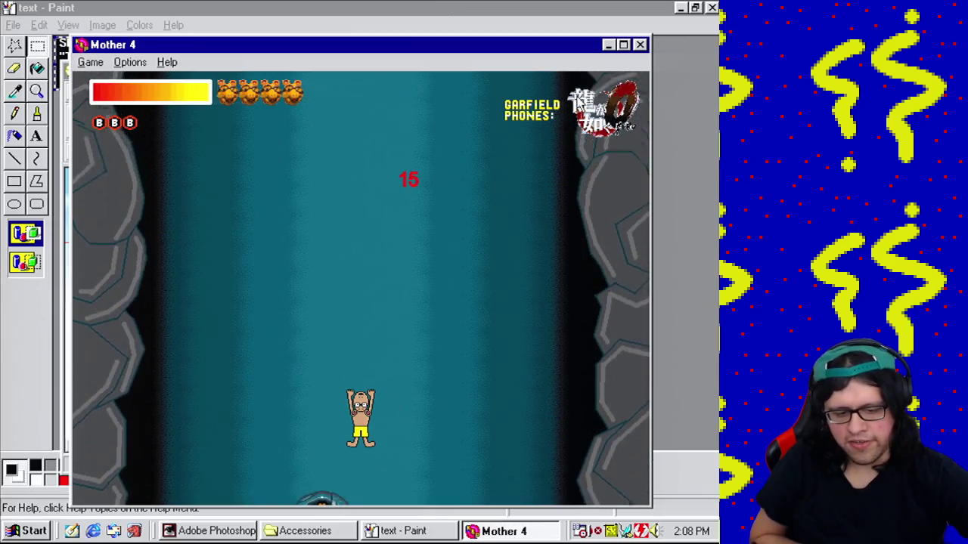
{"action": "left_click", "coordinate": [640, 46]}
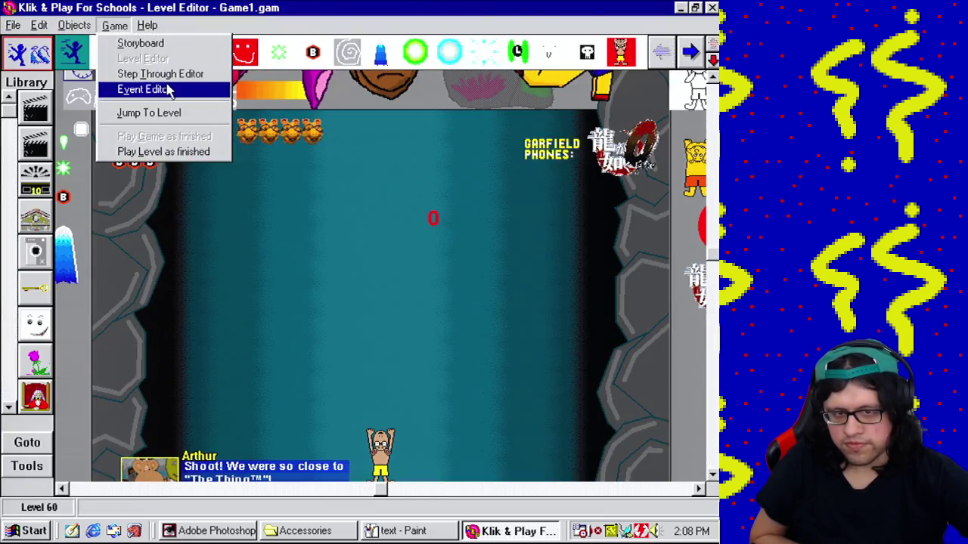
Step: Raise event 264's Cutscene Albert value A limit from 500 to 532, then return to the level
{"action": "left_click", "coordinate": [144, 88]}
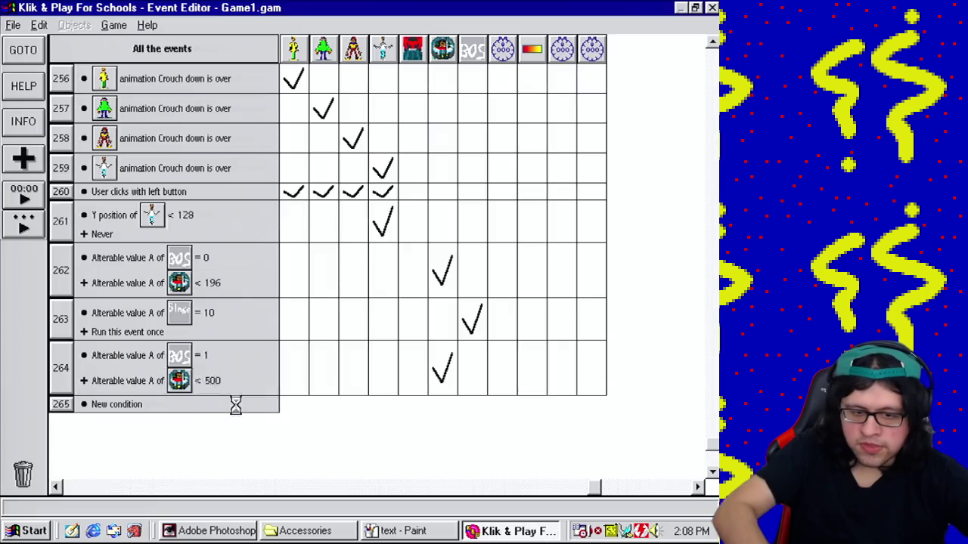
{"action": "double_click", "coordinate": [207, 382]}
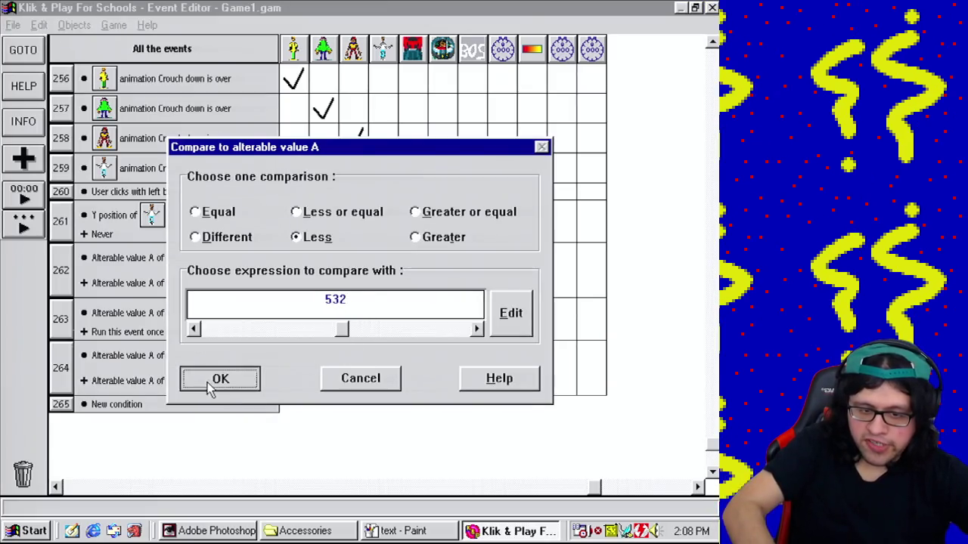
{"action": "left_click", "coordinate": [211, 386]}
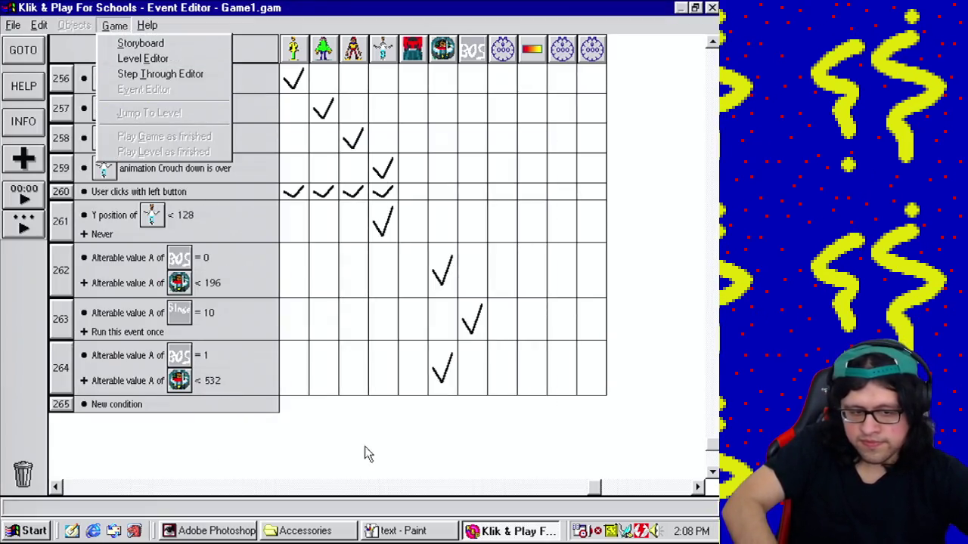
{"action": "left_click", "coordinate": [157, 59]}
{"action": "left_click", "coordinate": [114, 25]}
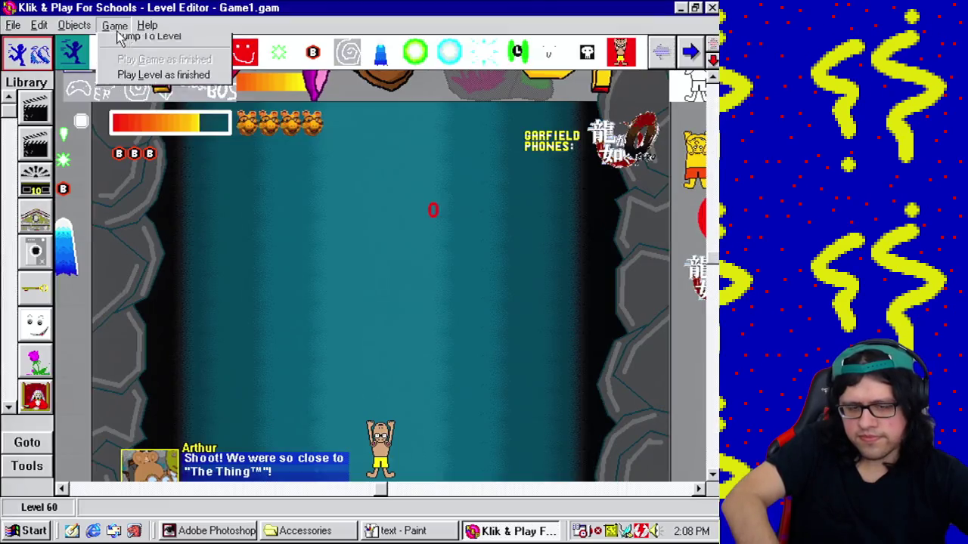
{"action": "left_click", "coordinate": [157, 154]}
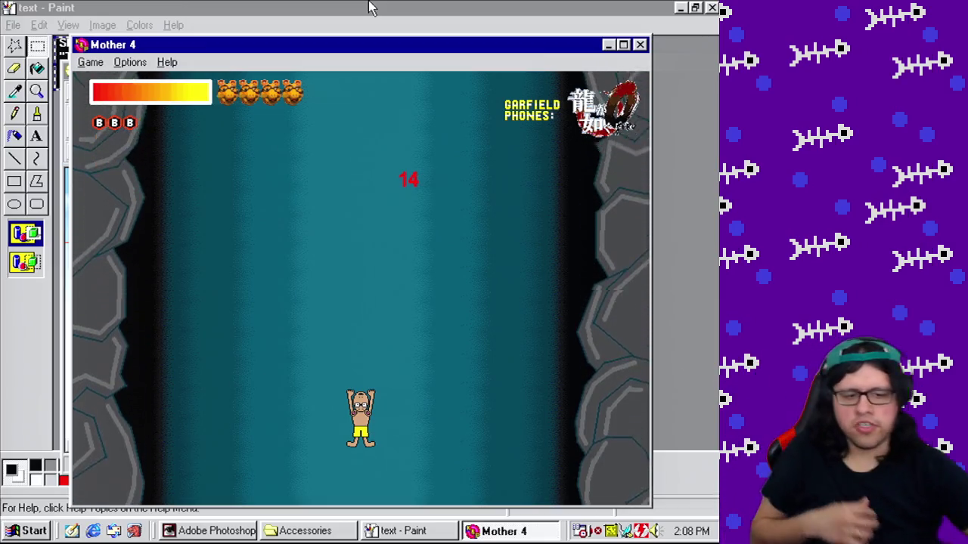
{"action": "left_click", "coordinate": [639, 45]}
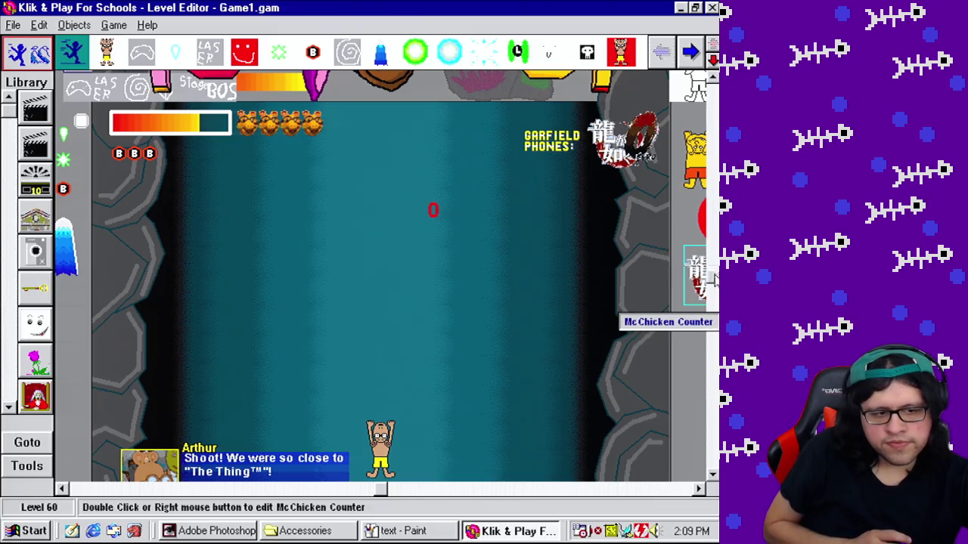
Step: Find Cutscene Albert in the object toolbar and load its animation frame 1 into the Picture editor
{"action": "left_click_drag", "start_coordinate": [711, 279], "coordinate": [712, 405]}
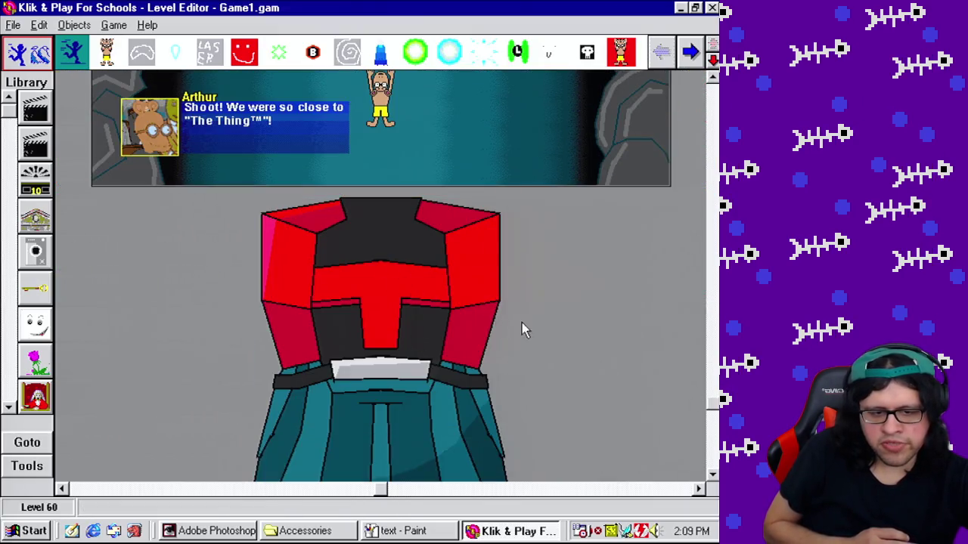
{"action": "left_click", "coordinate": [450, 276]}
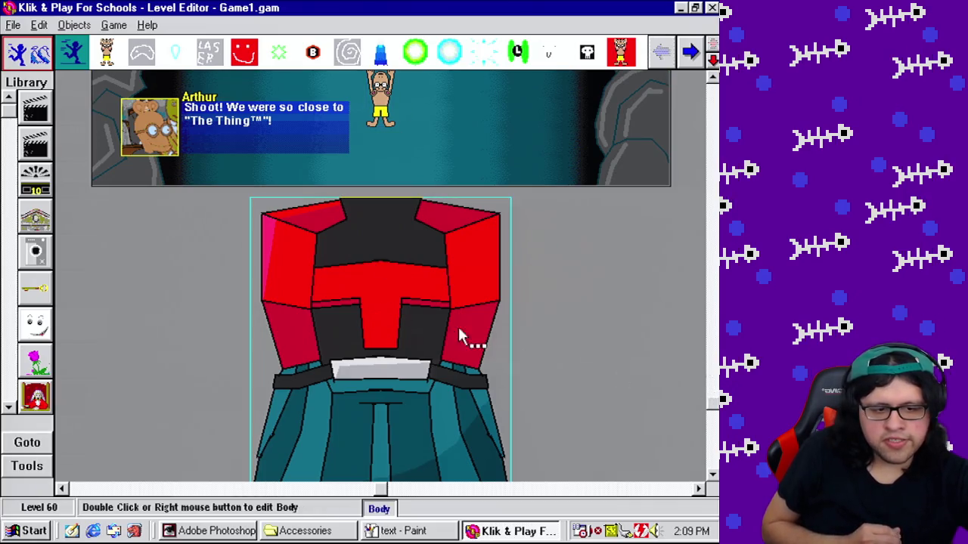
{"action": "left_click_drag", "start_coordinate": [715, 302], "coordinate": [711, 257]}
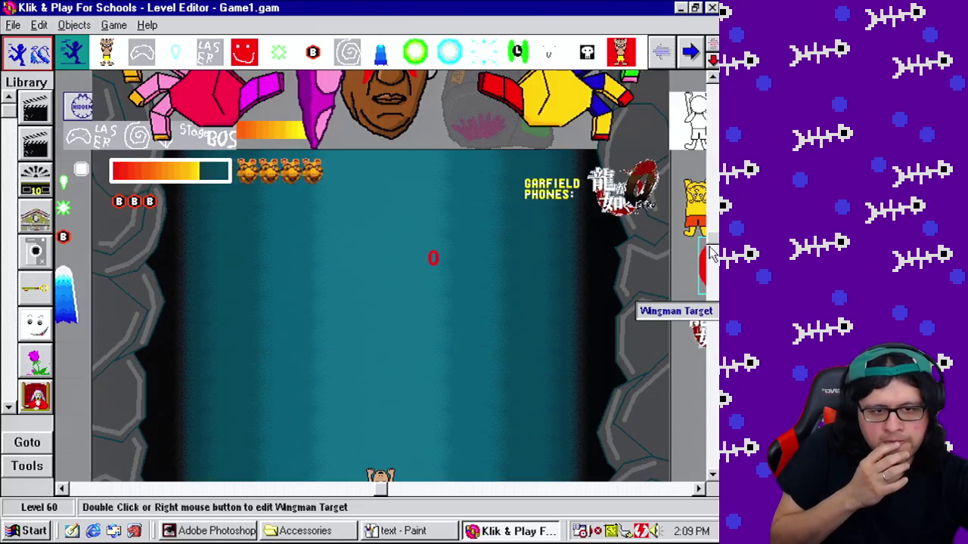
{"action": "left_click", "coordinate": [689, 54]}
{"action": "left_click", "coordinate": [690, 57]}
{"action": "left_click", "coordinate": [687, 59]}
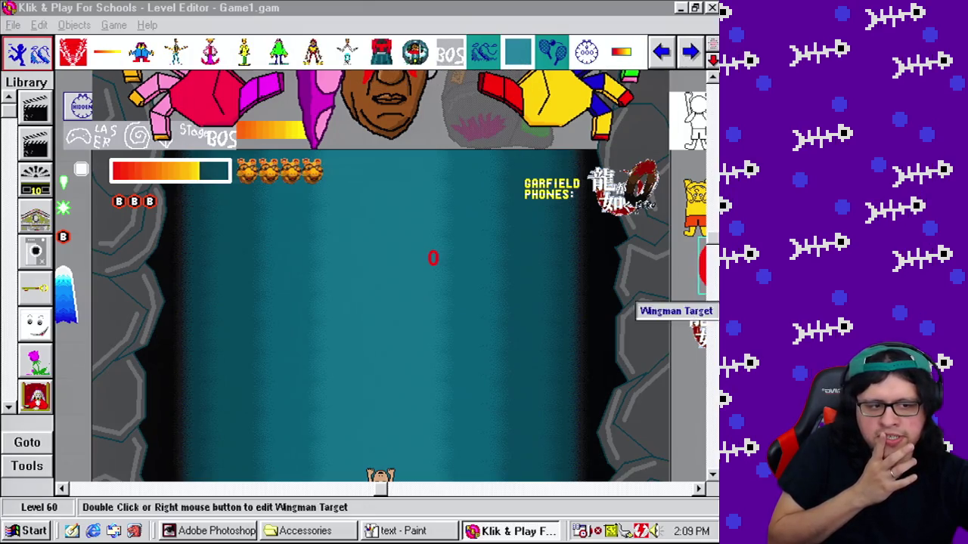
{"action": "scroll", "coordinate": [700, 355], "scroll_direction": "down", "scroll_amount": 4}
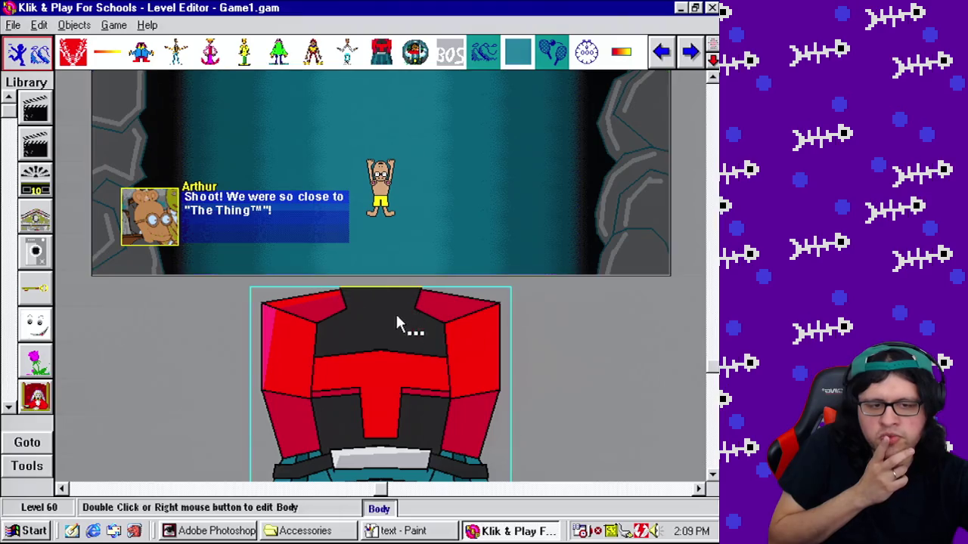
{"action": "right_click", "coordinate": [414, 54]}
{"action": "left_click", "coordinate": [454, 89]}
{"action": "double_click", "coordinate": [160, 340]}
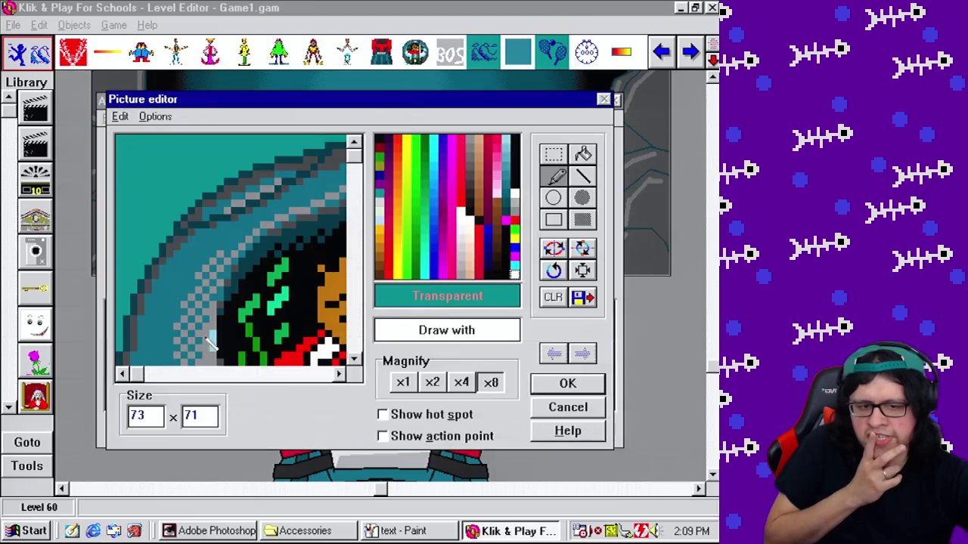
Step: Copy Cutscene Albert's frame at x2 magnification, then close the Picture and Animation editors
{"action": "left_click", "coordinate": [432, 382]}
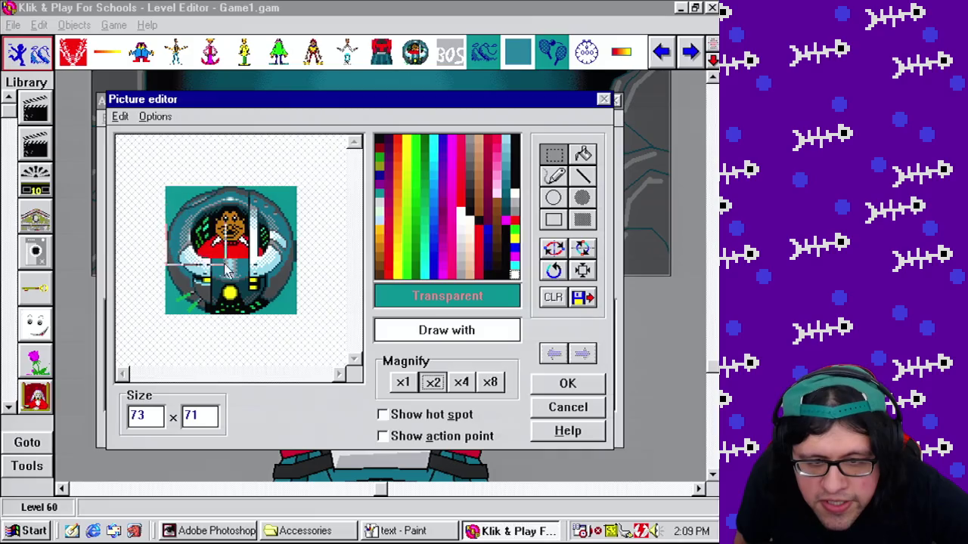
{"action": "left_click", "coordinate": [120, 116]}
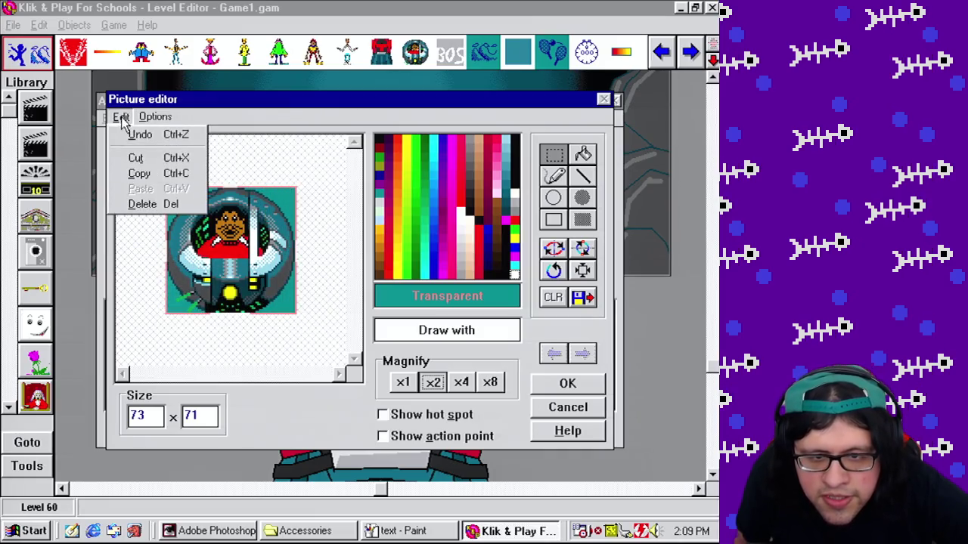
{"action": "left_click", "coordinate": [148, 174]}
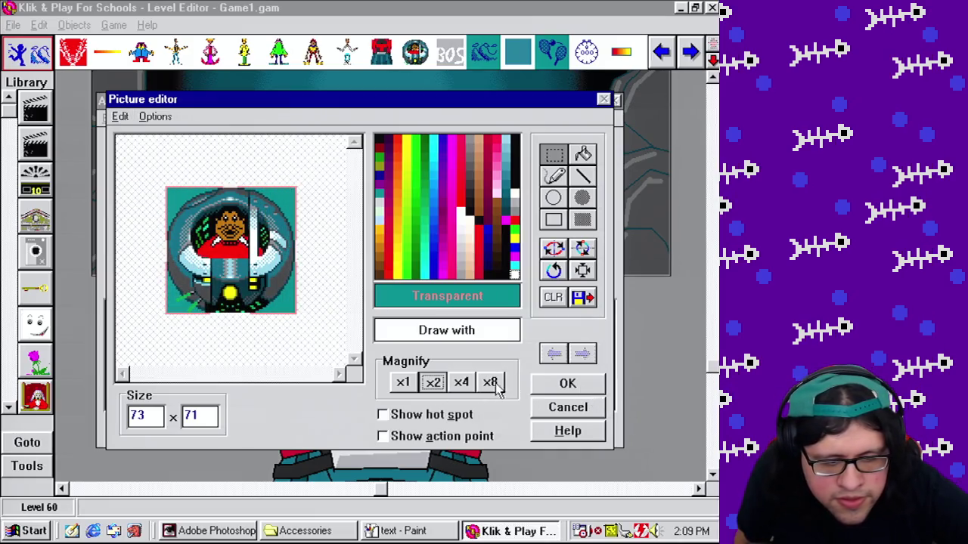
{"action": "key", "text": "Return"}
{"action": "left_click", "coordinate": [393, 429]}
{"action": "right_click", "coordinate": [383, 432]}
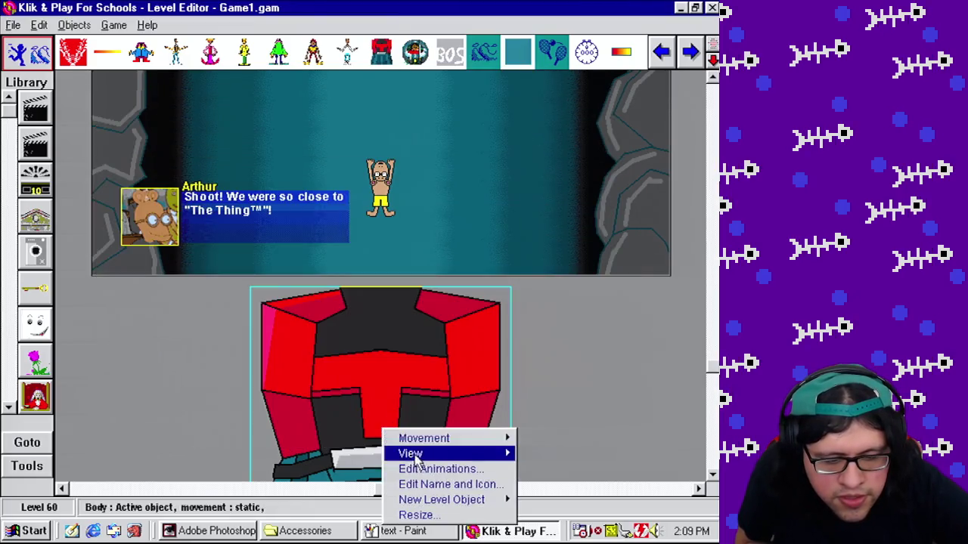
Step: Inspect the Body object's Crouch down frame 1 at x1 and x2, then cancel out without saving
{"action": "left_click", "coordinate": [437, 466]}
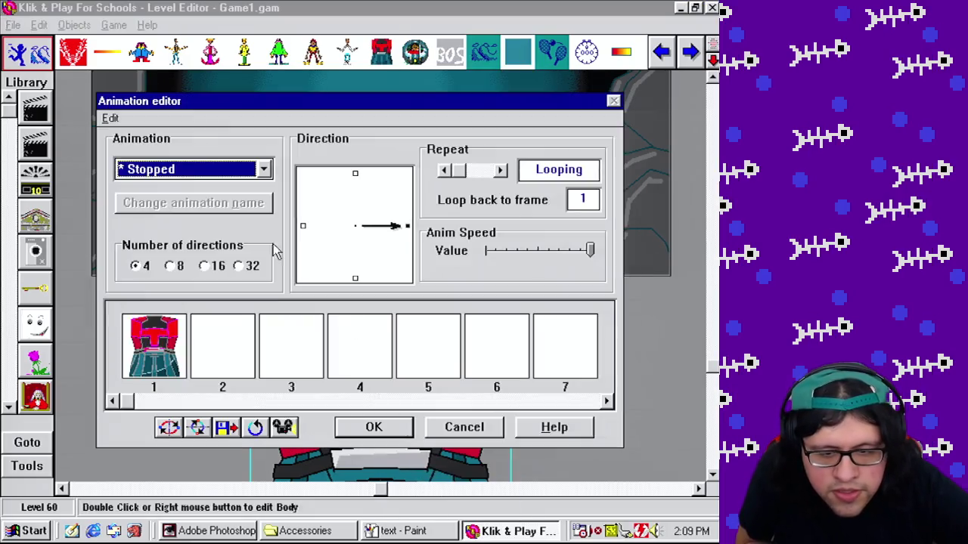
{"action": "left_click", "coordinate": [179, 326]}
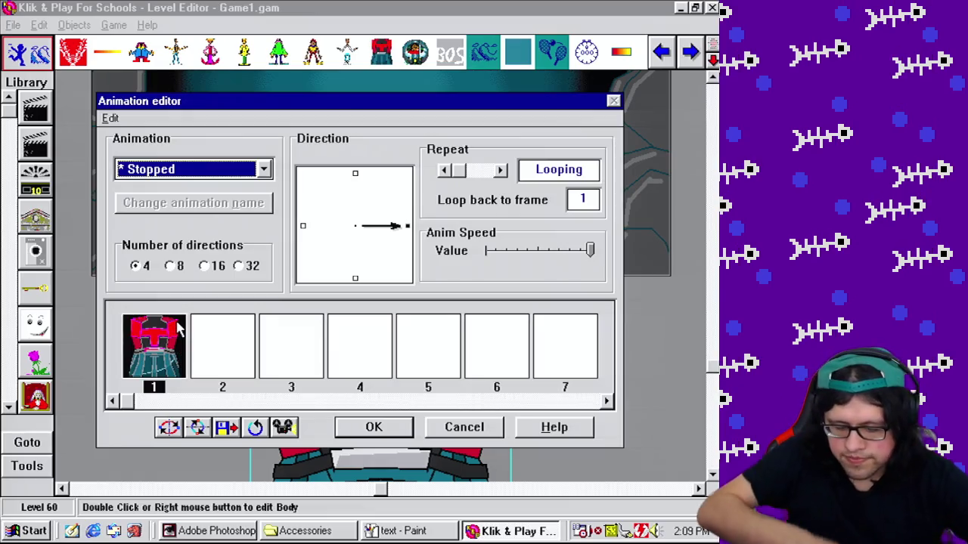
{"action": "left_click", "coordinate": [207, 171]}
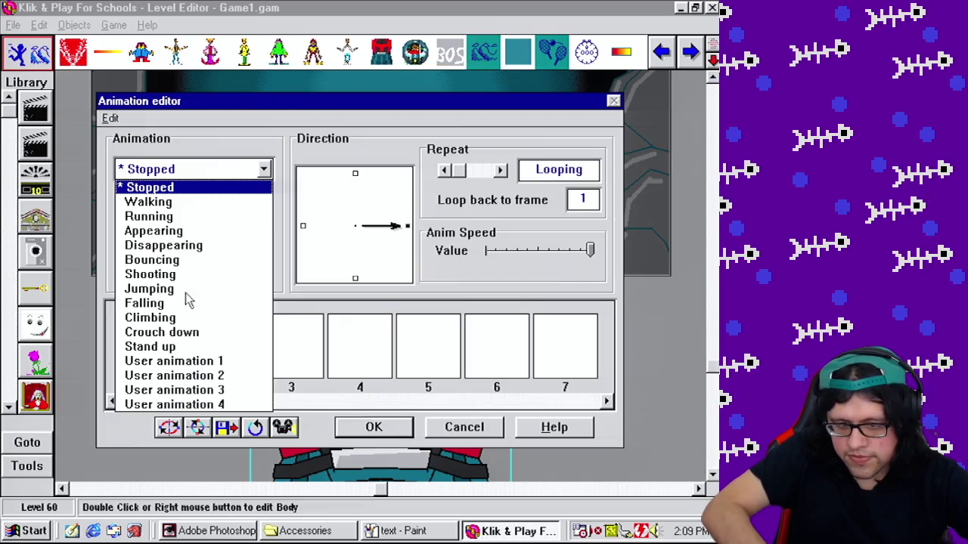
{"action": "left_click", "coordinate": [181, 333]}
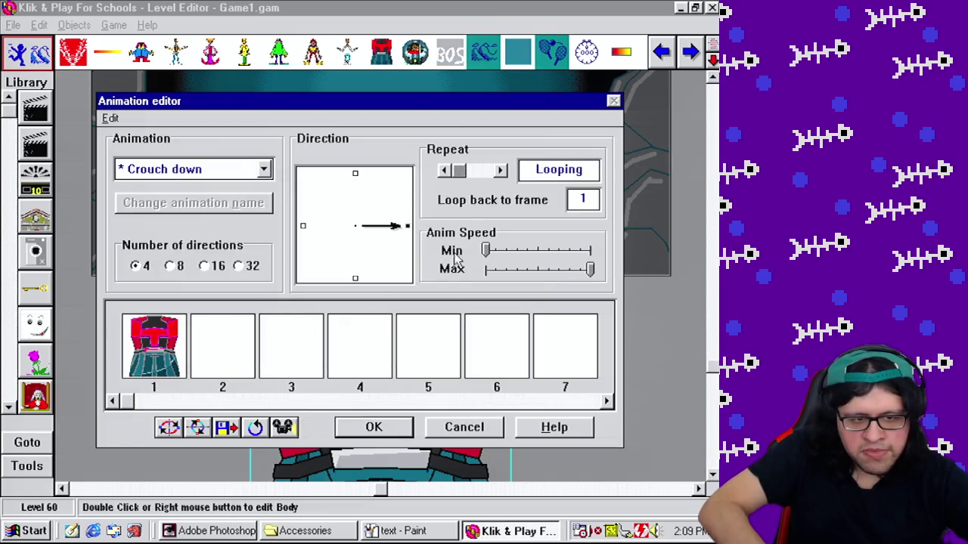
{"action": "double_click", "coordinate": [156, 352]}
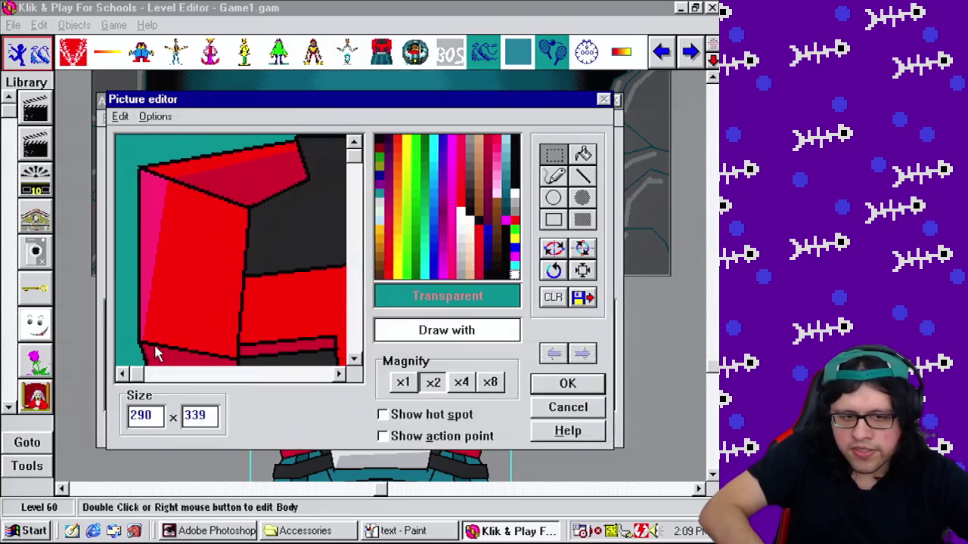
{"action": "left_click", "coordinate": [406, 387]}
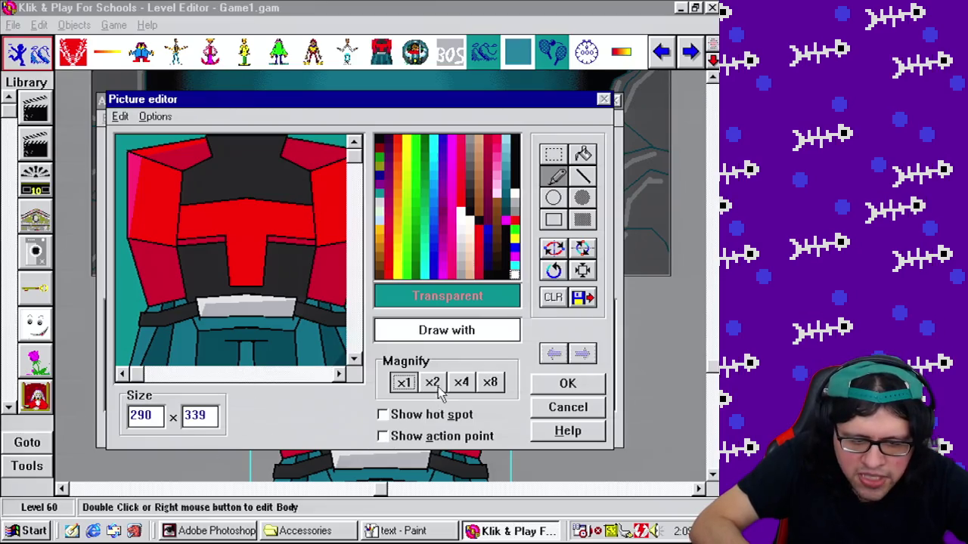
{"action": "left_click", "coordinate": [433, 382]}
{"action": "left_click", "coordinate": [403, 382]}
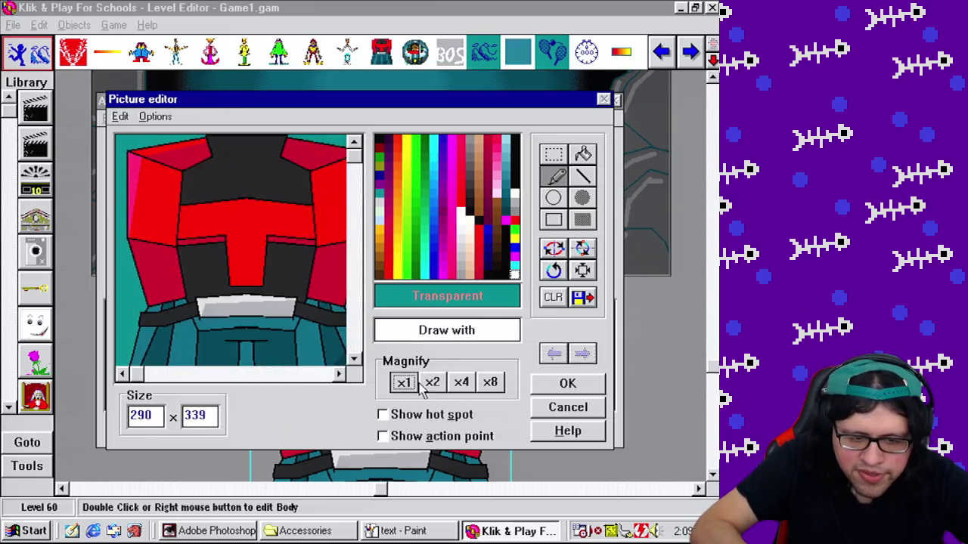
{"action": "mouse_move", "coordinate": [358, 185]}
{"action": "left_mouse_down"}
{"action": "mouse_move", "coordinate": [345, 371]}
{"action": "mouse_move", "coordinate": [389, 123]}
{"action": "left_mouse_up"}
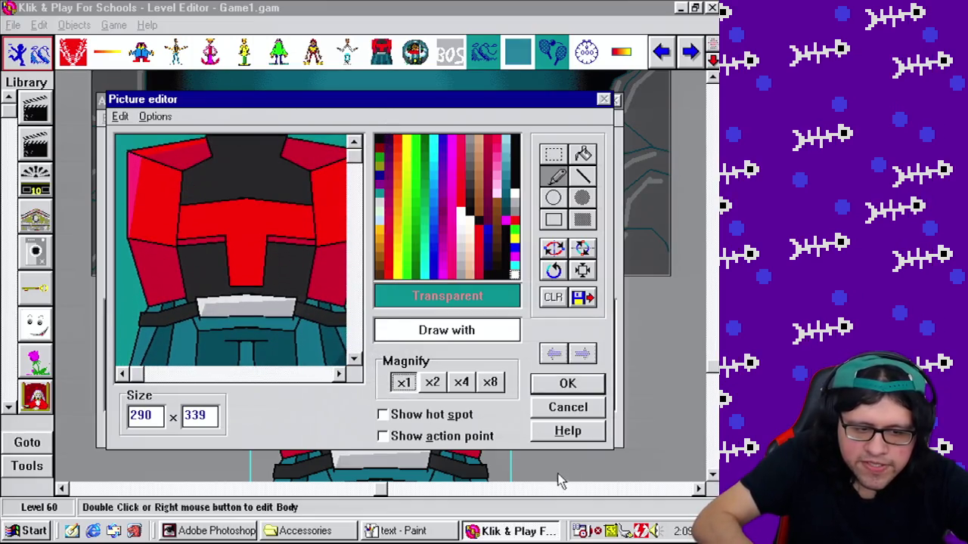
{"action": "left_click", "coordinate": [568, 409]}
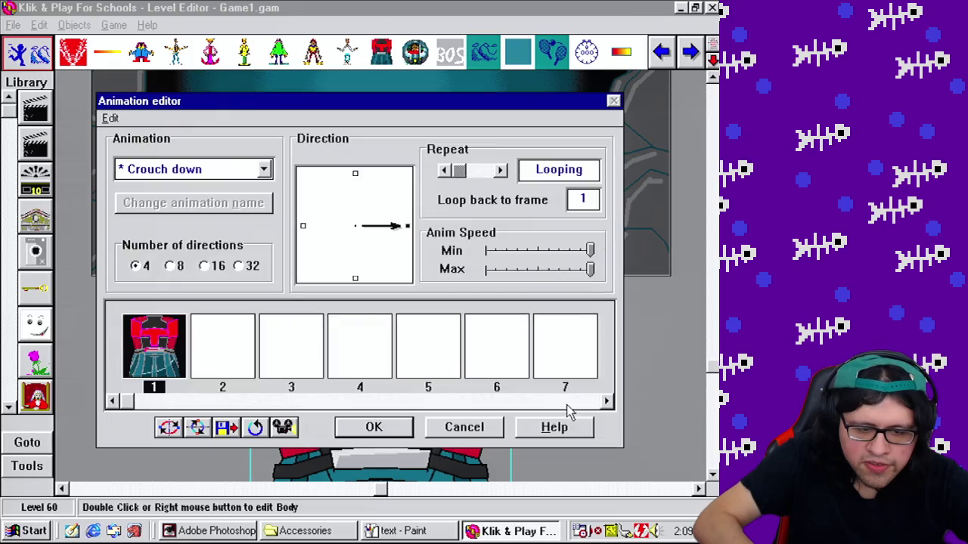
{"action": "left_click", "coordinate": [466, 428]}
Step: Switch to the Event Editor showing events 256 to 265
{"action": "right_click", "coordinate": [472, 427]}
{"action": "left_click", "coordinate": [575, 344]}
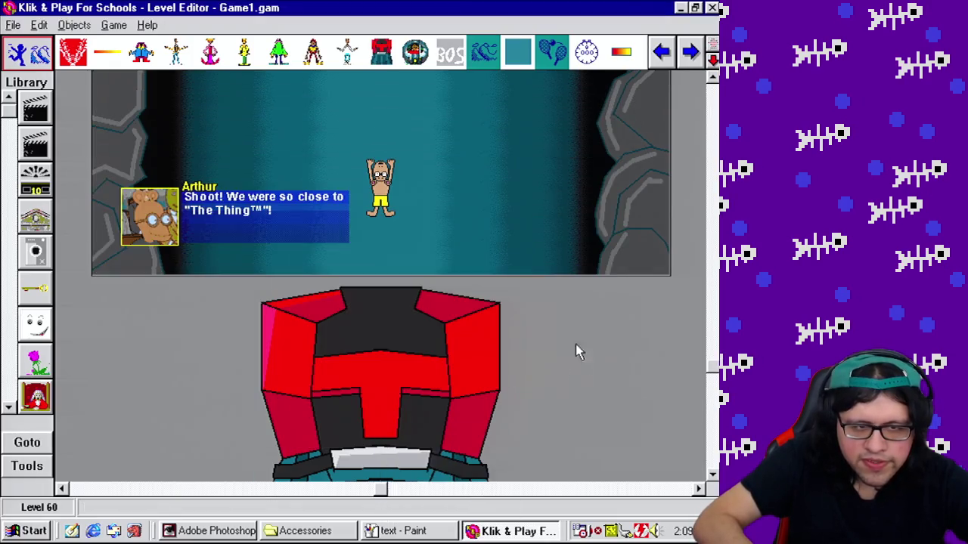
{"action": "left_click", "coordinate": [114, 25]}
{"action": "left_click", "coordinate": [144, 89]}
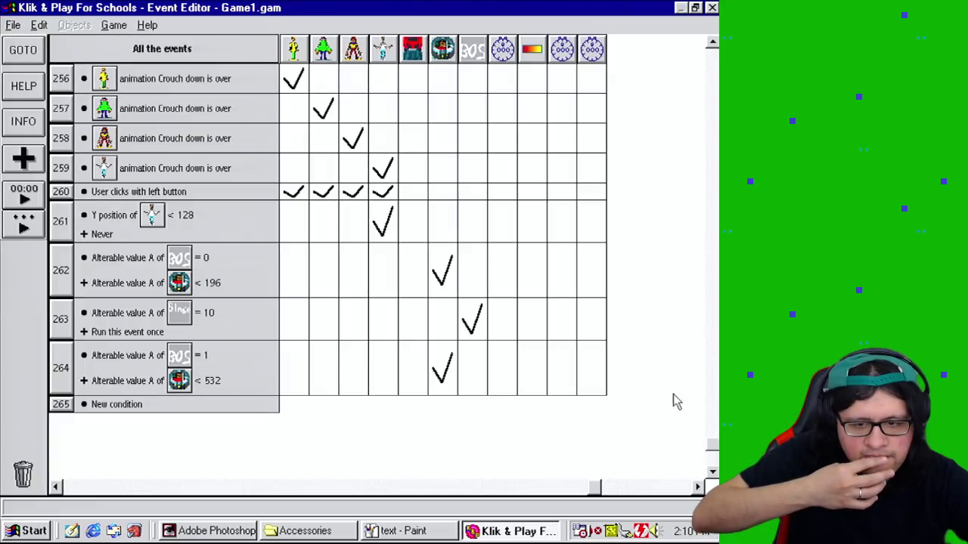
Step: Play Level 60 as finished until the counter reaches 20, then close the Mother 4 window
{"action": "mouse_move", "coordinate": [442, 266]}
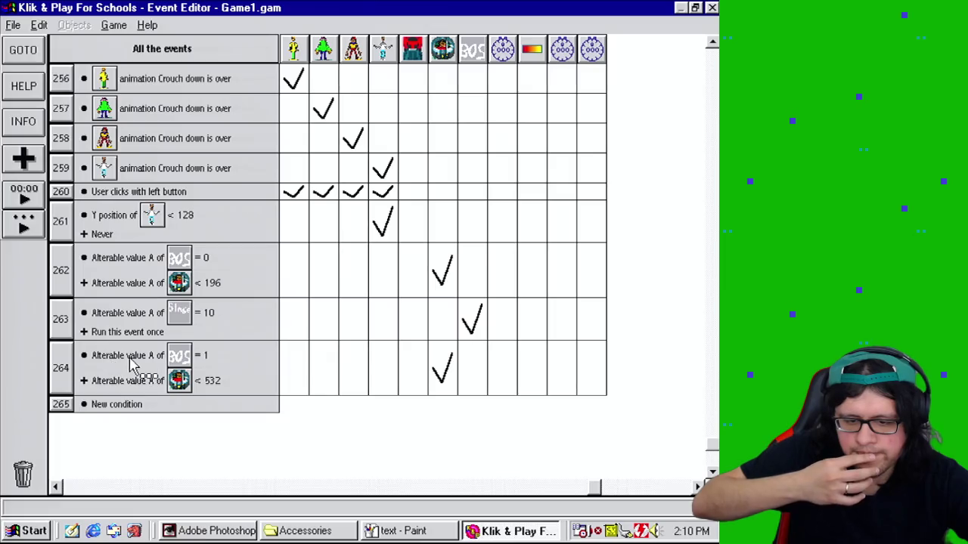
{"action": "mouse_move", "coordinate": [130, 364]}
{"action": "left_mouse_down"}
{"action": "mouse_move", "coordinate": [126, 403]}
{"action": "mouse_move", "coordinate": [139, 358]}
{"action": "left_mouse_up"}
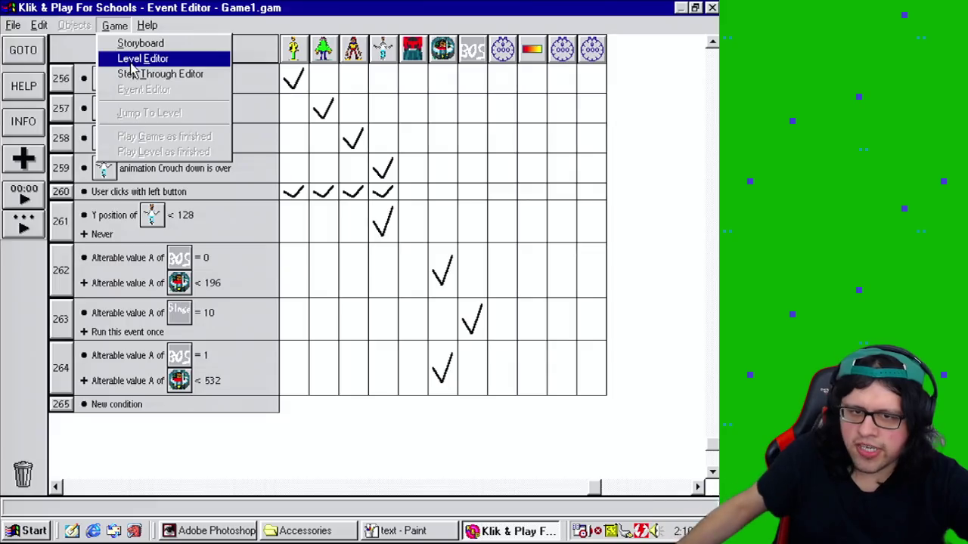
{"action": "left_click", "coordinate": [141, 59]}
{"action": "left_click", "coordinate": [114, 25]}
{"action": "left_click", "coordinate": [198, 151]}
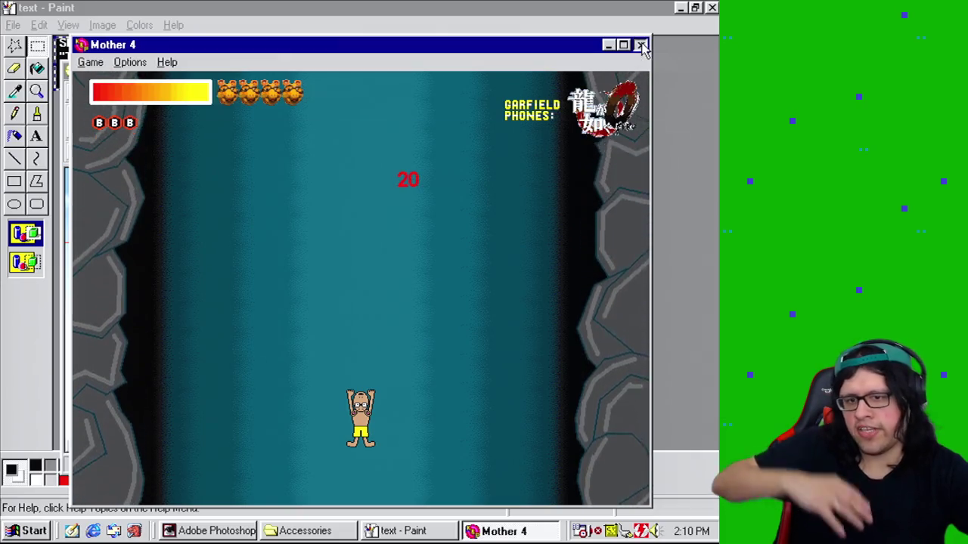
{"action": "left_click", "coordinate": [642, 46]}
{"action": "left_click", "coordinate": [113, 25]}
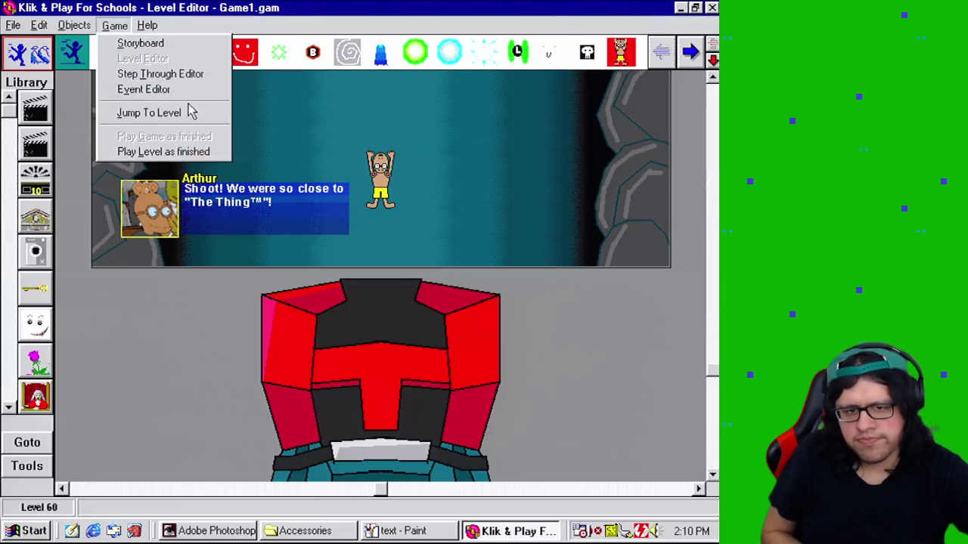
Step: Duplicate event 263 as event 265 and change its condition to Stage value A = 16
{"action": "left_click", "coordinate": [151, 88]}
{"action": "mouse_move", "coordinate": [133, 321]}
{"action": "left_mouse_down"}
{"action": "mouse_move", "coordinate": [135, 429]}
{"action": "mouse_move", "coordinate": [113, 339]}
{"action": "mouse_move", "coordinate": [60, 418]}
{"action": "left_mouse_up"}
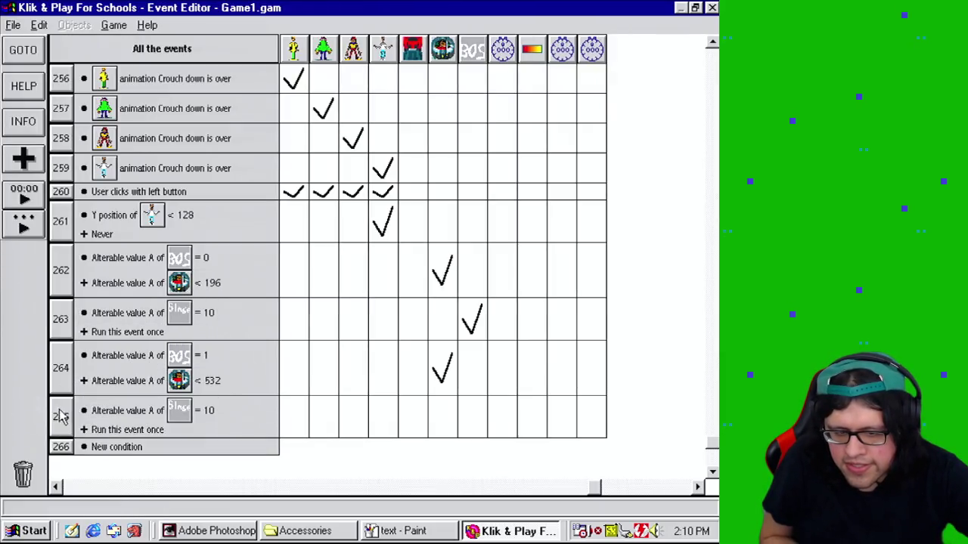
{"action": "right_click", "coordinate": [210, 411]}
{"action": "left_click", "coordinate": [236, 418]}
{"action": "type", "text": "16"}
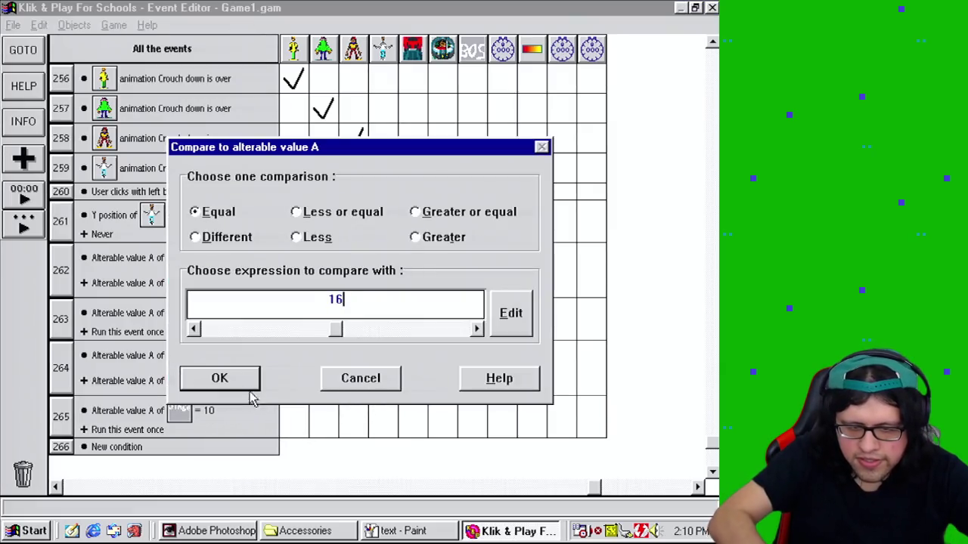
{"action": "left_click", "coordinate": [226, 382]}
Step: Give event 265 a Boss State action that sets value A to 2
{"action": "left_click_drag", "start_coordinate": [474, 318], "coordinate": [478, 417]}
{"action": "left_click", "coordinate": [479, 419]}
{"action": "right_click", "coordinate": [310, 217]}
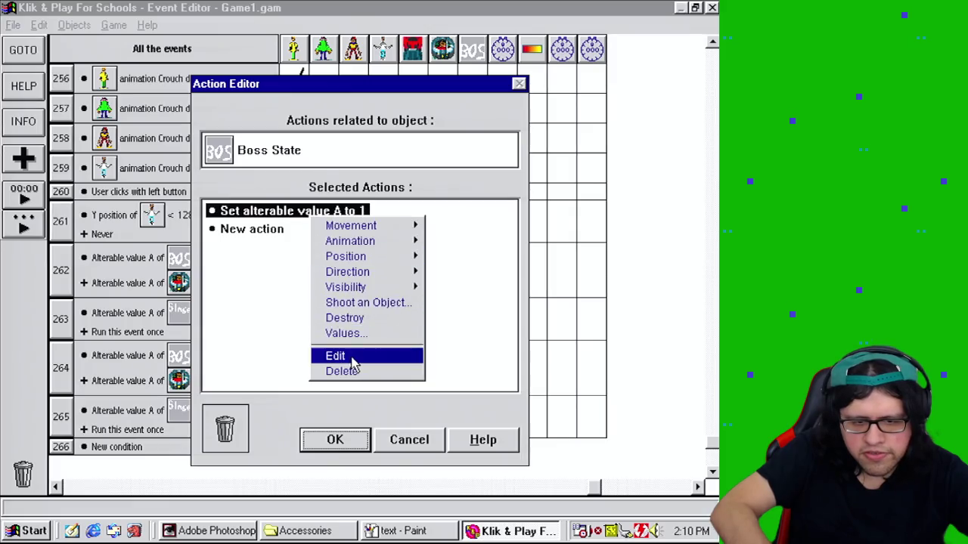
{"action": "left_click", "coordinate": [340, 355]}
{"action": "left_click", "coordinate": [353, 268]}
{"action": "type", "text": "2"}
{"action": "left_click", "coordinate": [258, 319]}
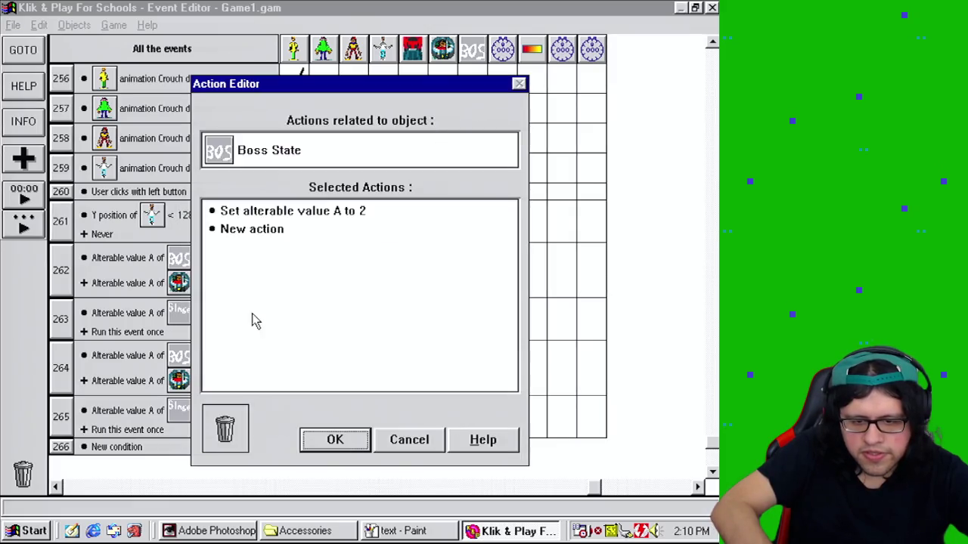
{"action": "left_click", "coordinate": [336, 442]}
{"action": "scroll", "coordinate": [712, 471], "scroll_direction": "down", "scroll_amount": 6}
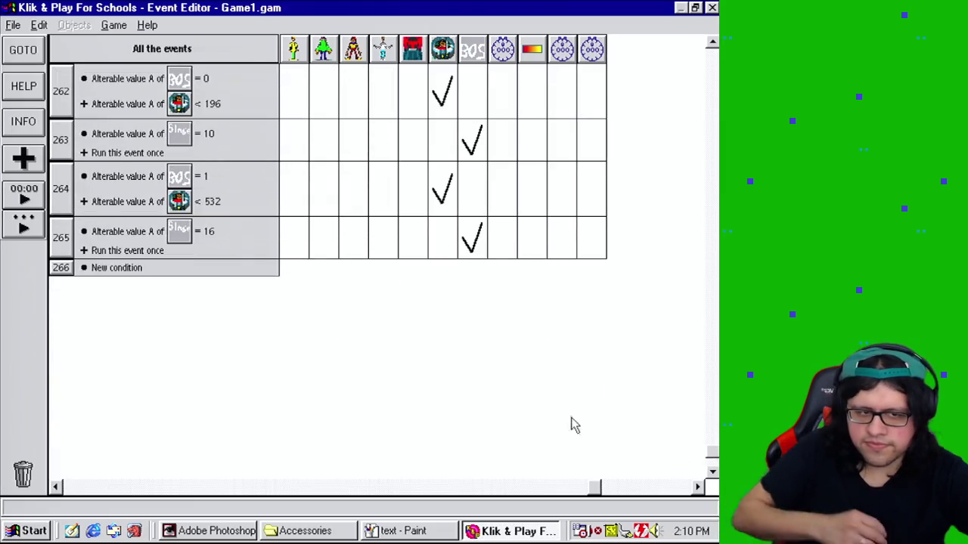
Step: Copy event 264's condition into new event 266 and change it to Boss State 2
{"action": "mouse_move", "coordinate": [157, 181]}
{"action": "left_mouse_down"}
{"action": "mouse_move", "coordinate": [136, 231]}
{"action": "mouse_move", "coordinate": [136, 271]}
{"action": "left_mouse_up"}
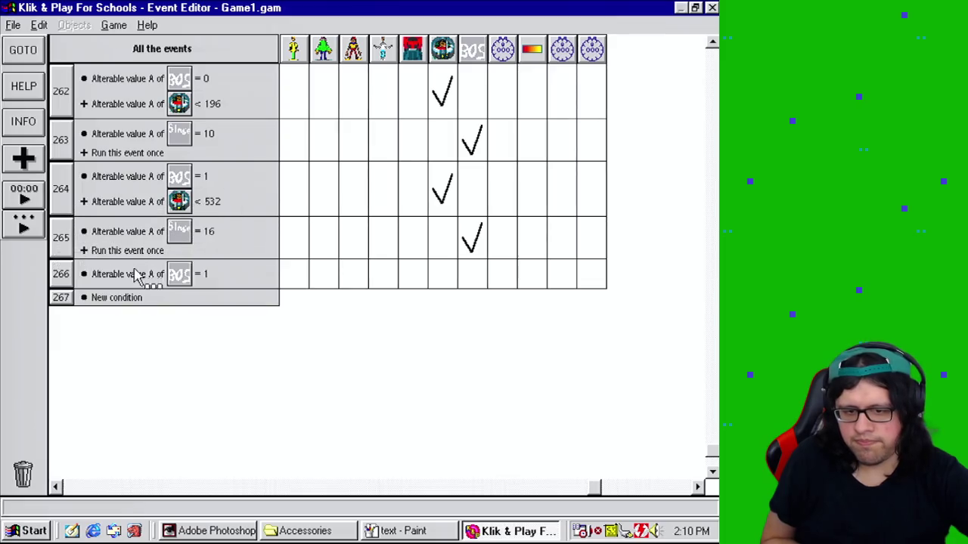
{"action": "right_click", "coordinate": [151, 275]}
{"action": "left_click", "coordinate": [168, 279]}
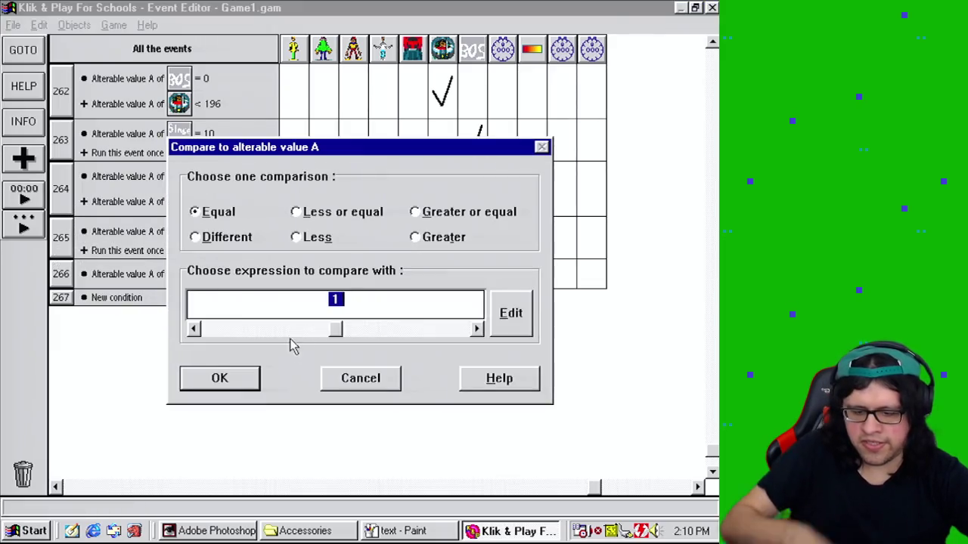
{"action": "type", "text": "2"}
{"action": "left_click", "coordinate": [253, 380]}
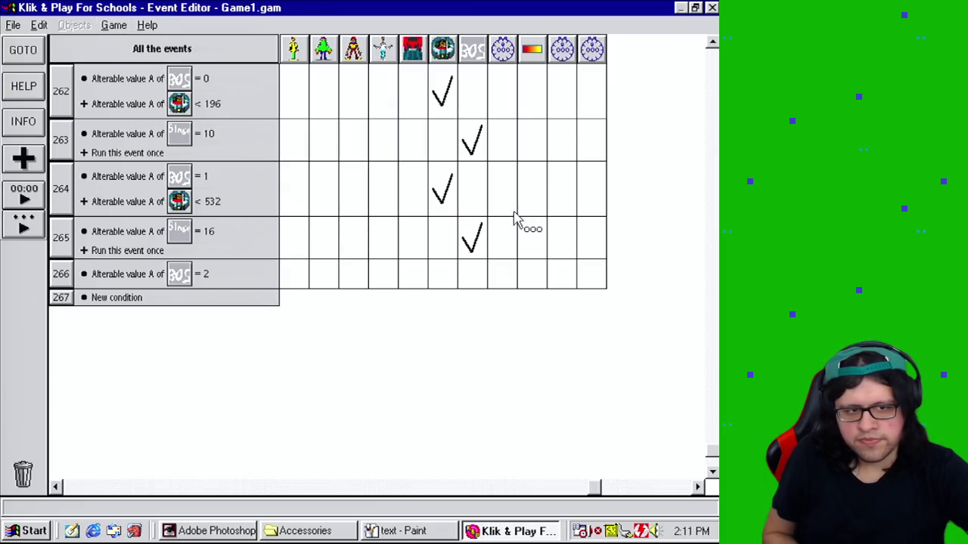
Step: In event 265, make the pod stop moving and set its speed to 0
{"action": "right_click", "coordinate": [443, 283]}
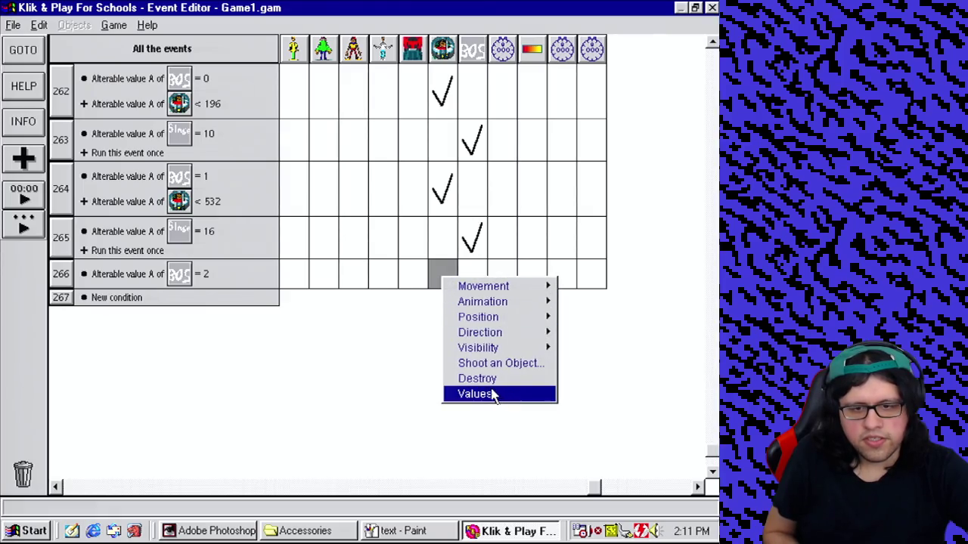
{"action": "key", "text": "Escape"}
{"action": "right_click", "coordinate": [449, 238]}
{"action": "mouse_move", "coordinate": [466, 249]}
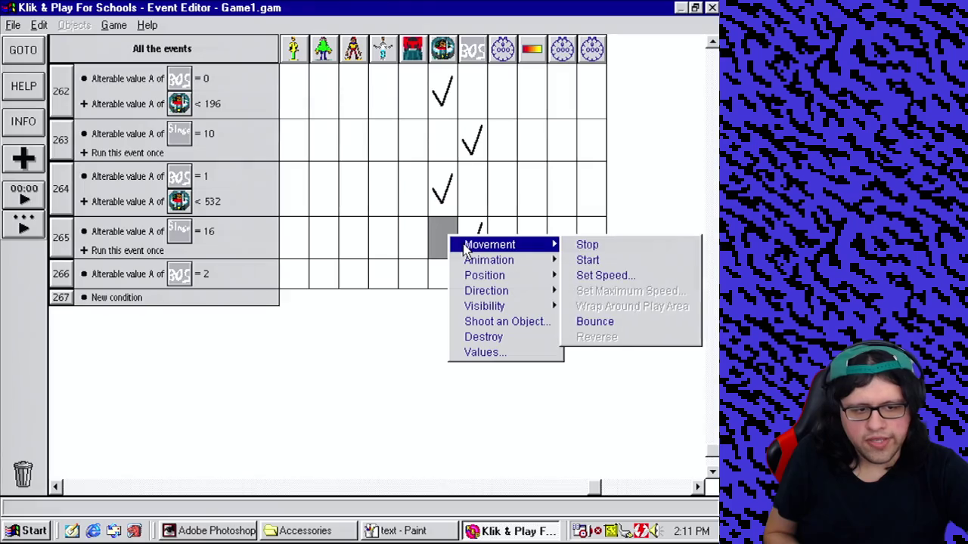
{"action": "left_click", "coordinate": [584, 244]}
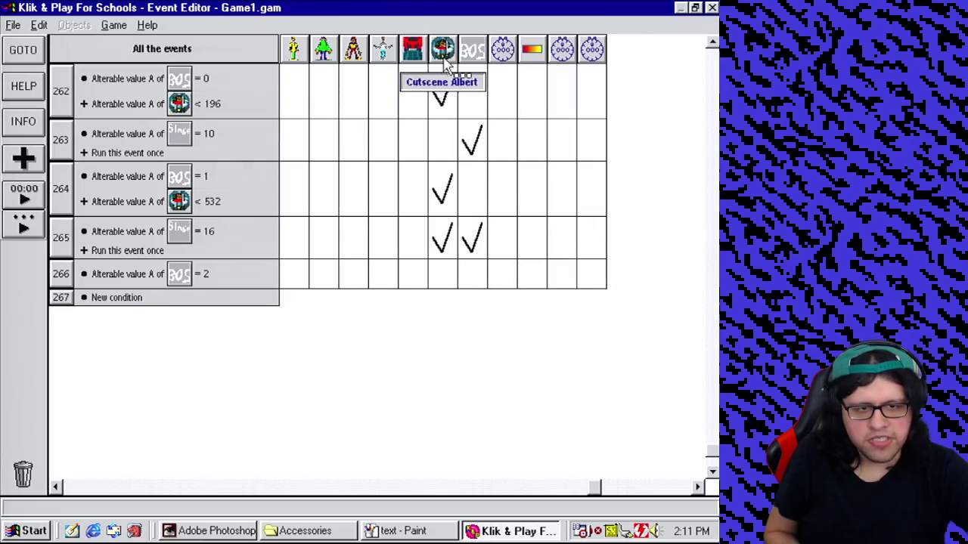
{"action": "right_click", "coordinate": [443, 241]}
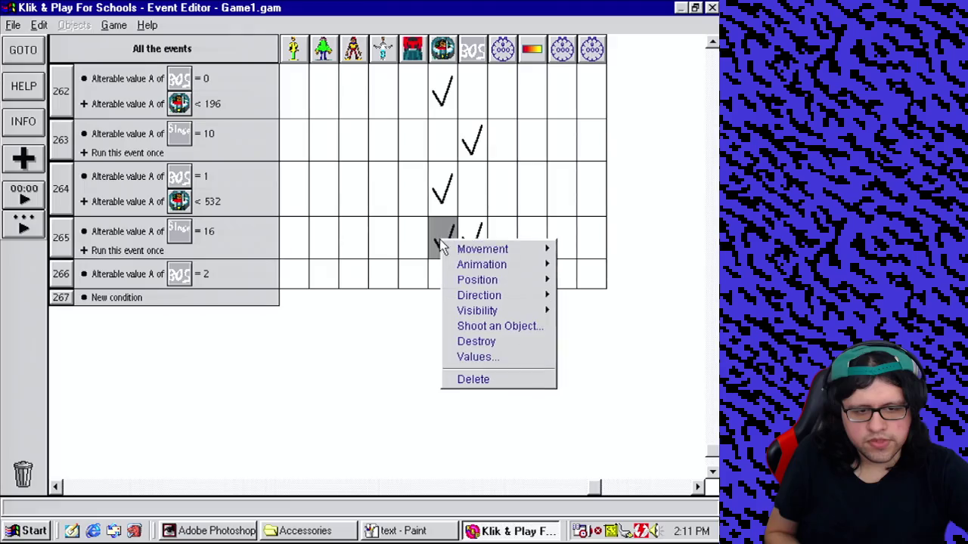
{"action": "mouse_move", "coordinate": [469, 248]}
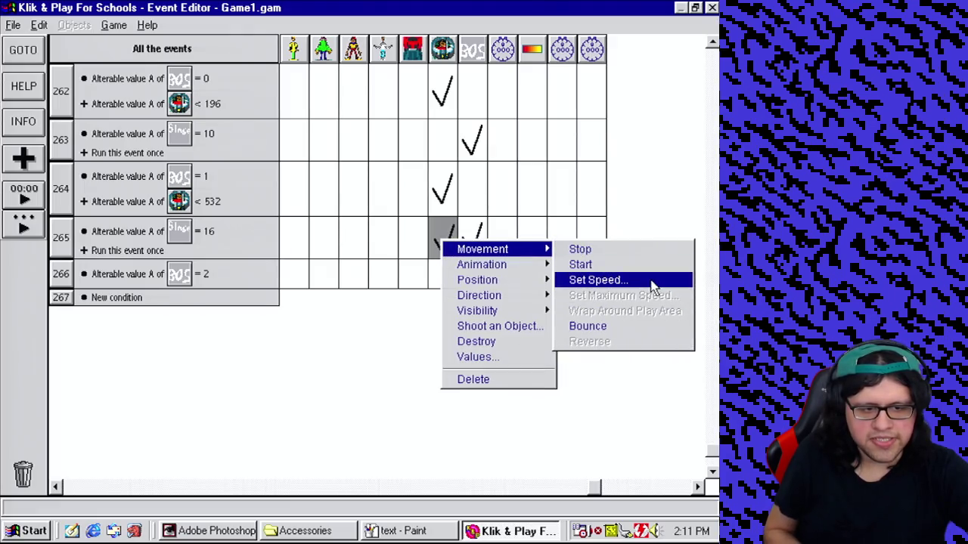
{"action": "left_click", "coordinate": [648, 283]}
{"action": "type", "text": "0"}
{"action": "left_click", "coordinate": [235, 319]}
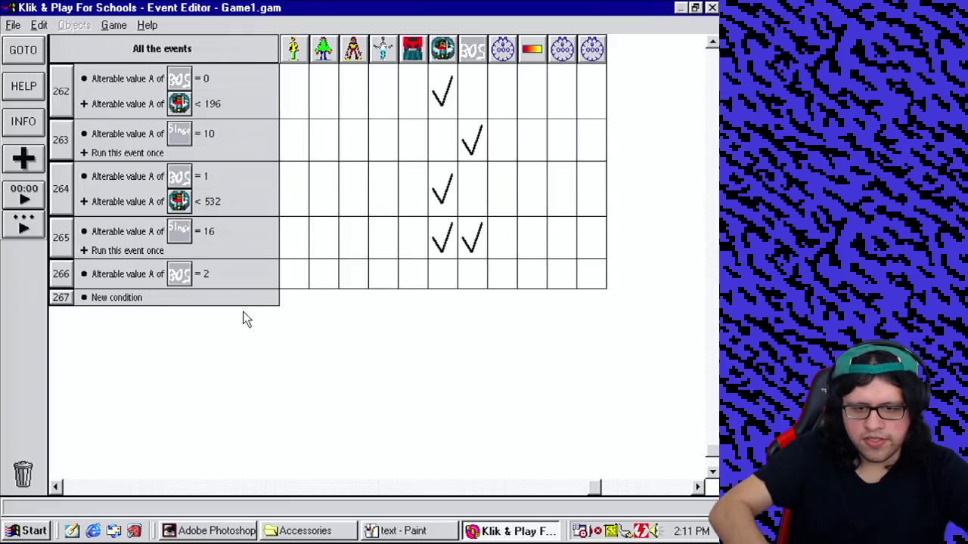
Step: Set the pod's value A to Y("Body") - 128 in event 266, then copy its condition into event 267
{"action": "right_click", "coordinate": [455, 281]}
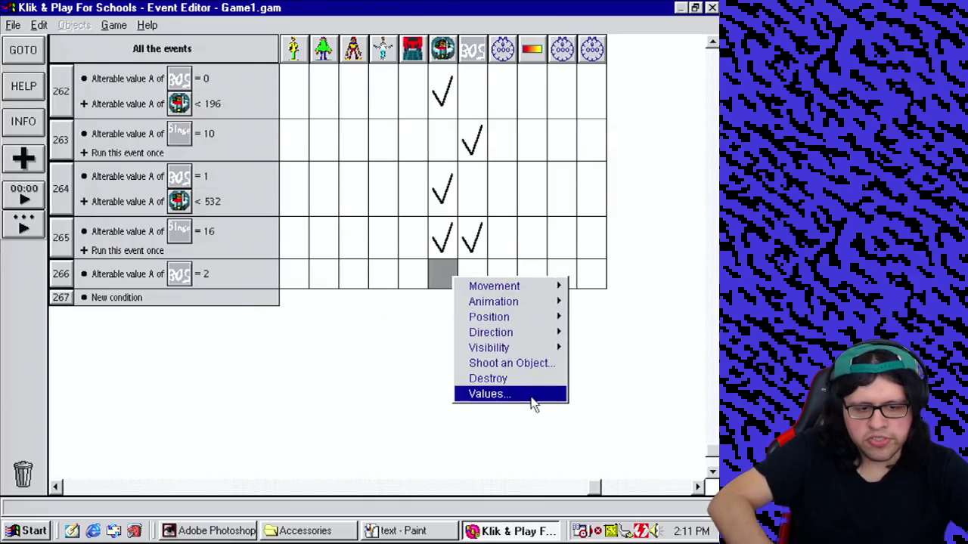
{"action": "left_click", "coordinate": [532, 397]}
{"action": "left_click", "coordinate": [401, 263]}
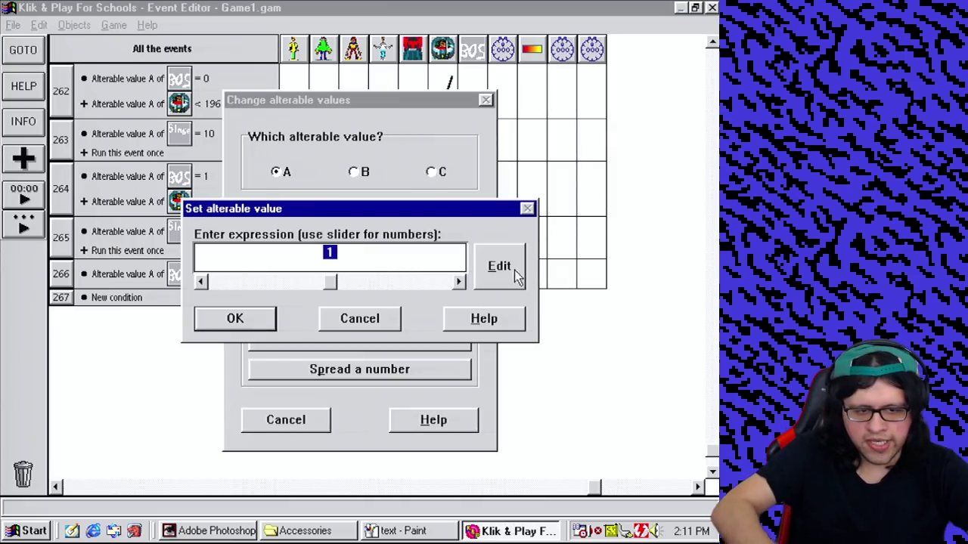
{"action": "left_click", "coordinate": [501, 267]}
{"action": "left_click", "coordinate": [384, 350]}
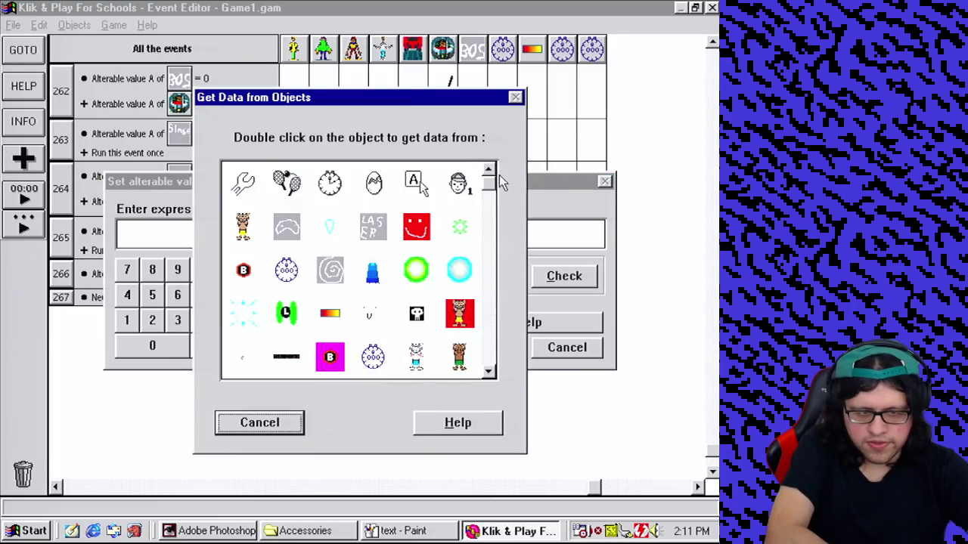
{"action": "left_click_drag", "start_coordinate": [498, 180], "coordinate": [497, 382]}
{"action": "double_click", "coordinate": [365, 327]}
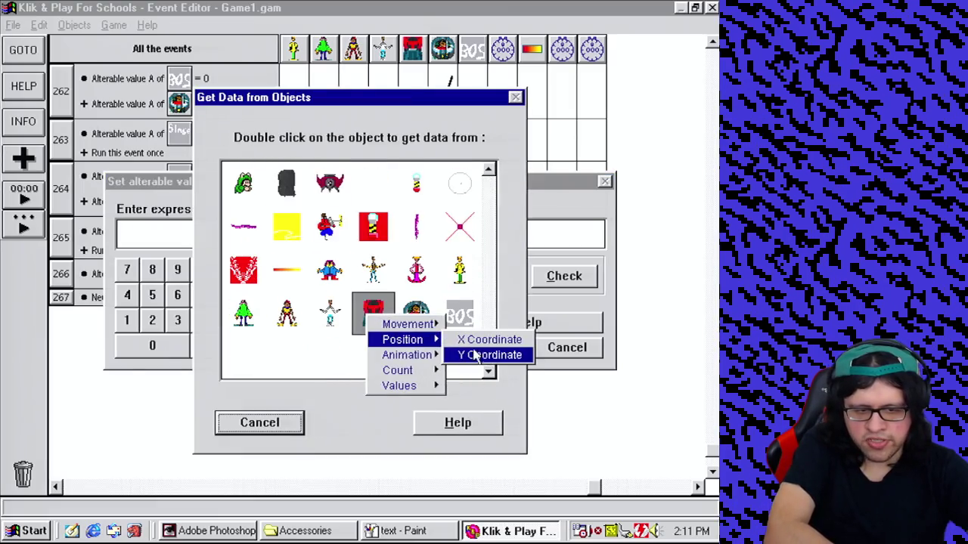
{"action": "left_click", "coordinate": [476, 356]}
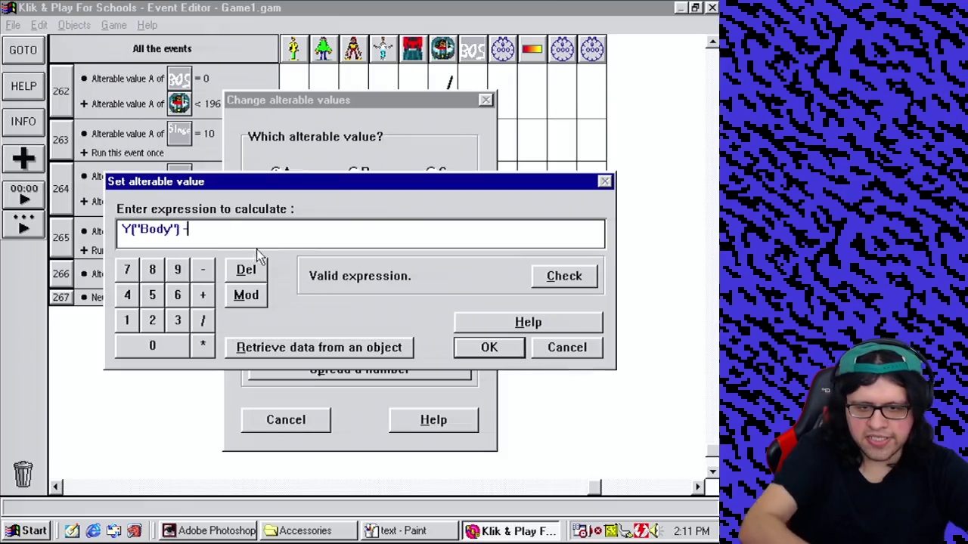
{"action": "type", "text": "128"}
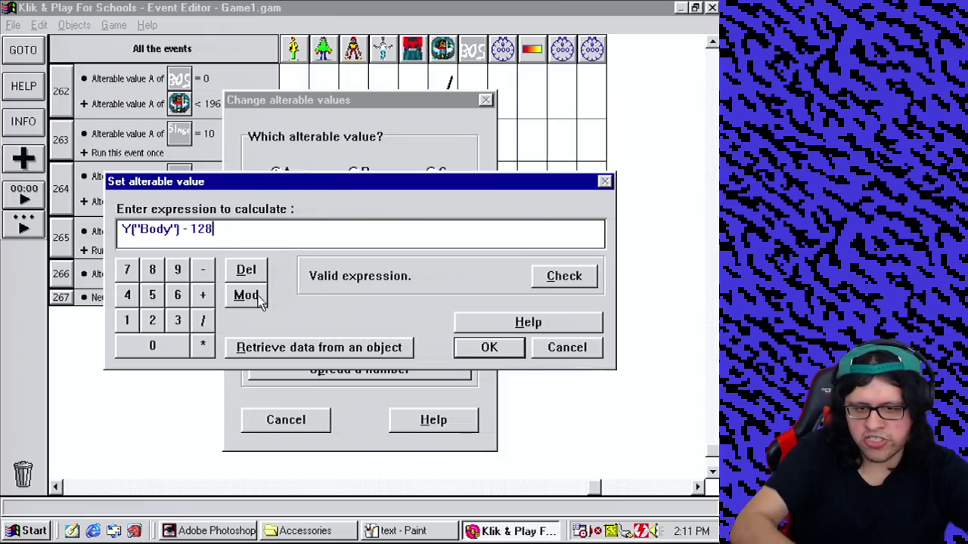
{"action": "left_click", "coordinate": [501, 345]}
{"action": "mouse_move", "coordinate": [449, 281]}
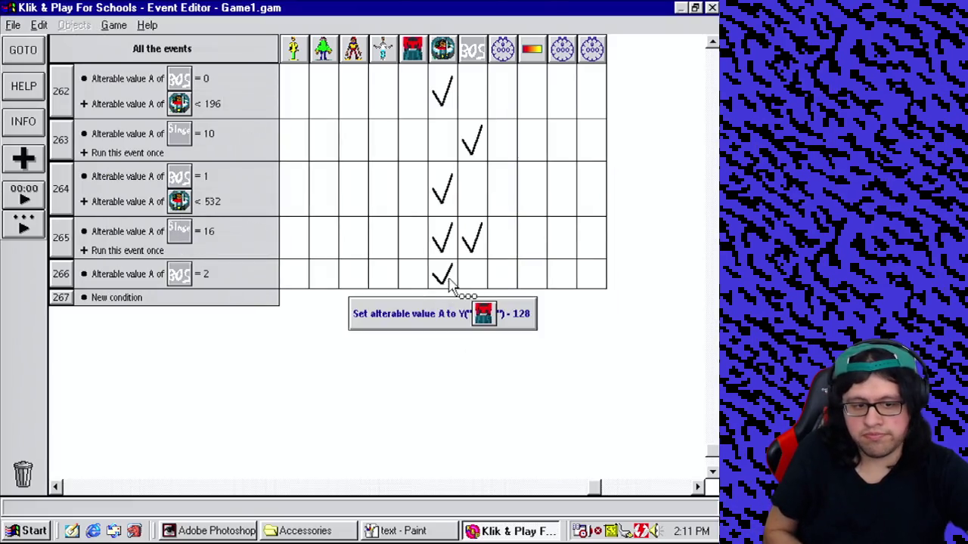
{"action": "mouse_move", "coordinate": [144, 276]}
{"action": "left_mouse_down"}
{"action": "mouse_move", "coordinate": [127, 281]}
{"action": "mouse_move", "coordinate": [123, 305]}
{"action": "left_mouse_up"}
{"action": "right_click", "coordinate": [81, 303]}
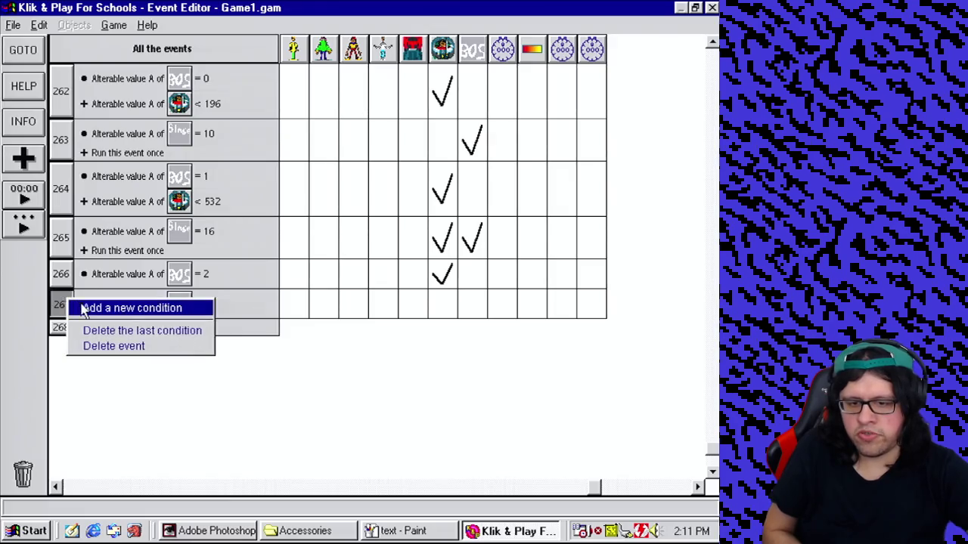
Step: Add a condition to event 267 testing Body's Y position greater than 480
{"action": "left_click", "coordinate": [83, 307]}
{"action": "left_click_drag", "start_coordinate": [480, 189], "coordinate": [490, 362]}
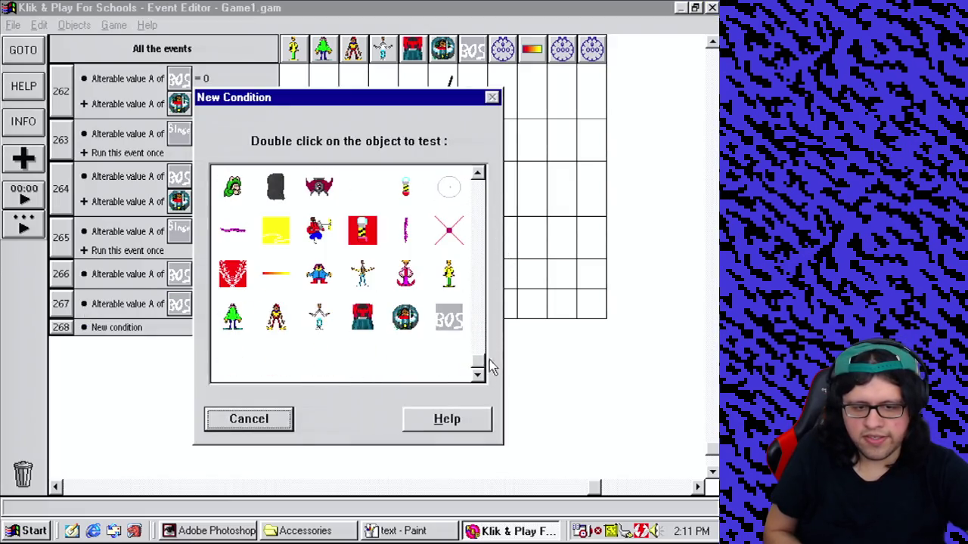
{"action": "double_click", "coordinate": [360, 332]}
{"action": "mouse_move", "coordinate": [409, 382]}
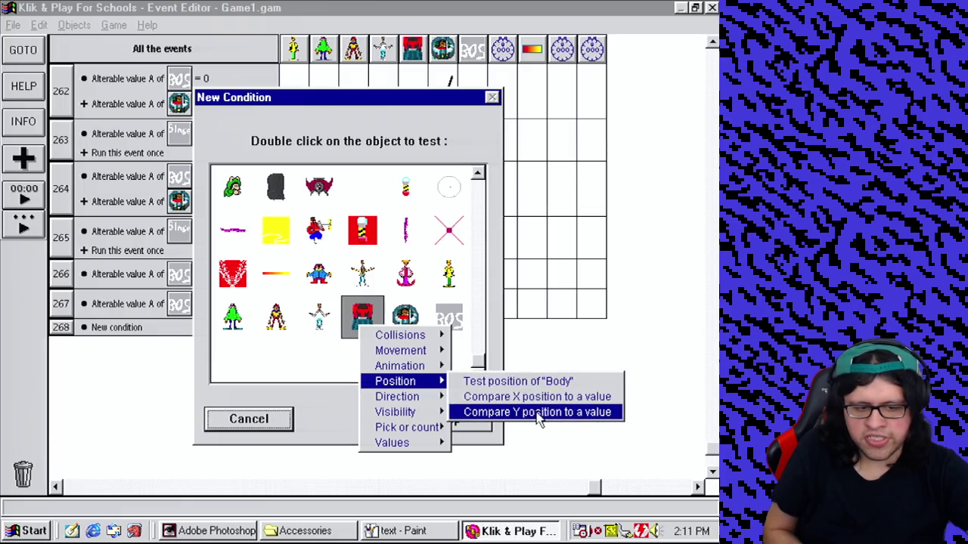
{"action": "left_click", "coordinate": [538, 412]}
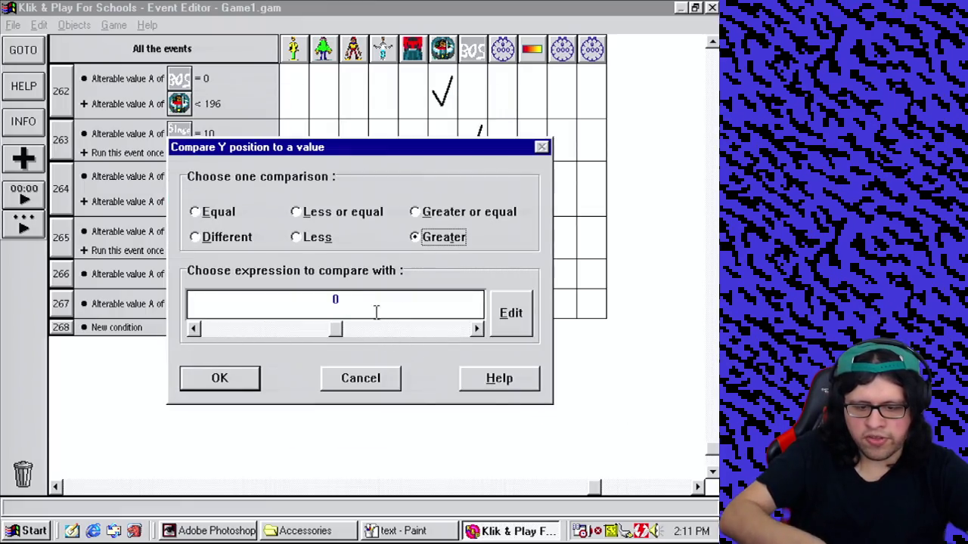
{"action": "type", "text": "480"}
{"action": "left_click", "coordinate": [252, 379]}
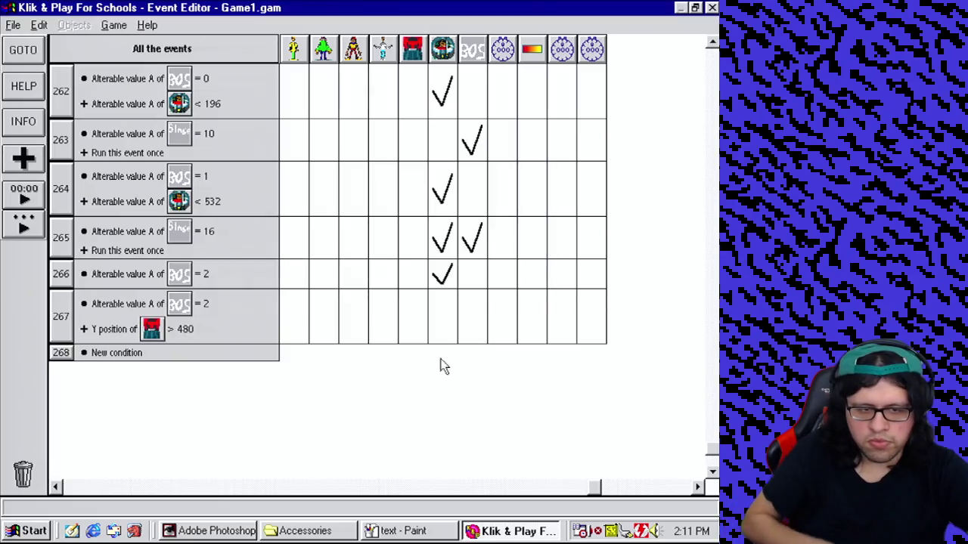
Step: Make event 267 set Body's Y coordinate to Y("Body")
{"action": "left_click", "coordinate": [415, 309]}
{"action": "mouse_move", "coordinate": [468, 349]}
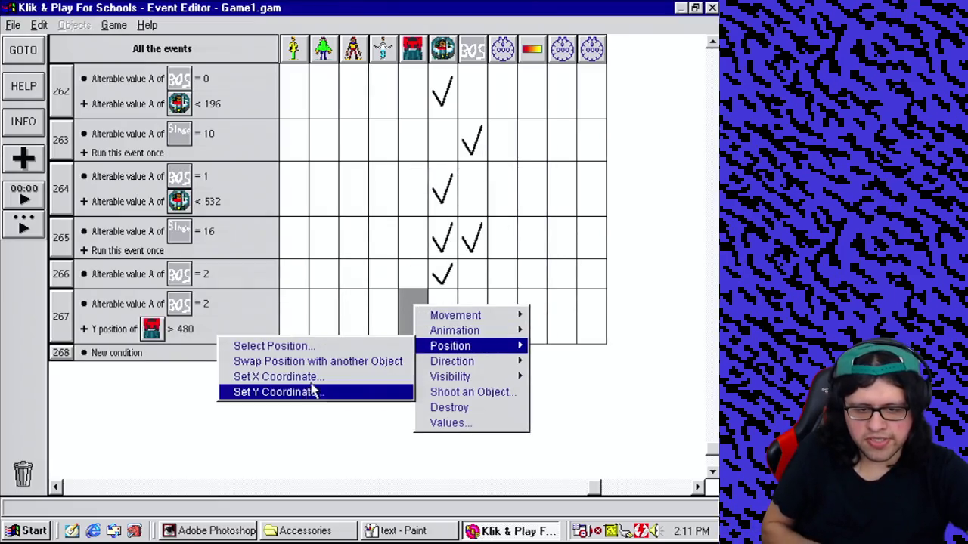
{"action": "left_click", "coordinate": [301, 394]}
{"action": "left_click", "coordinate": [498, 274]}
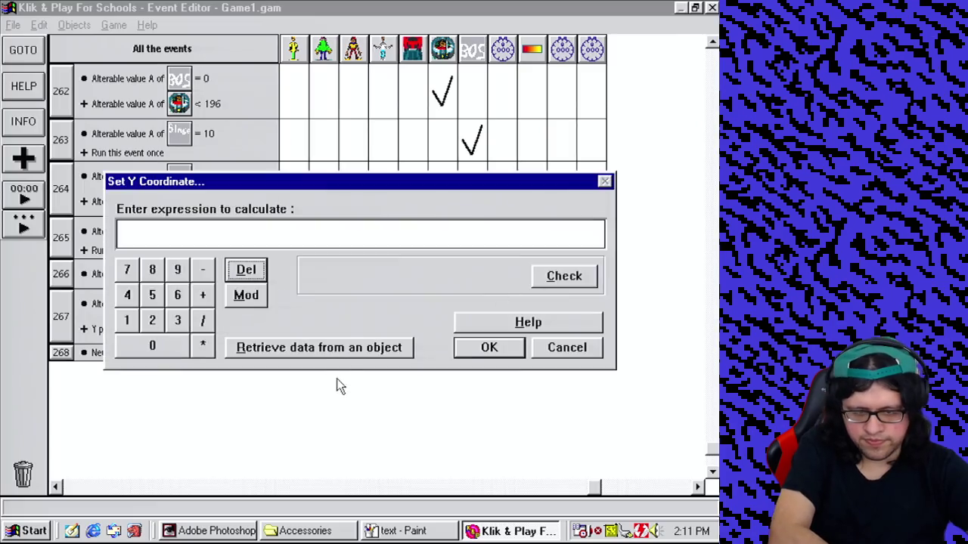
{"action": "left_click", "coordinate": [356, 349]}
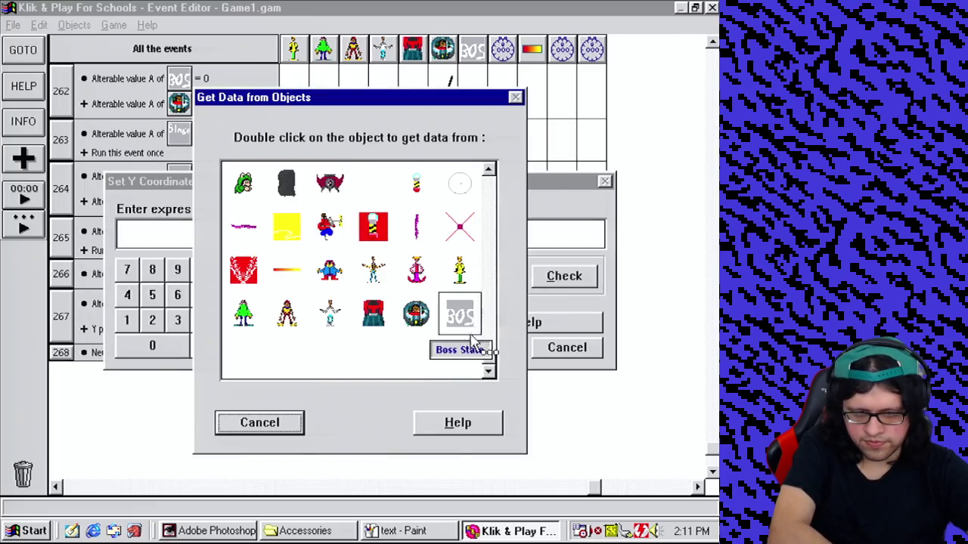
{"action": "double_click", "coordinate": [373, 313]}
{"action": "mouse_move", "coordinate": [410, 328]}
{"action": "left_click", "coordinate": [499, 346]}
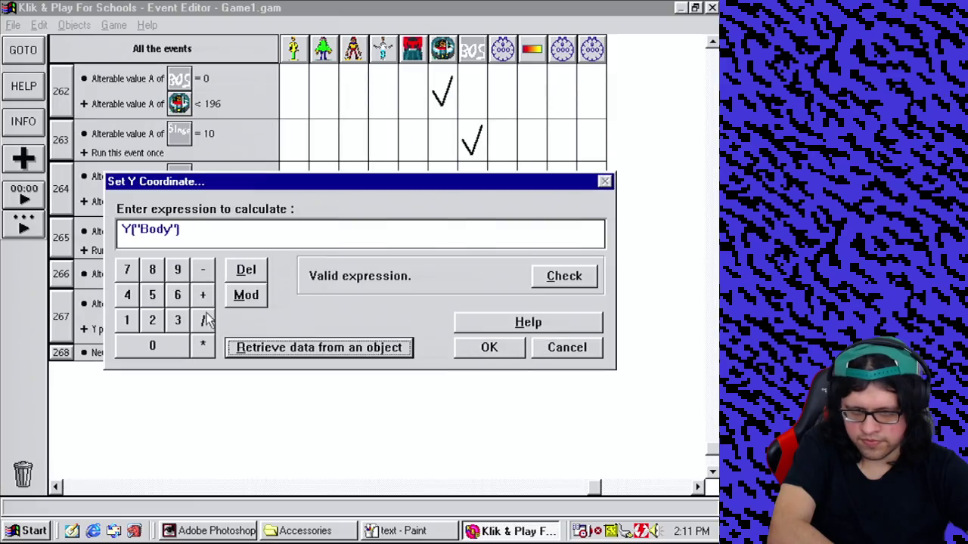
{"action": "left_click", "coordinate": [489, 350]}
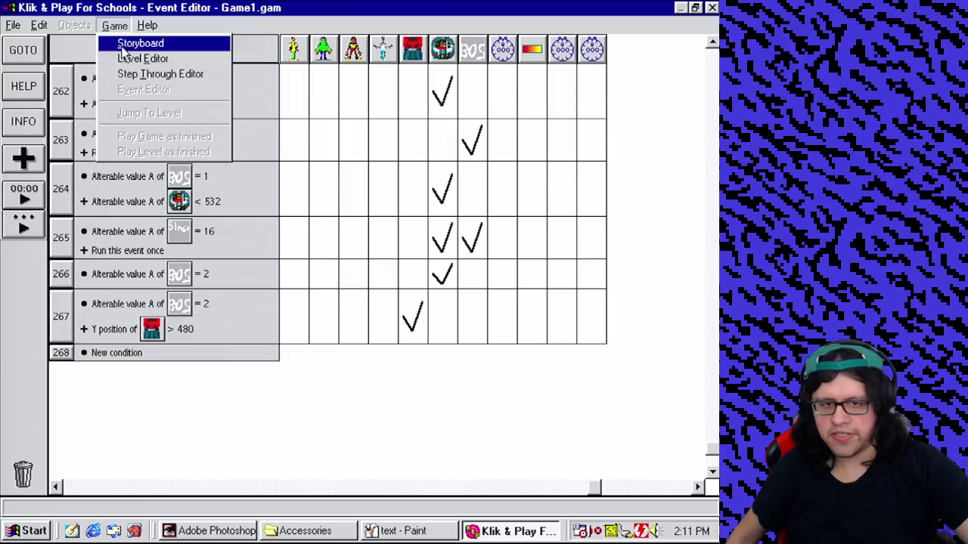
Step: Return to the Level Editor and save the game
{"action": "left_click", "coordinate": [123, 58]}
{"action": "left_click", "coordinate": [13, 25]}
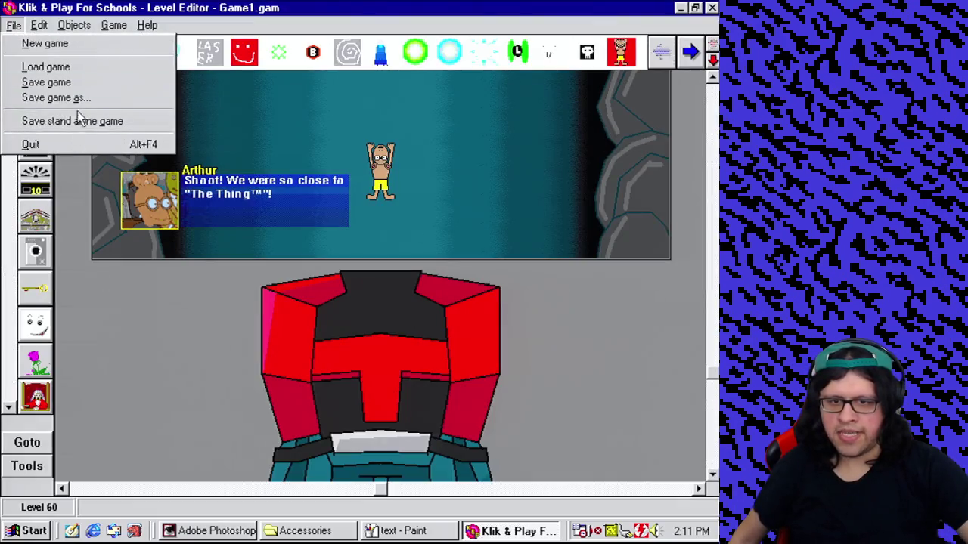
{"action": "left_click", "coordinate": [71, 91]}
{"action": "left_click", "coordinate": [265, 425]}
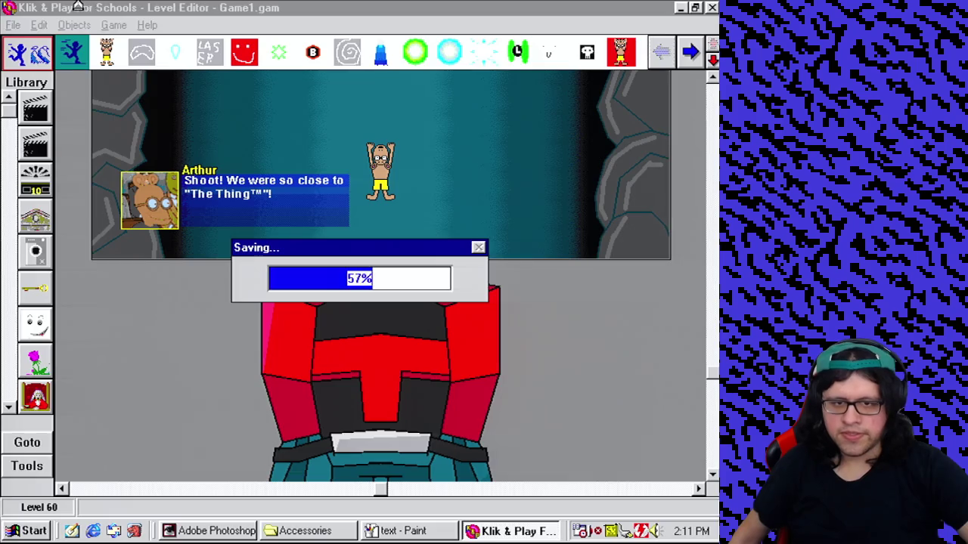
Step: Playtest the boss level as finished, then run the test again
{"action": "left_click", "coordinate": [114, 25]}
{"action": "left_click", "coordinate": [206, 154]}
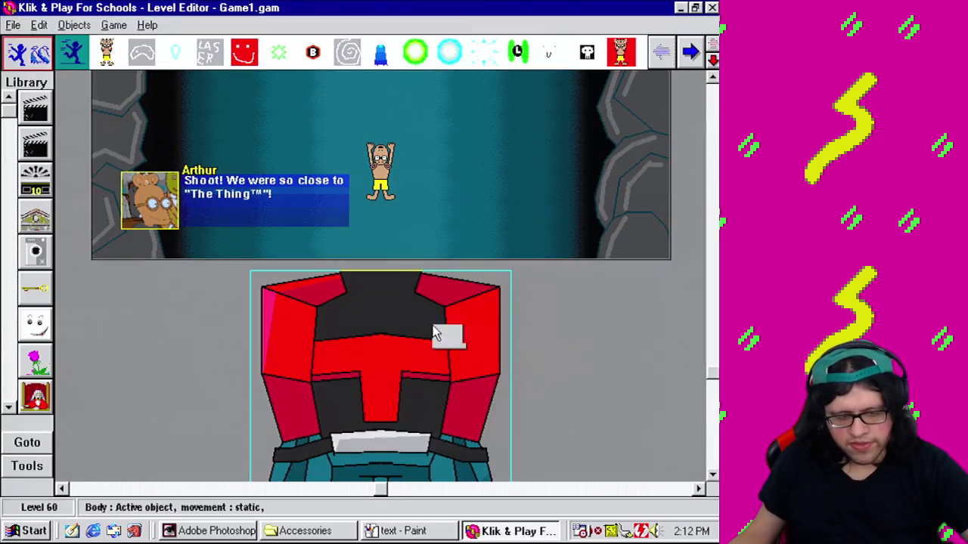
{"action": "right_click", "coordinate": [434, 330]}
{"action": "mouse_move", "coordinate": [470, 347]}
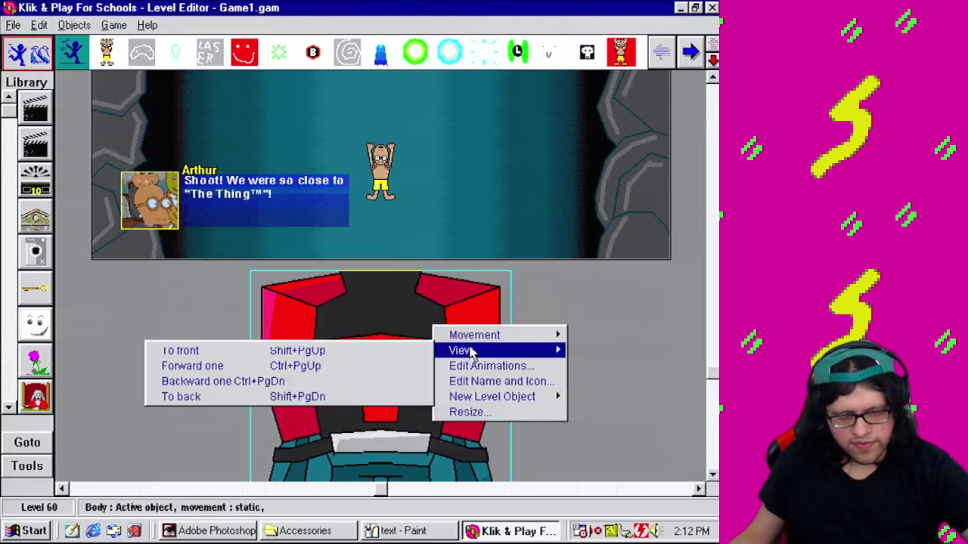
{"action": "left_click", "coordinate": [293, 397]}
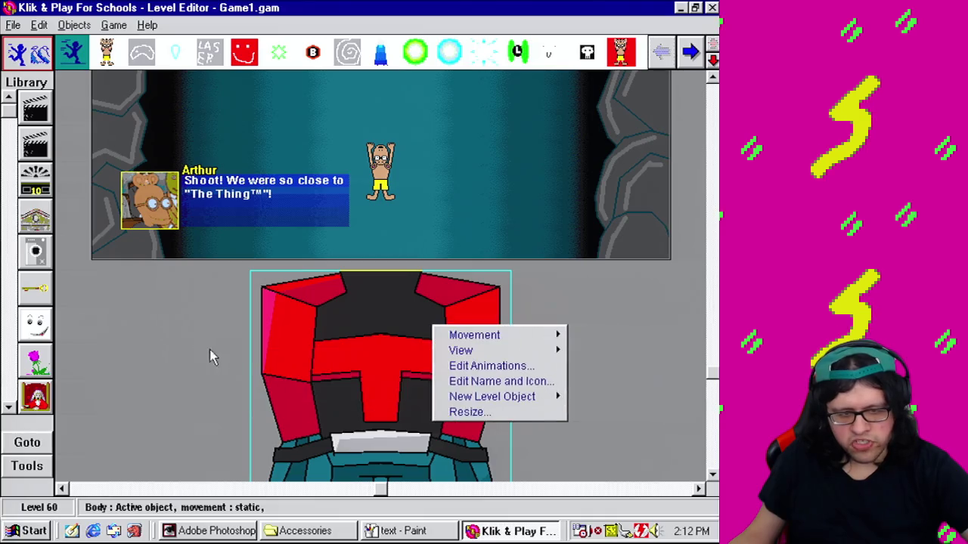
{"action": "left_click", "coordinate": [209, 349]}
{"action": "left_click", "coordinate": [114, 25]}
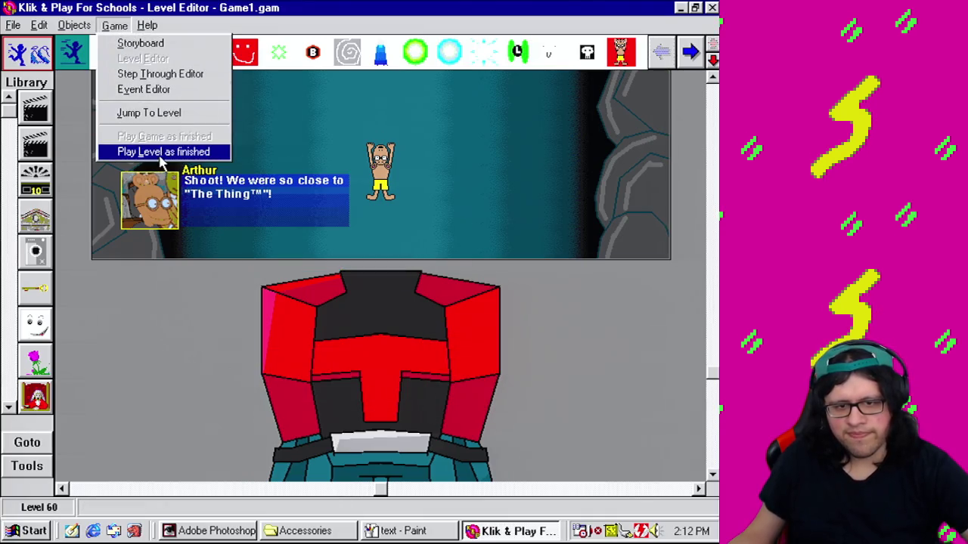
{"action": "left_click", "coordinate": [159, 152]}
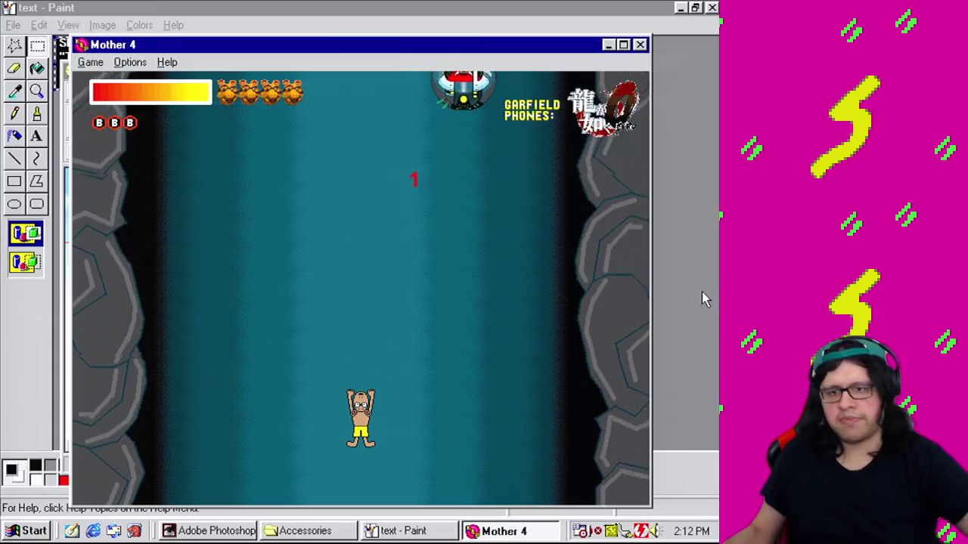
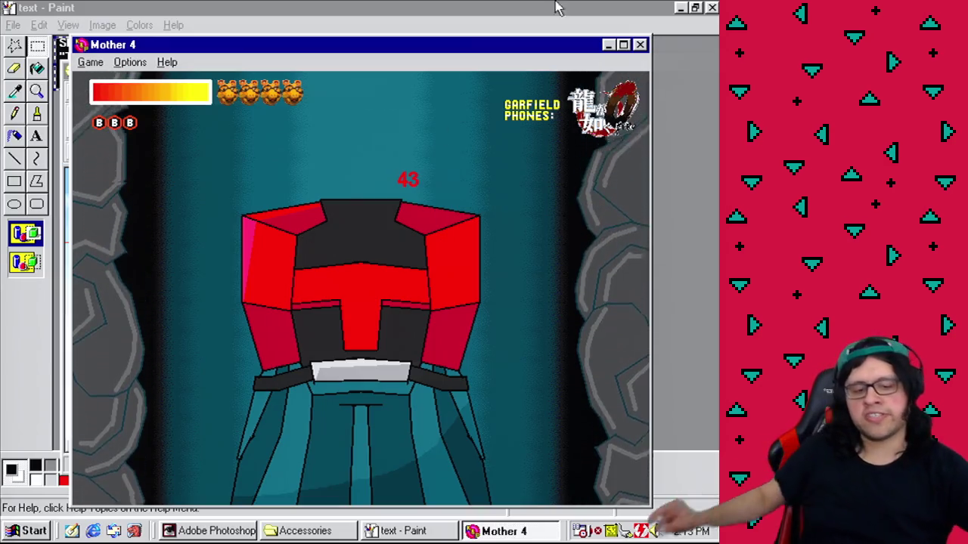
Step: Close the running game and move the Body's frame 1 hot spot to 145 x 0
{"action": "left_click", "coordinate": [641, 47]}
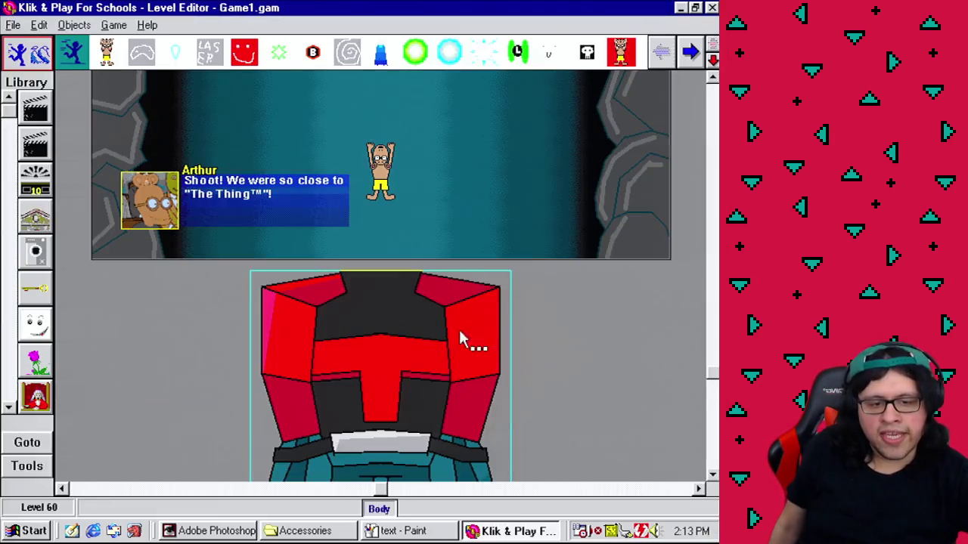
{"action": "left_click_drag", "start_coordinate": [714, 379], "coordinate": [714, 426]}
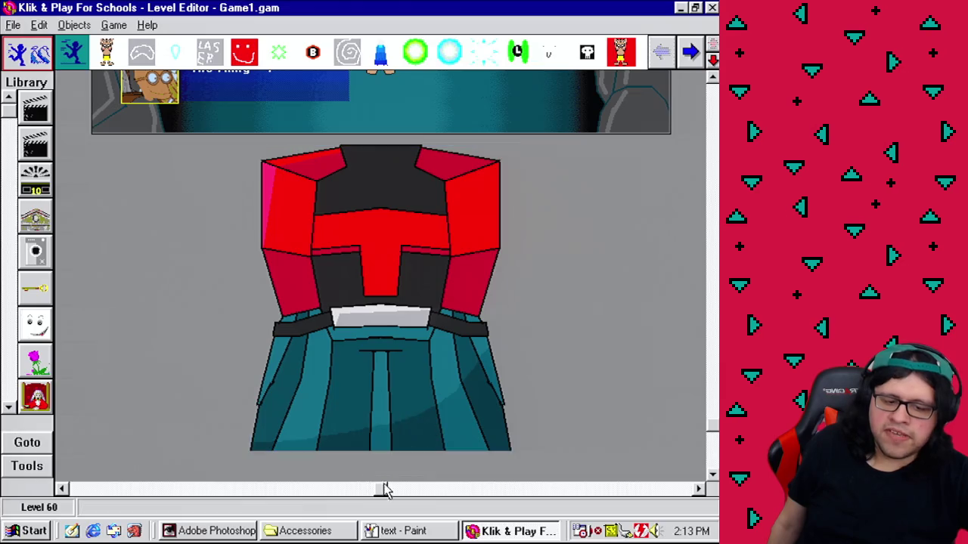
{"action": "right_click", "coordinate": [397, 452]}
{"action": "left_click", "coordinate": [442, 449]}
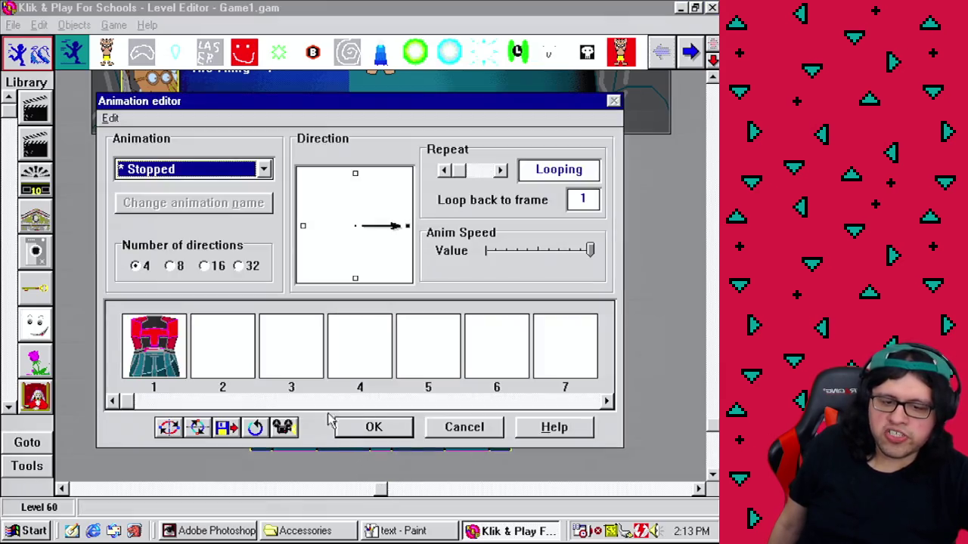
{"action": "double_click", "coordinate": [174, 361]}
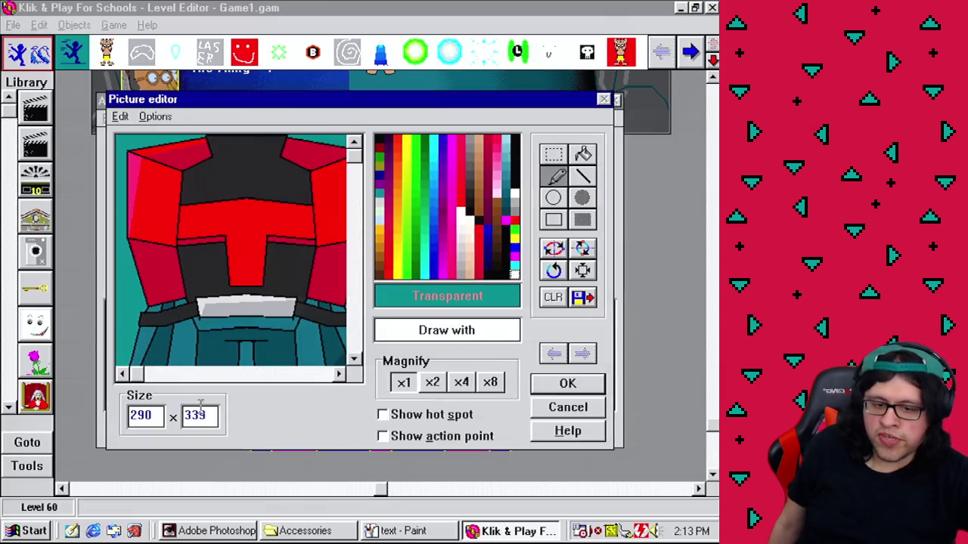
{"action": "left_click", "coordinate": [449, 421]}
{"action": "type", "text": "0"}
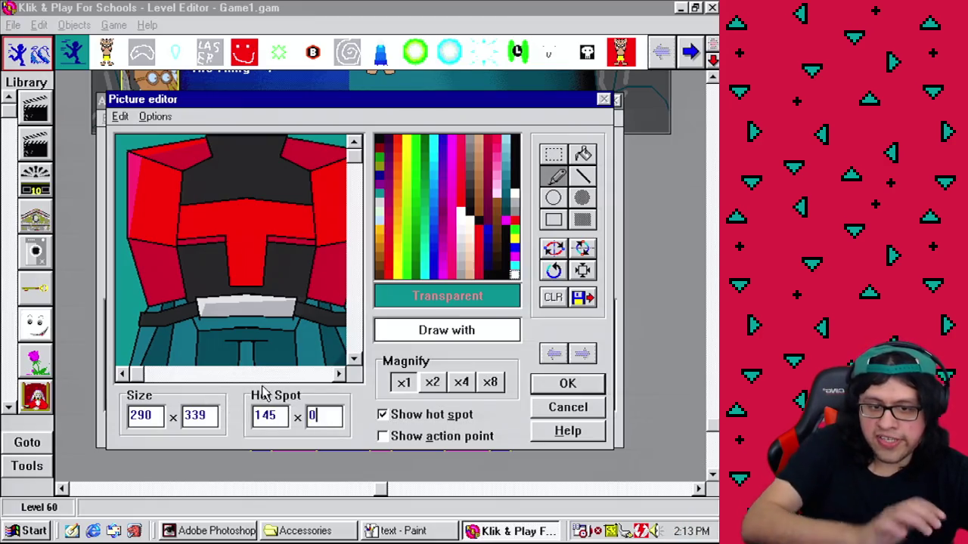
{"action": "left_click", "coordinate": [276, 415]}
{"action": "left_click", "coordinate": [590, 392]}
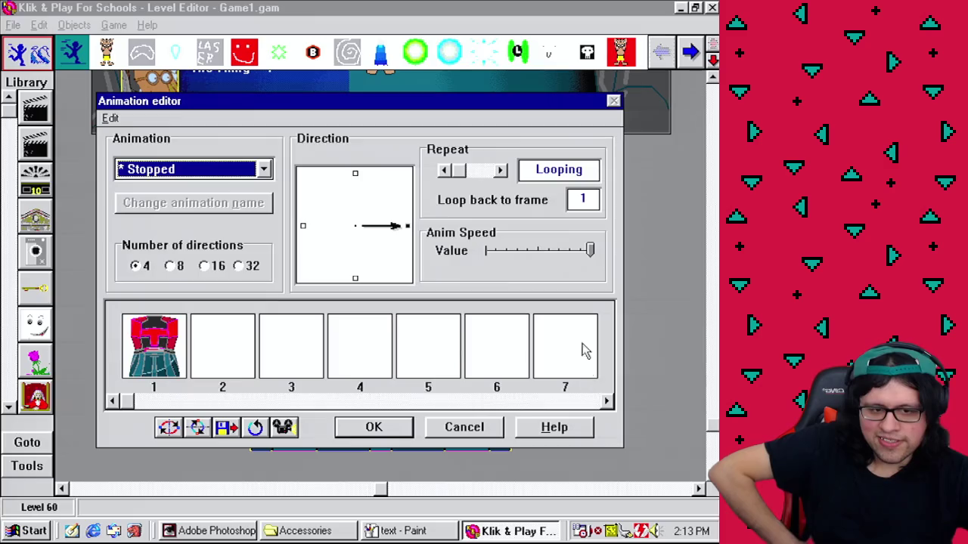
{"action": "left_click", "coordinate": [375, 431]}
{"action": "key", "text": "Escape"}
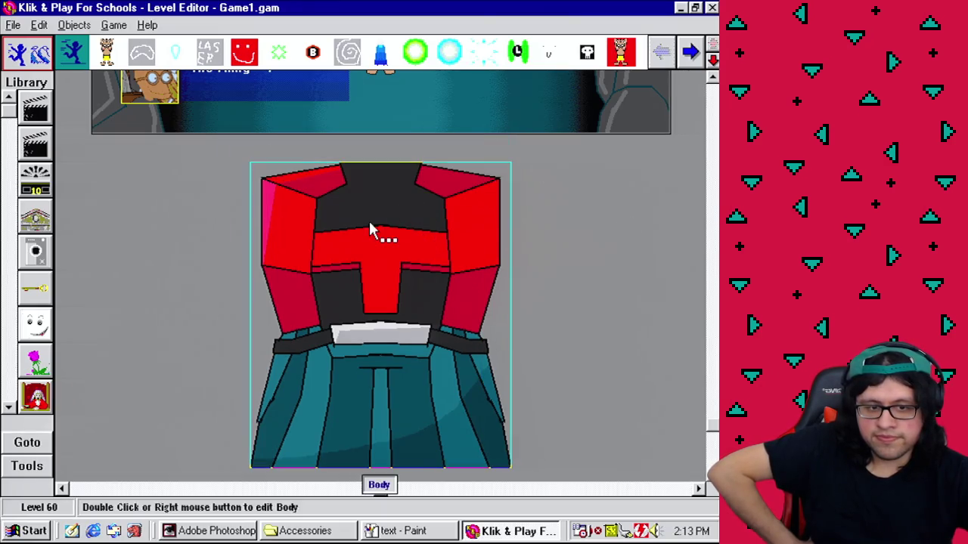
Step: In the event editor, make event 267's Body Y position condition greater than 128
{"action": "left_click", "coordinate": [113, 24]}
{"action": "left_click", "coordinate": [140, 89]}
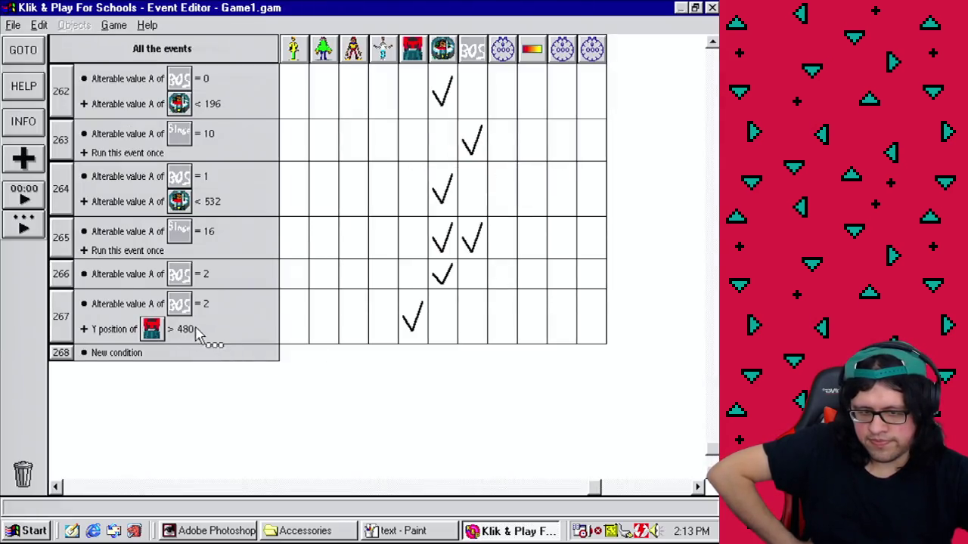
{"action": "left_click", "coordinate": [201, 341]}
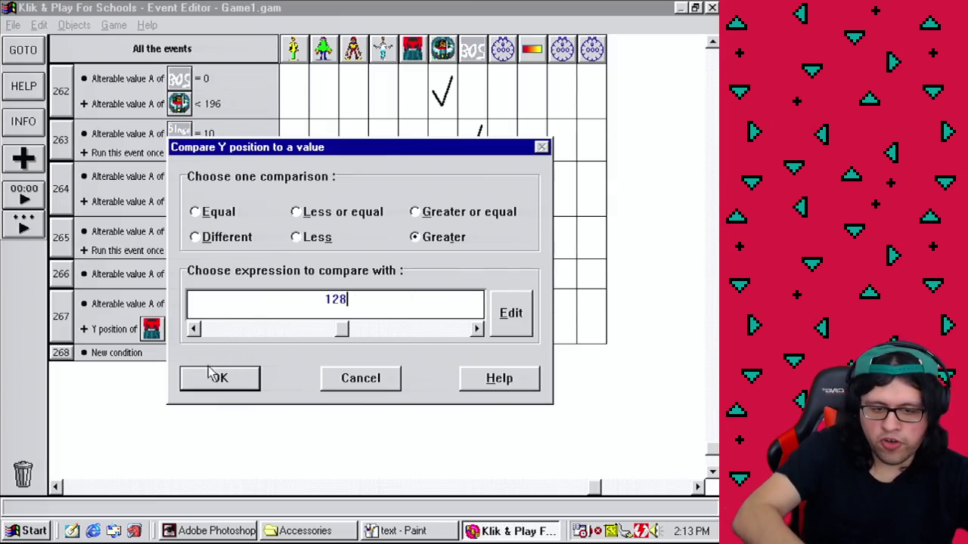
{"action": "left_click", "coordinate": [231, 378]}
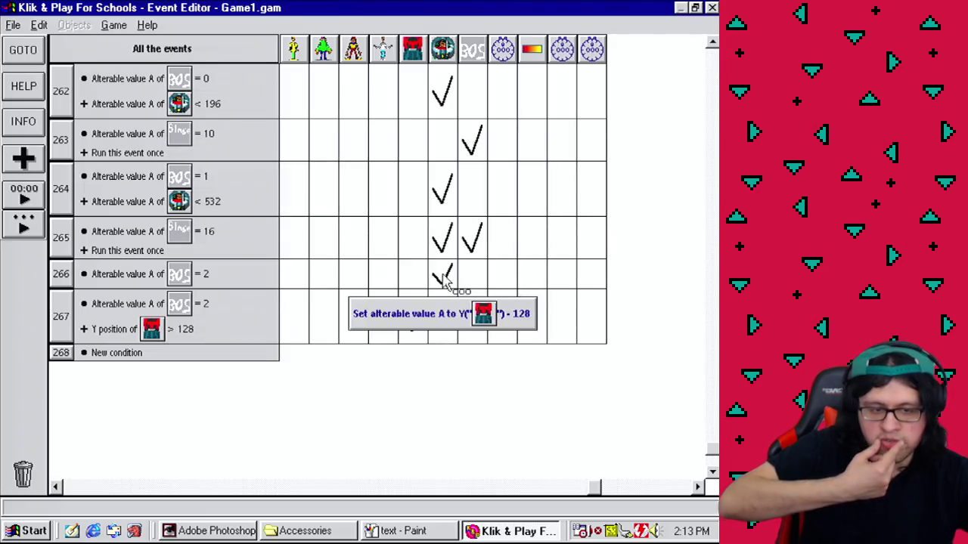
Step: Set Cutscene Albert's value A to Y(Body) alone, removing the '- 128'
{"action": "double_click", "coordinate": [444, 280]}
{"action": "right_click", "coordinate": [409, 219]}
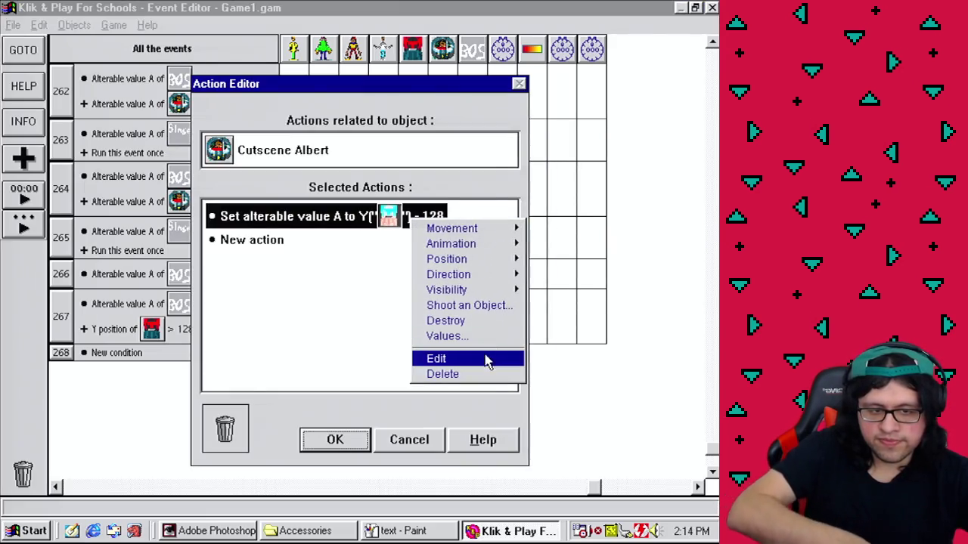
{"action": "left_click", "coordinate": [487, 360]}
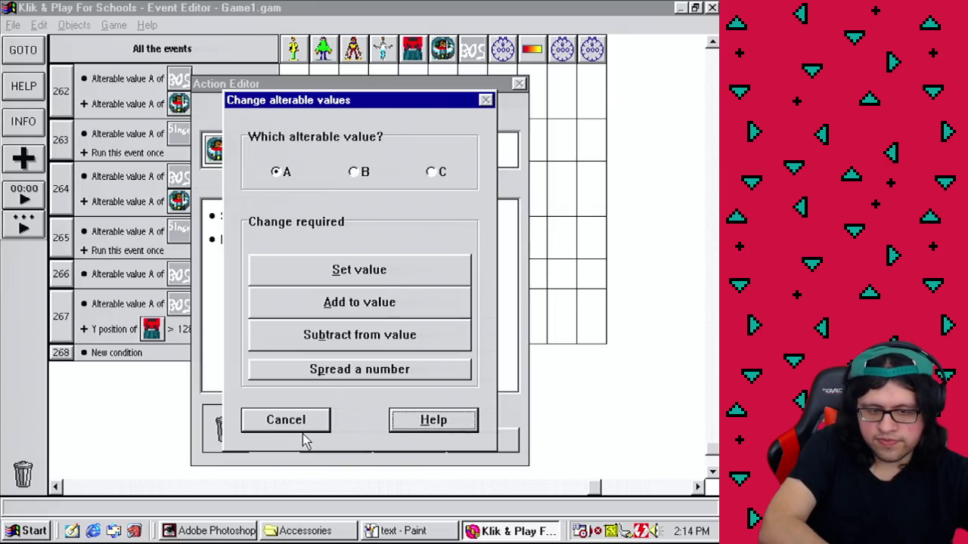
{"action": "left_click", "coordinate": [368, 272]}
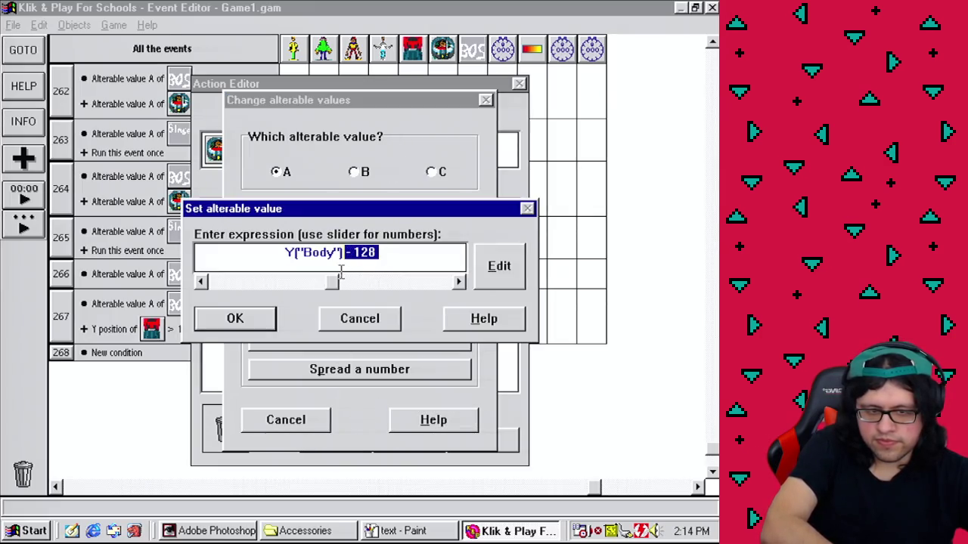
{"action": "left_click", "coordinate": [274, 318]}
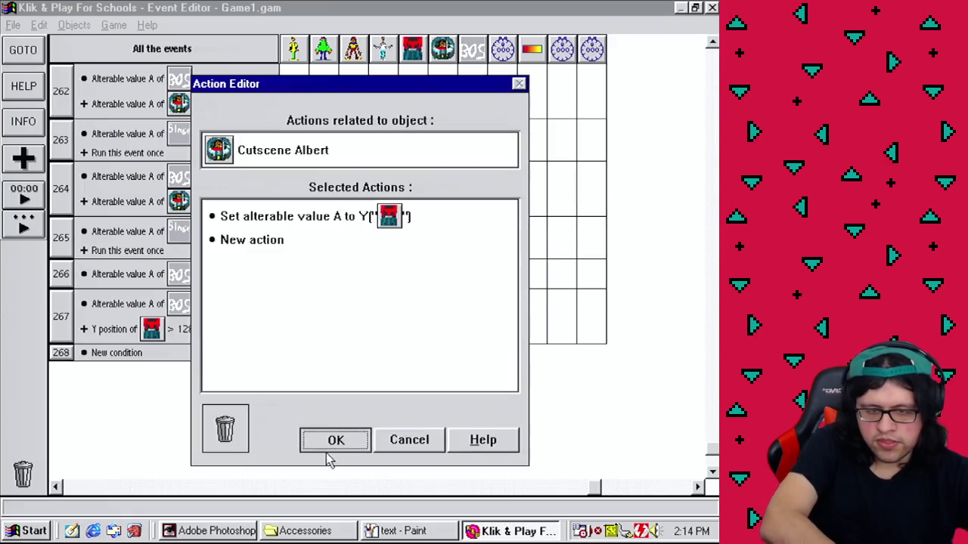
{"action": "left_click", "coordinate": [332, 441]}
Step: Return to the Level Editor and test-play the level as finished
{"action": "left_click", "coordinate": [114, 25]}
{"action": "left_click", "coordinate": [124, 60]}
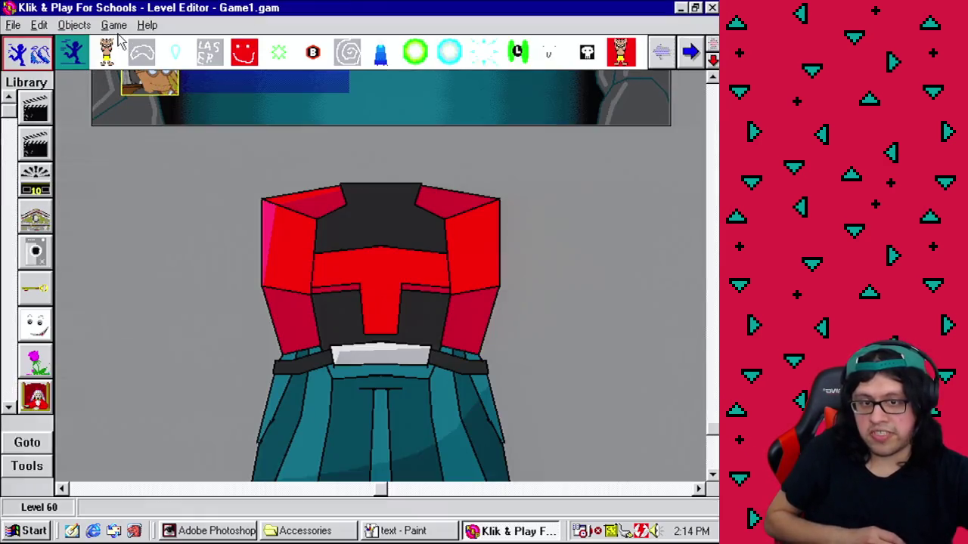
{"action": "left_click", "coordinate": [114, 25]}
{"action": "left_click", "coordinate": [149, 154]}
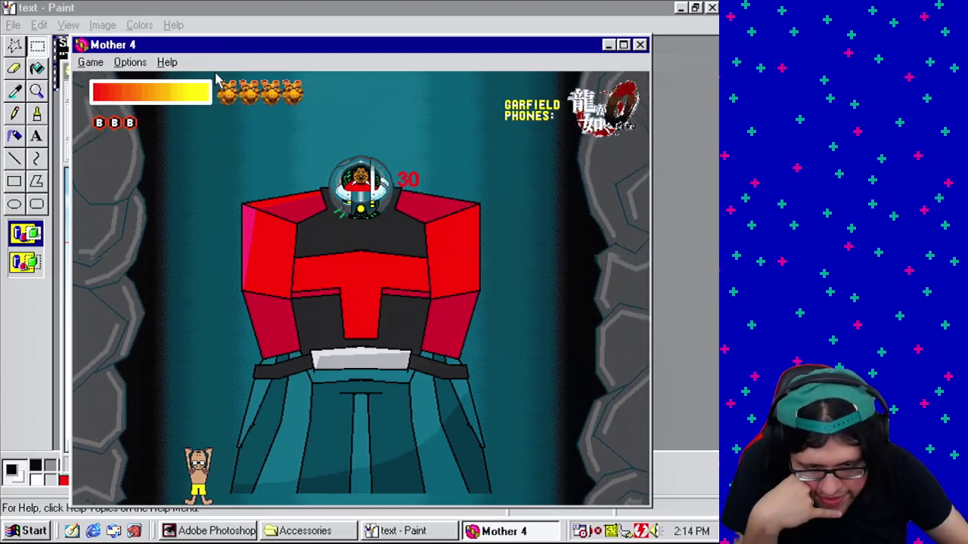
Step: Watch the red robot boss rise with its cockpit pod on top
{"action": "left_click", "coordinate": [12, 532]}
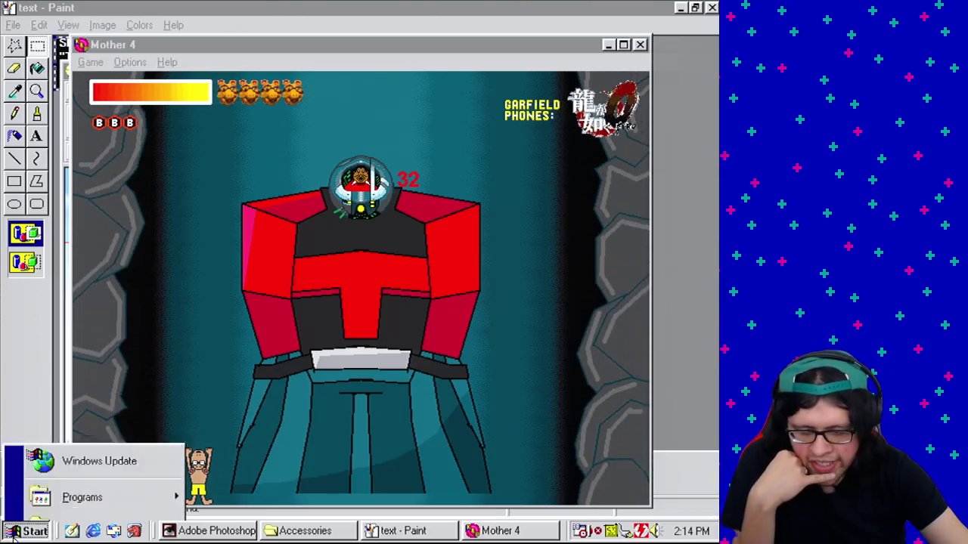
Step: Paste the boss-fight screenshot into a new Paint image, enlarging the canvas
{"action": "left_click", "coordinate": [12, 532]}
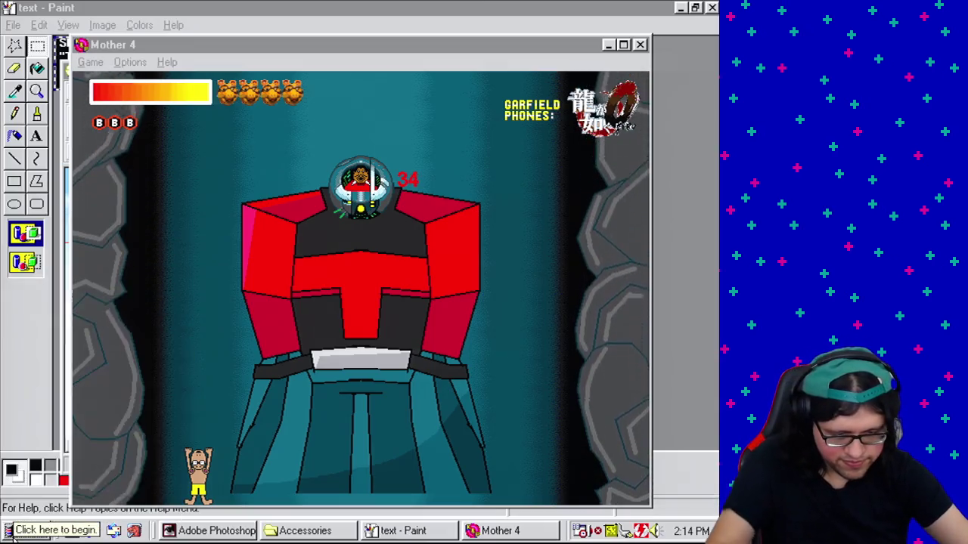
{"action": "left_click", "coordinate": [422, 534]}
{"action": "key", "text": "super"}
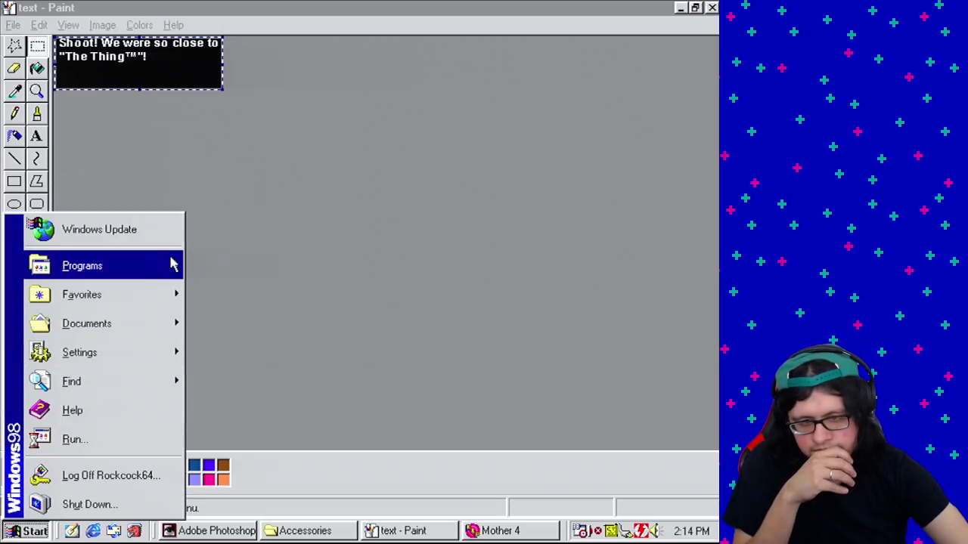
{"action": "mouse_move", "coordinate": [139, 271]}
{"action": "mouse_move", "coordinate": [315, 34]}
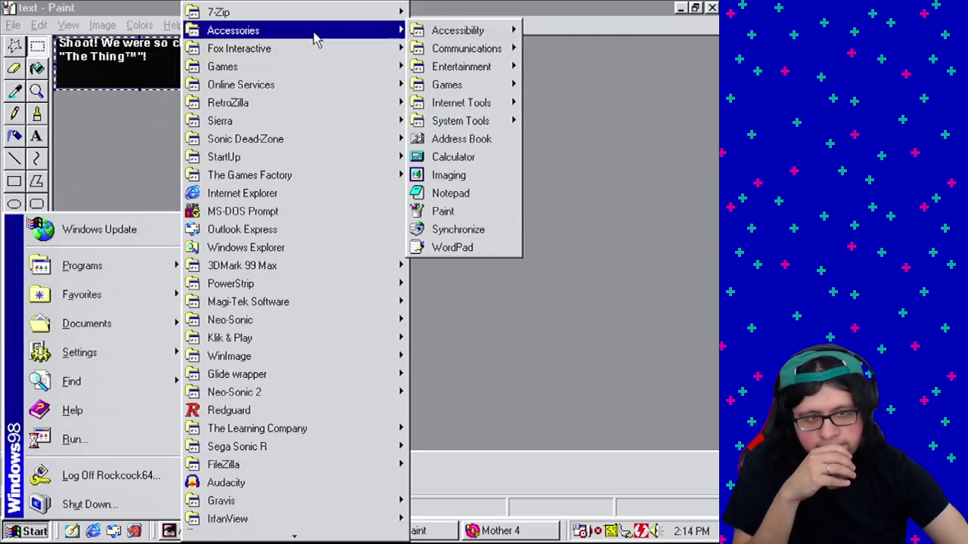
{"action": "left_click", "coordinate": [477, 218]}
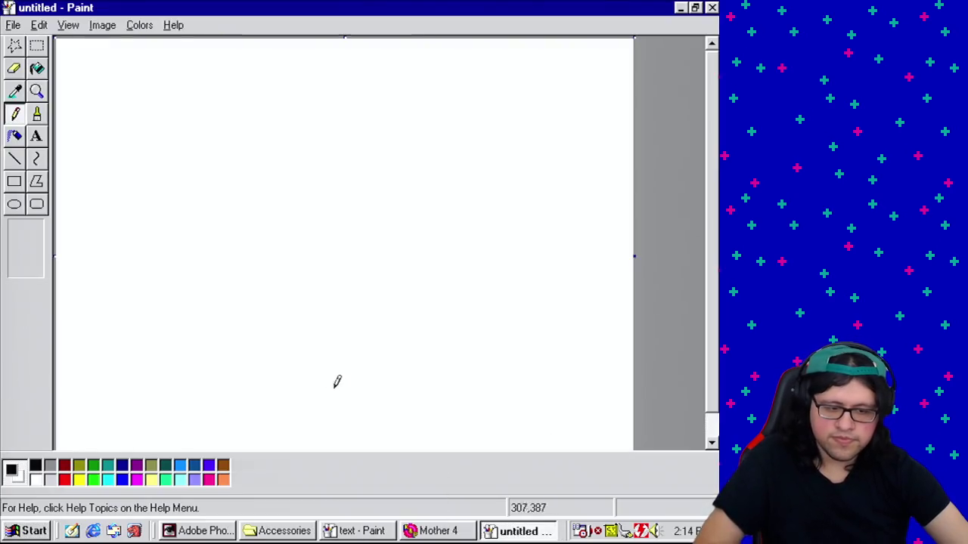
{"action": "key", "text": "ctrl+v"}
{"action": "left_click", "coordinate": [287, 289]}
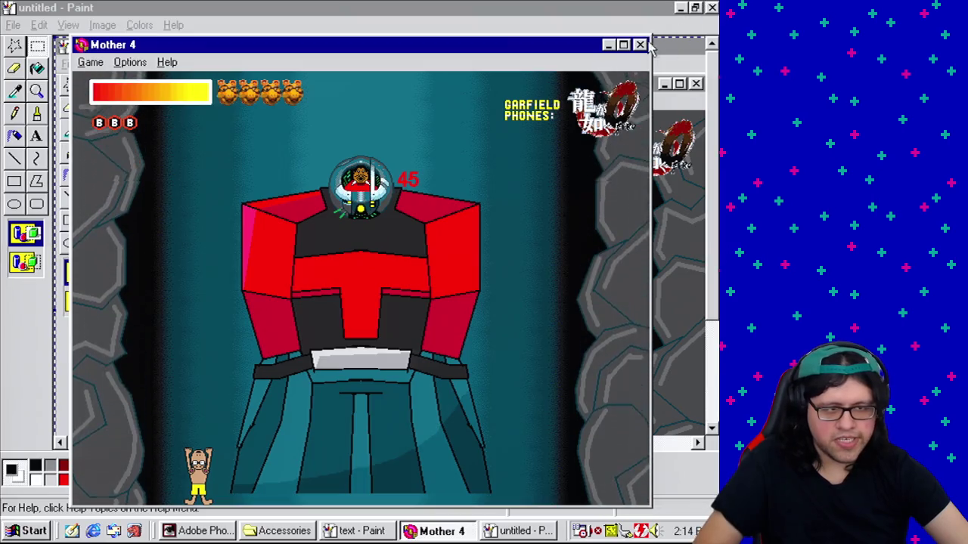
Step: Close the Mother 4 game and inspect the screenshot in Paint at 8x magnification
{"action": "left_click", "coordinate": [640, 45]}
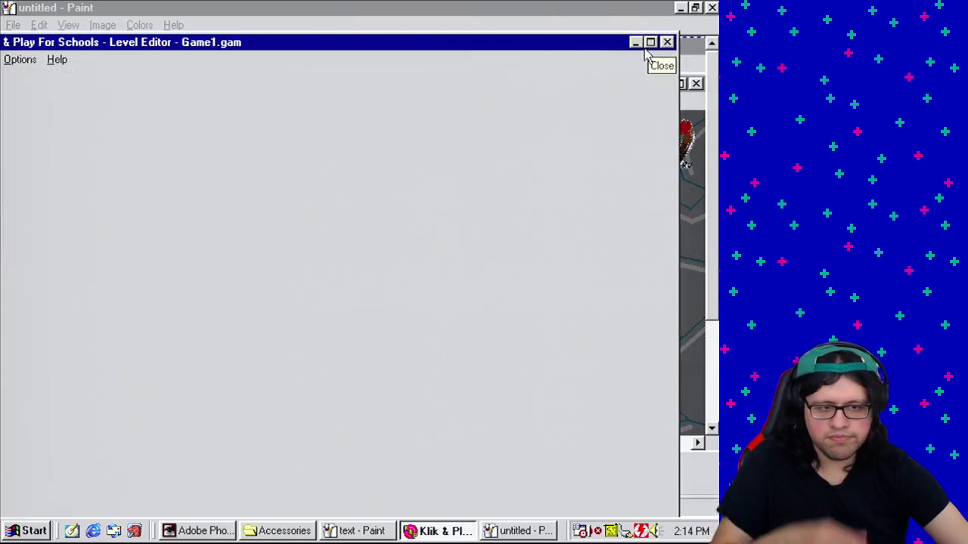
{"action": "left_click", "coordinate": [535, 533]}
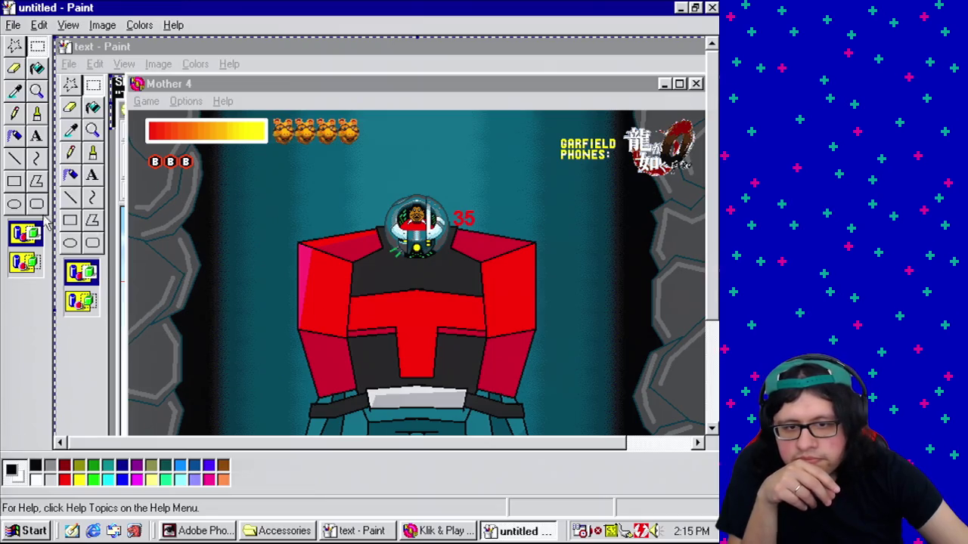
{"action": "left_click", "coordinate": [14, 115]}
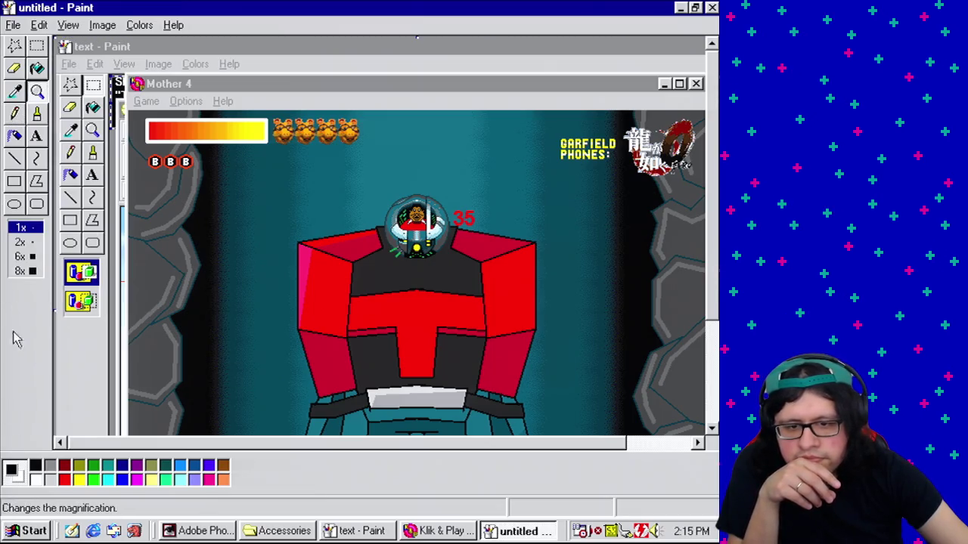
{"action": "left_click", "coordinate": [31, 274]}
{"action": "left_click_drag", "start_coordinate": [713, 71], "coordinate": [714, 405]}
{"action": "left_click_drag", "start_coordinate": [97, 442], "coordinate": [261, 438]}
{"action": "left_click_drag", "start_coordinate": [714, 415], "coordinate": [714, 401]}
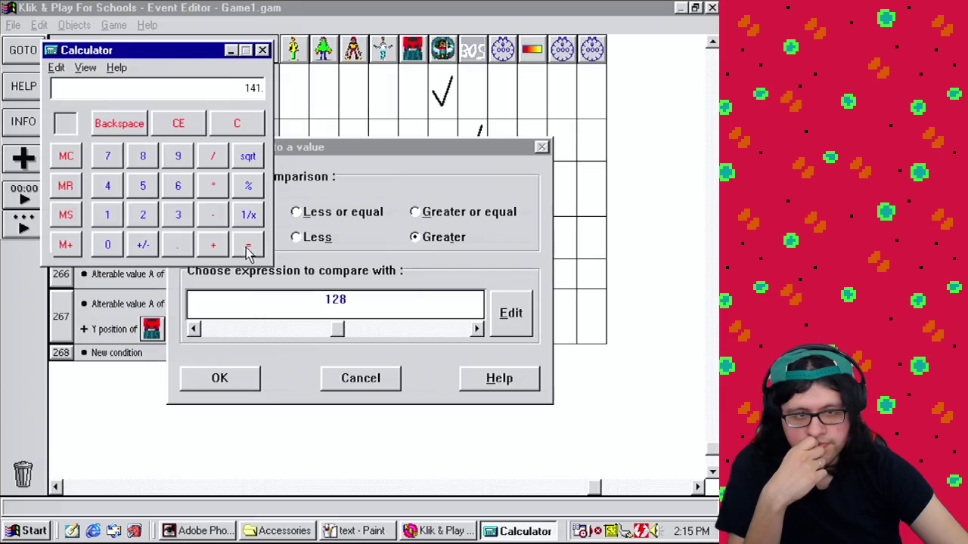
Step: Change event 267's Body Y comparison value from 128 to 141
{"action": "double_click", "coordinate": [339, 301]}
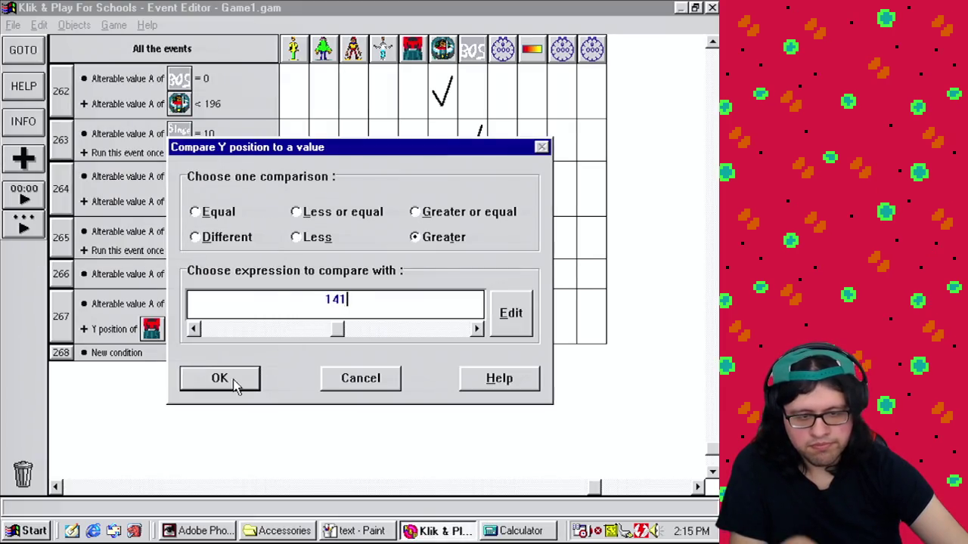
{"action": "left_click", "coordinate": [219, 378]}
{"action": "left_click", "coordinate": [230, 487]}
Step: Return to the Level Editor and test-play the level as finished
{"action": "left_click", "coordinate": [114, 25]}
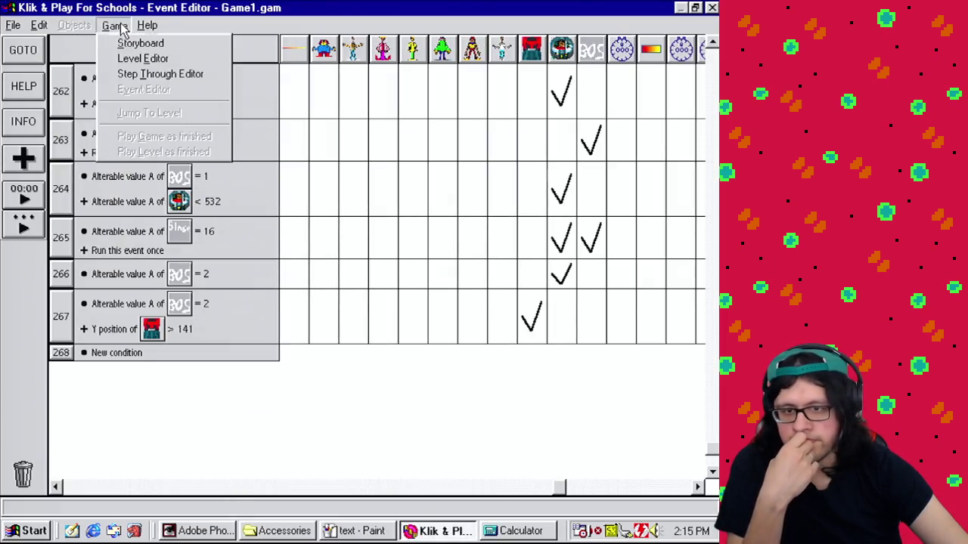
{"action": "left_click", "coordinate": [148, 25]}
{"action": "mouse_move", "coordinate": [116, 30]}
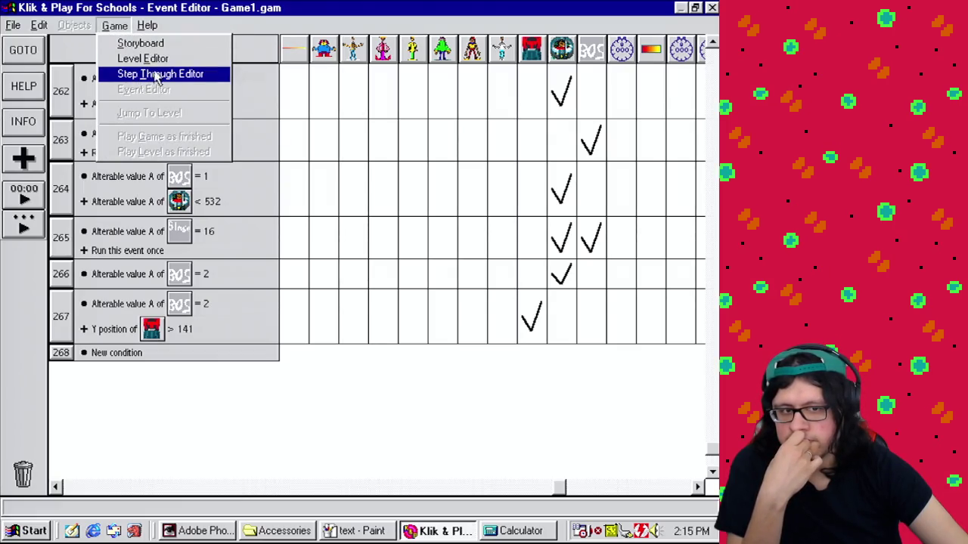
{"action": "left_click", "coordinate": [158, 59]}
{"action": "left_click", "coordinate": [116, 25]}
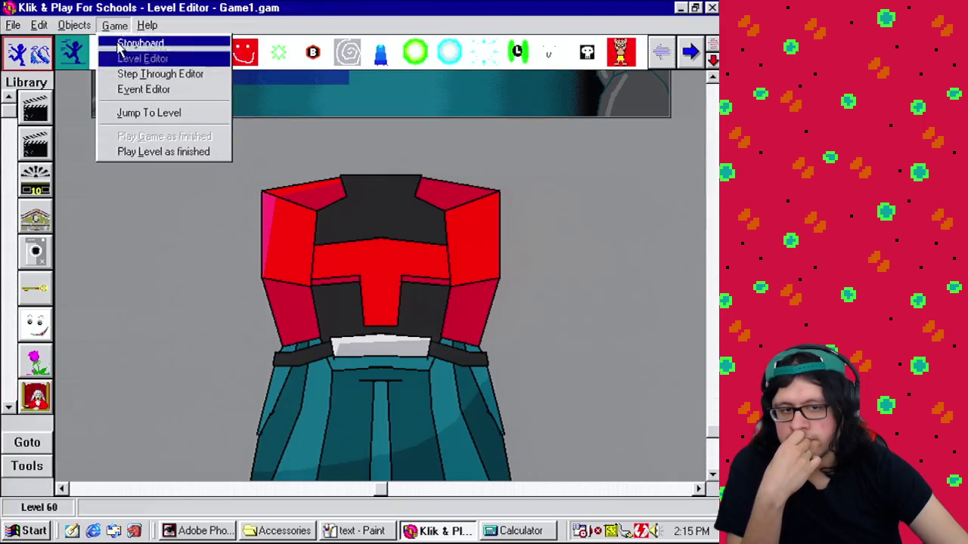
{"action": "left_click", "coordinate": [172, 154]}
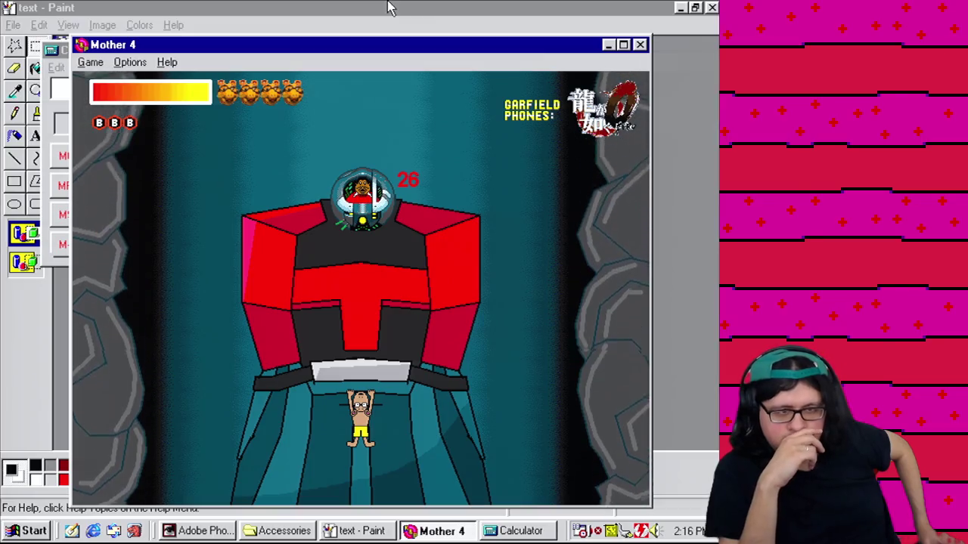
Step: Watch the boss rise above the hero, then close the game test
{"action": "left_click", "coordinate": [640, 45]}
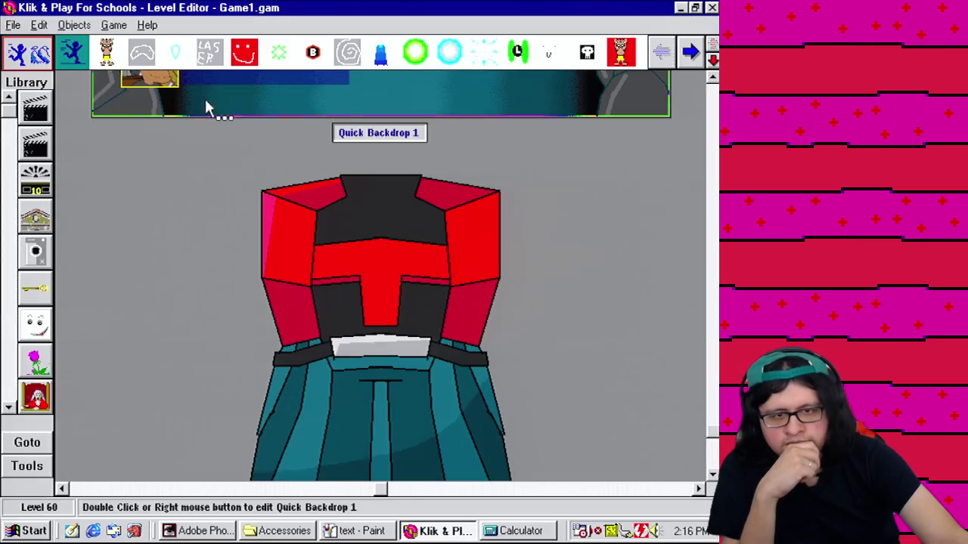
Step: Create event 268 from event 265's stage value check plus a run-once condition
{"action": "left_click", "coordinate": [118, 27]}
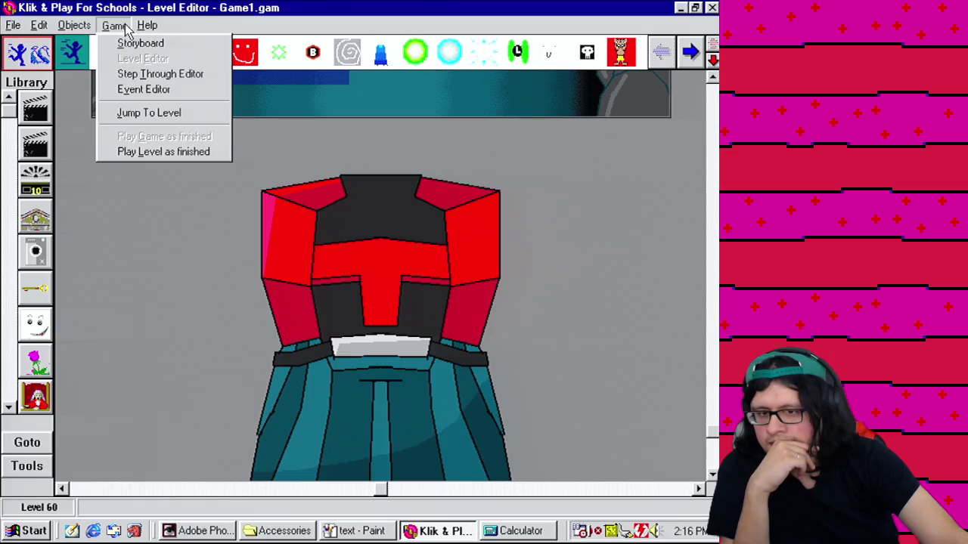
{"action": "left_click", "coordinate": [151, 92]}
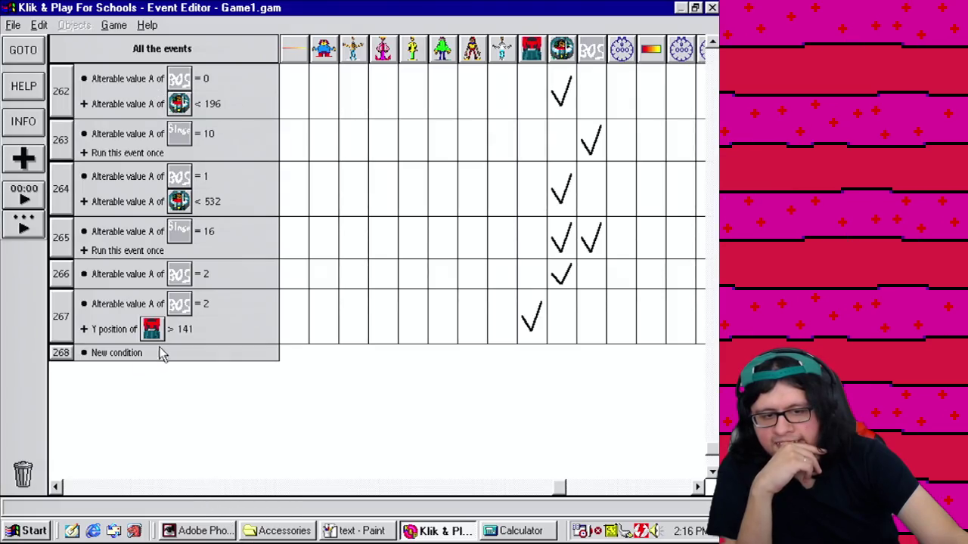
{"action": "left_click_drag", "start_coordinate": [135, 248], "coordinate": [132, 355]}
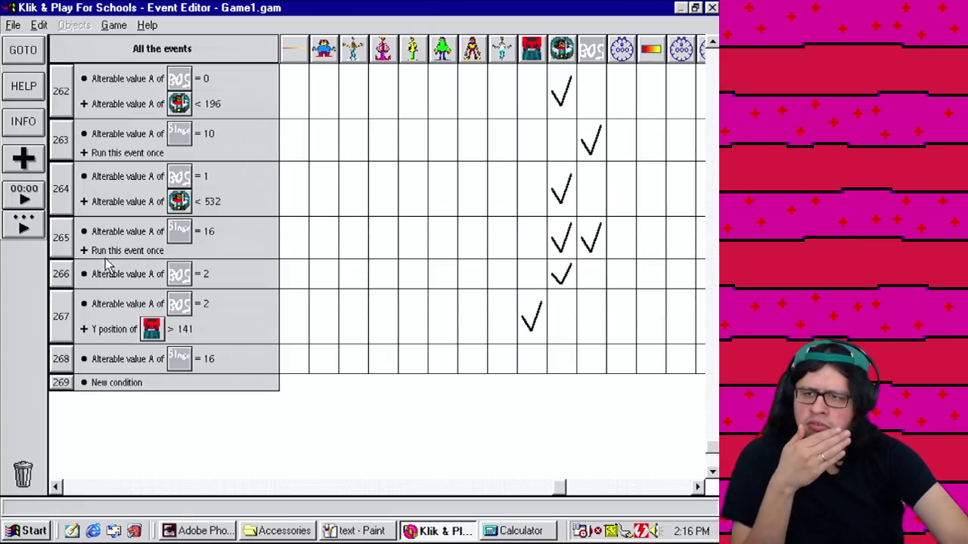
{"action": "left_click_drag", "start_coordinate": [113, 250], "coordinate": [63, 370]}
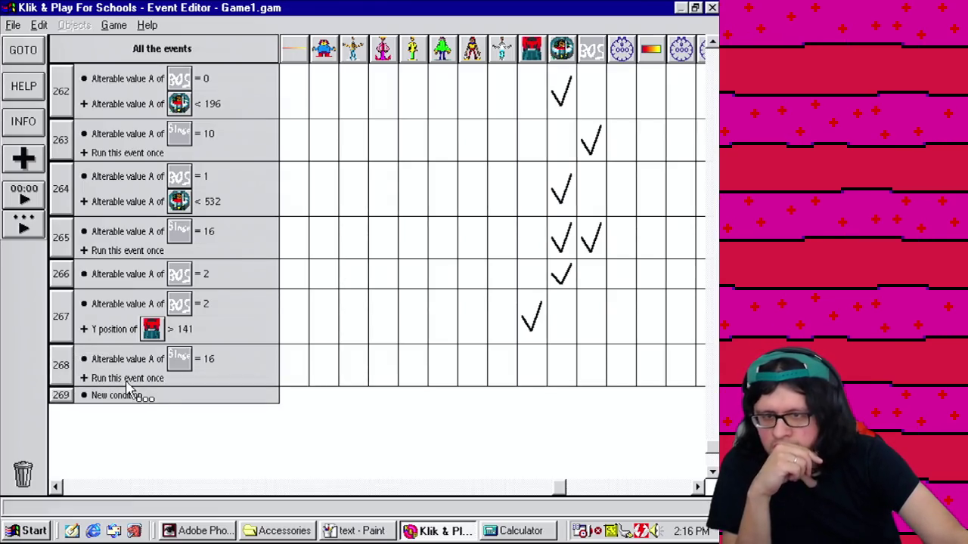
Step: Change event 268's value A comparison to equal 28
{"action": "right_click", "coordinate": [213, 362]}
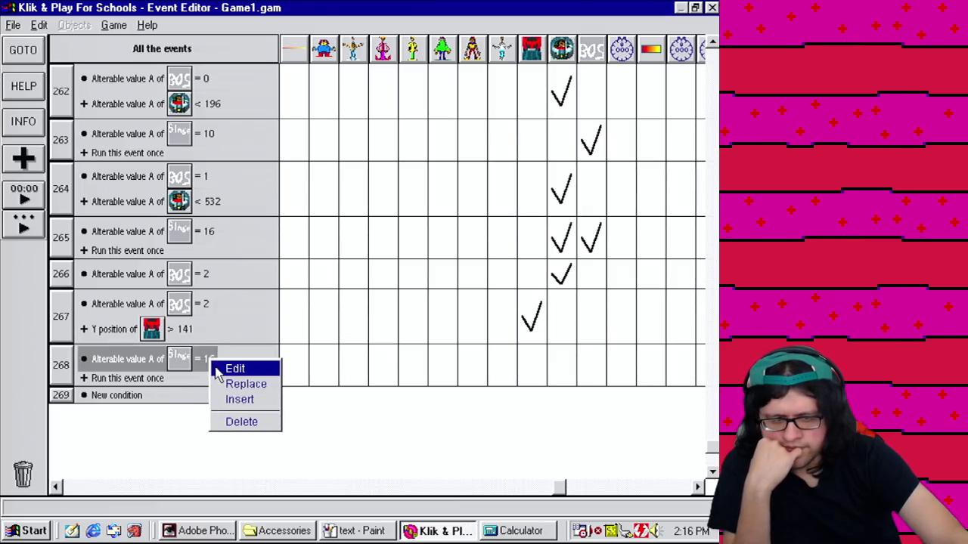
{"action": "left_click", "coordinate": [234, 369]}
{"action": "type", "text": "28"}
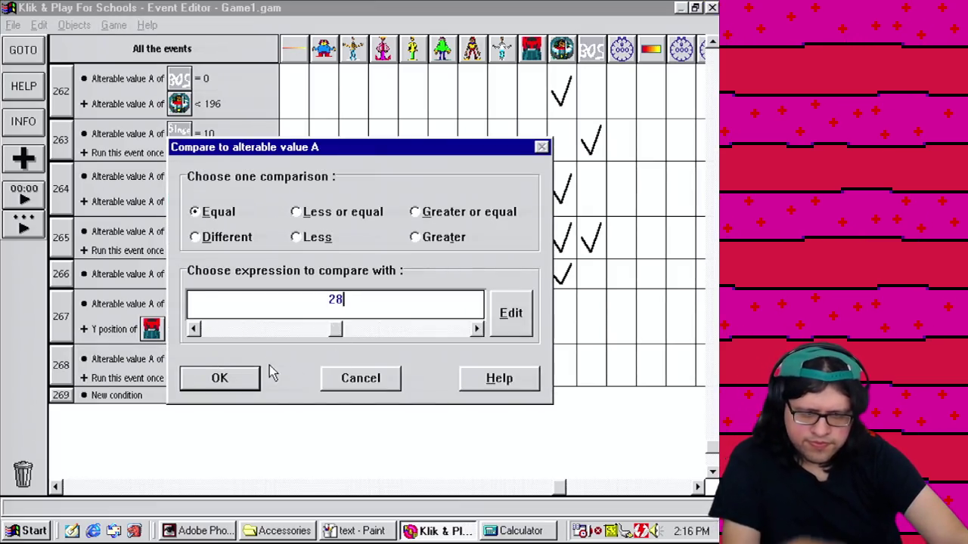
{"action": "left_click", "coordinate": [248, 378]}
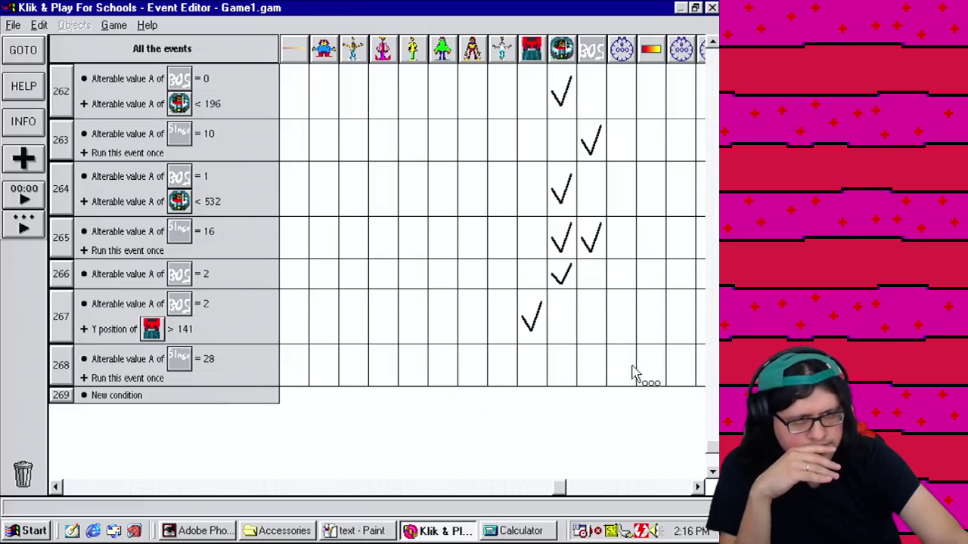
Step: Copy the Boss State set-value action into event 268 and set value A to 3
{"action": "left_click_drag", "start_coordinate": [563, 495], "coordinate": [594, 492]}
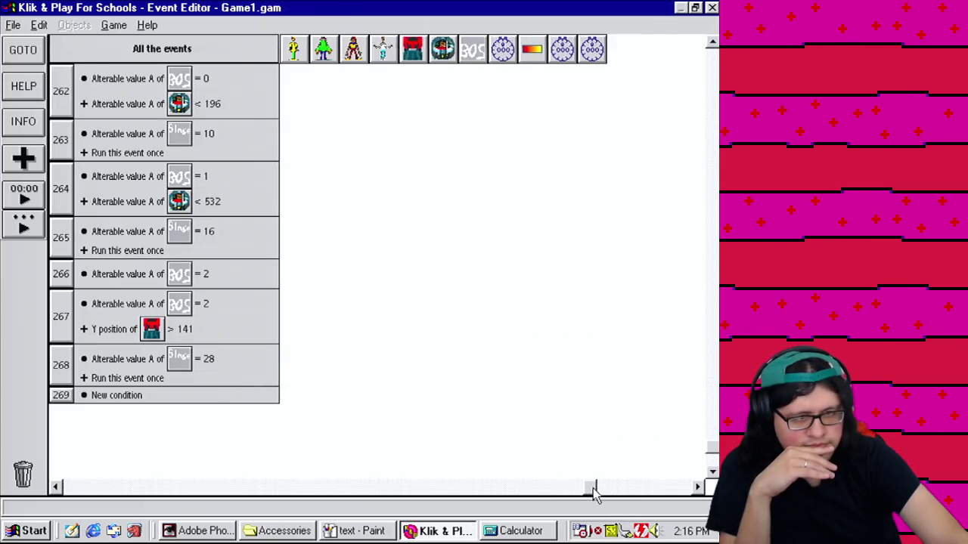
{"action": "mouse_move", "coordinate": [505, 245]}
{"action": "mouse_move", "coordinate": [503, 249]}
{"action": "left_mouse_down"}
{"action": "mouse_move", "coordinate": [514, 415]}
{"action": "mouse_move", "coordinate": [501, 367]}
{"action": "left_mouse_up"}
{"action": "double_click", "coordinate": [507, 378]}
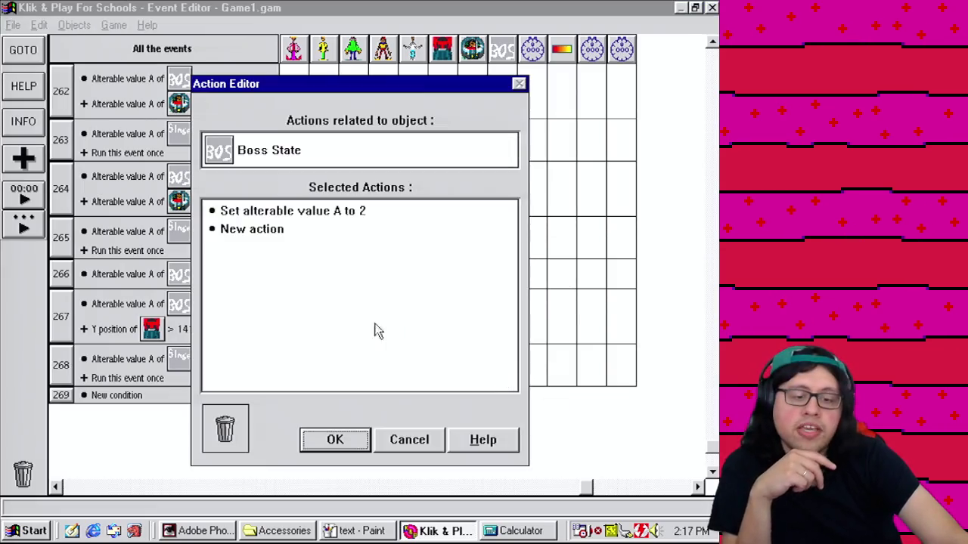
{"action": "right_click", "coordinate": [338, 215]}
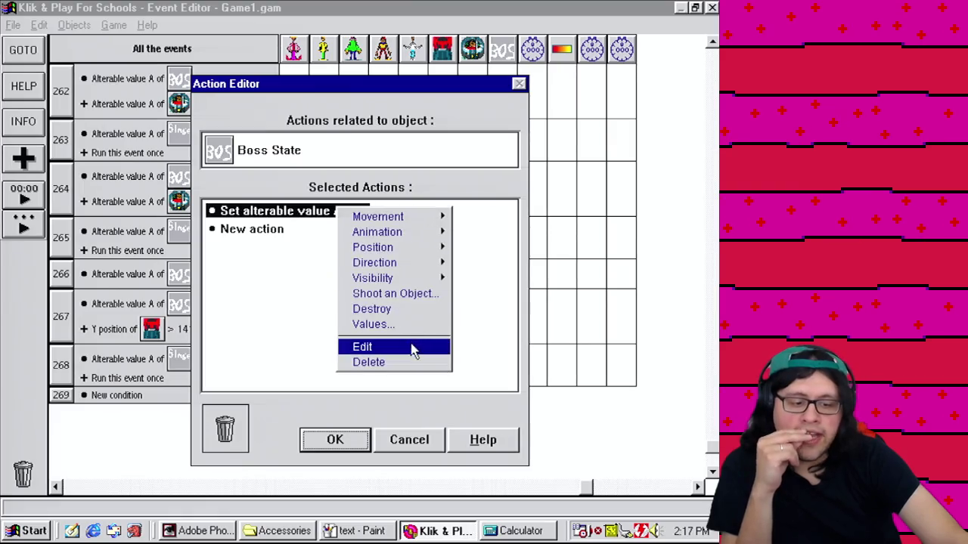
{"action": "left_click", "coordinate": [406, 347]}
{"action": "left_click", "coordinate": [388, 271]}
{"action": "left_click", "coordinate": [458, 282]}
{"action": "left_click", "coordinate": [229, 323]}
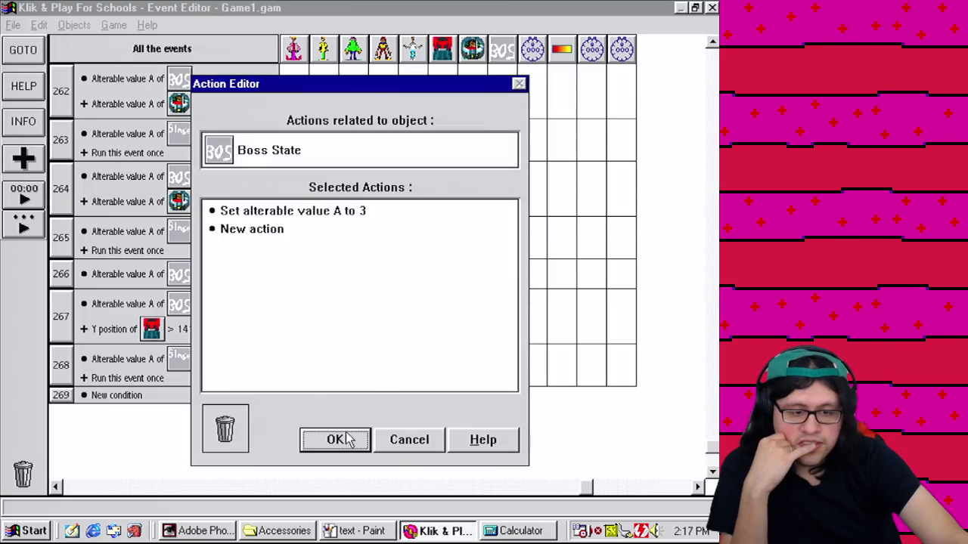
{"action": "left_click", "coordinate": [348, 439]}
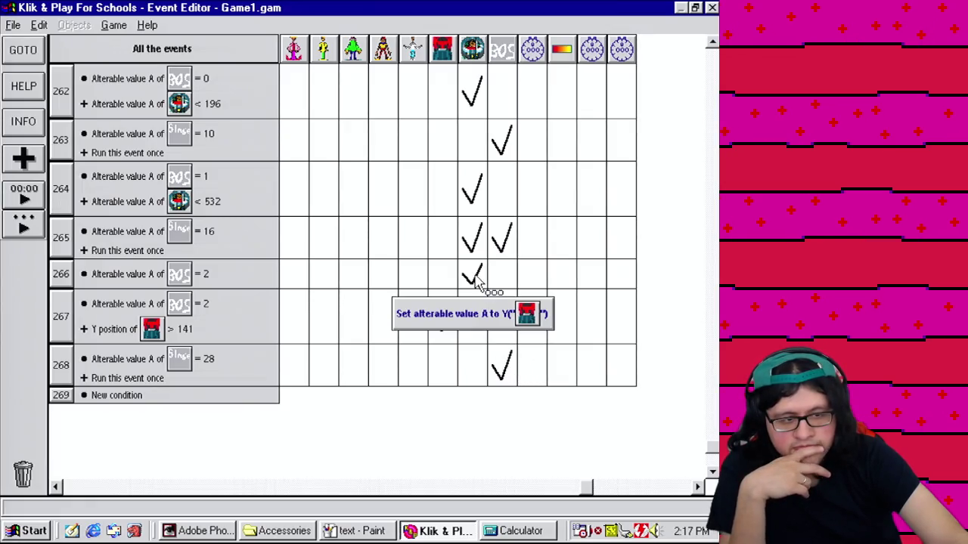
Step: Make event 266's Boss State value A check greater than or equal to 2
{"action": "right_click", "coordinate": [159, 276]}
{"action": "left_click", "coordinate": [168, 282]}
{"action": "left_click", "coordinate": [450, 211]}
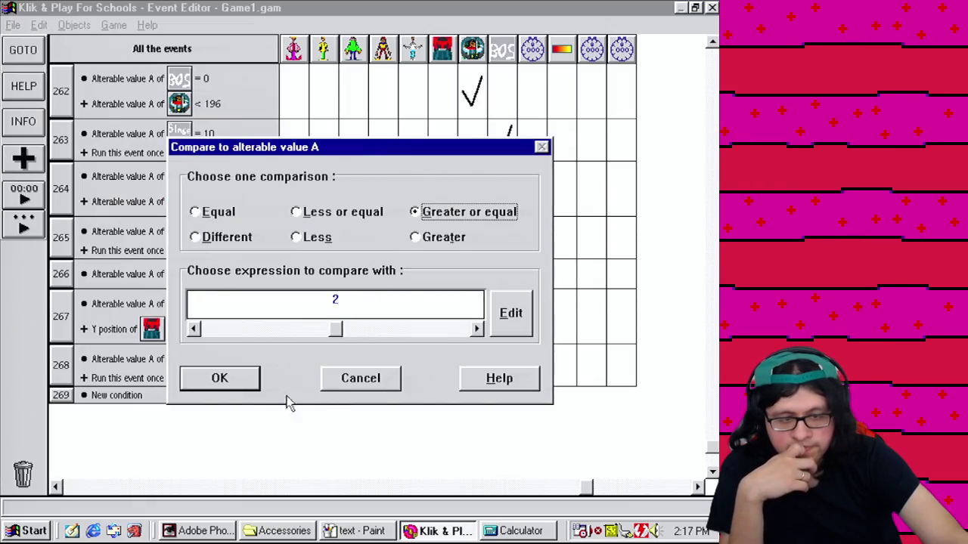
{"action": "left_click", "coordinate": [227, 382]}
{"action": "left_click", "coordinate": [712, 472]}
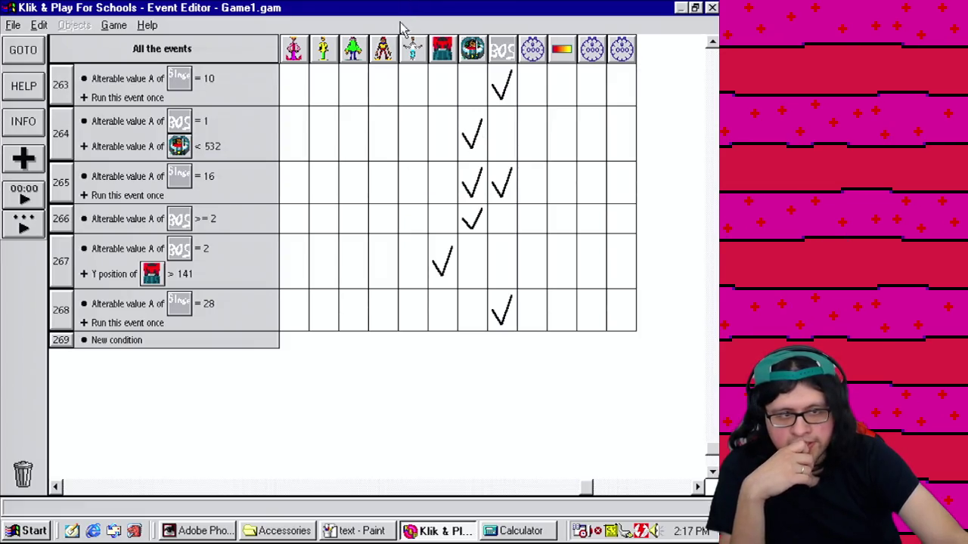
{"action": "left_click", "coordinate": [111, 27]}
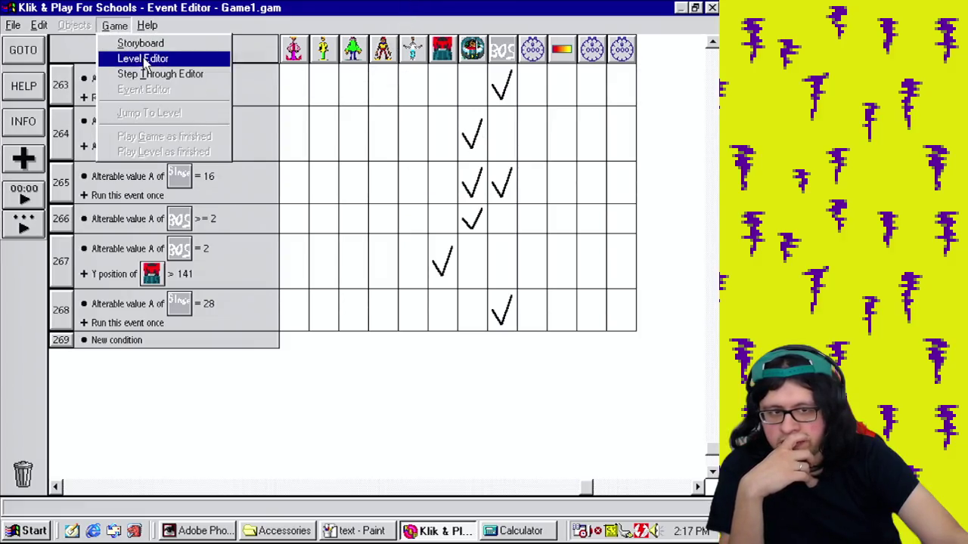
{"action": "left_click", "coordinate": [142, 58]}
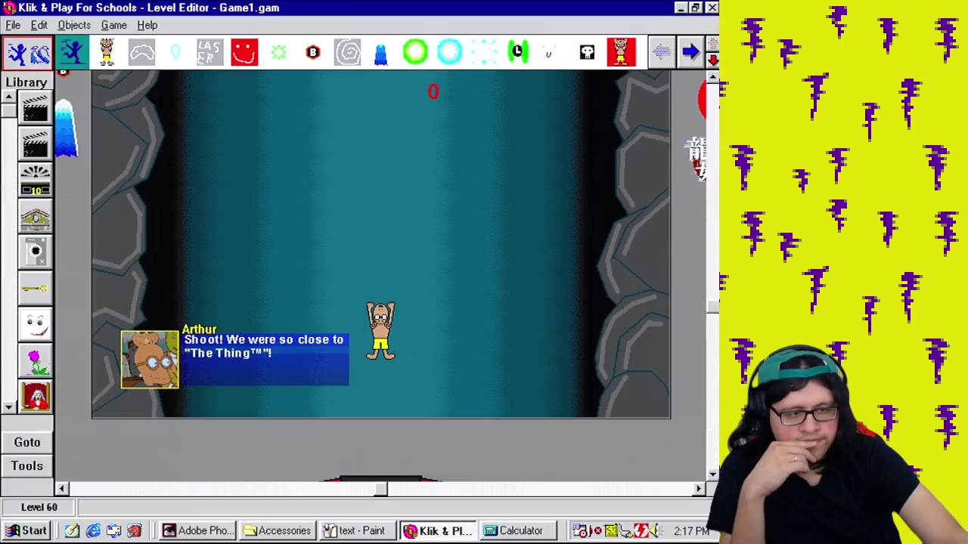
{"action": "left_click_drag", "start_coordinate": [714, 310], "coordinate": [713, 208]}
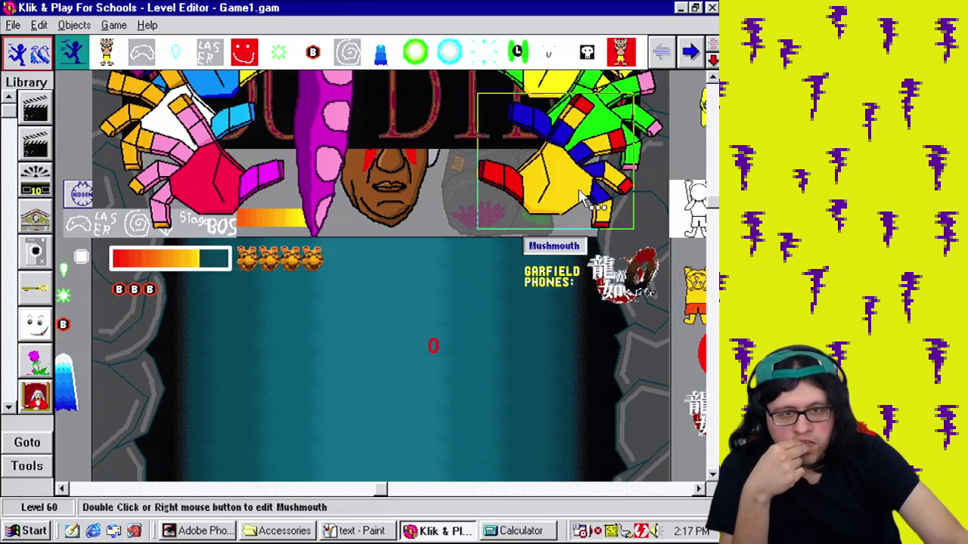
{"action": "left_click", "coordinate": [114, 25]}
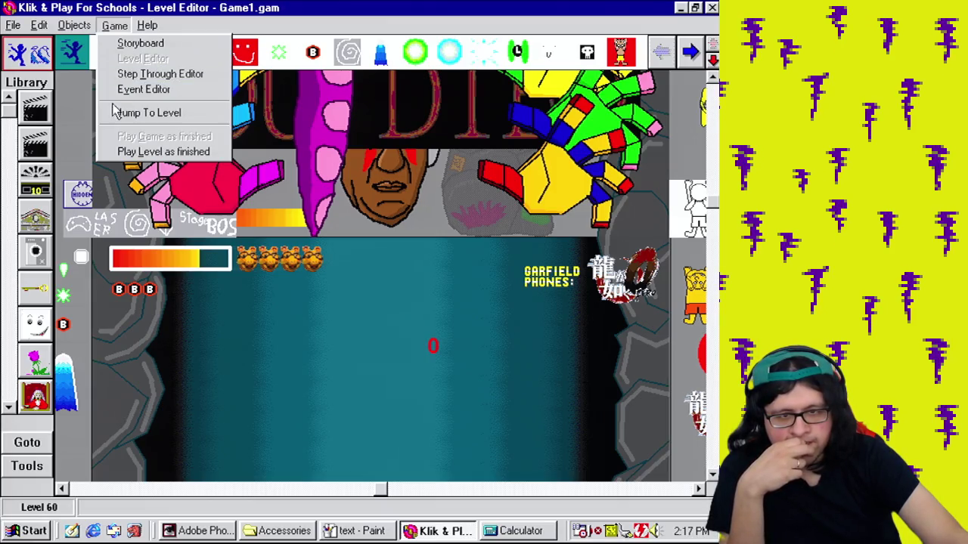
{"action": "left_click", "coordinate": [78, 121]}
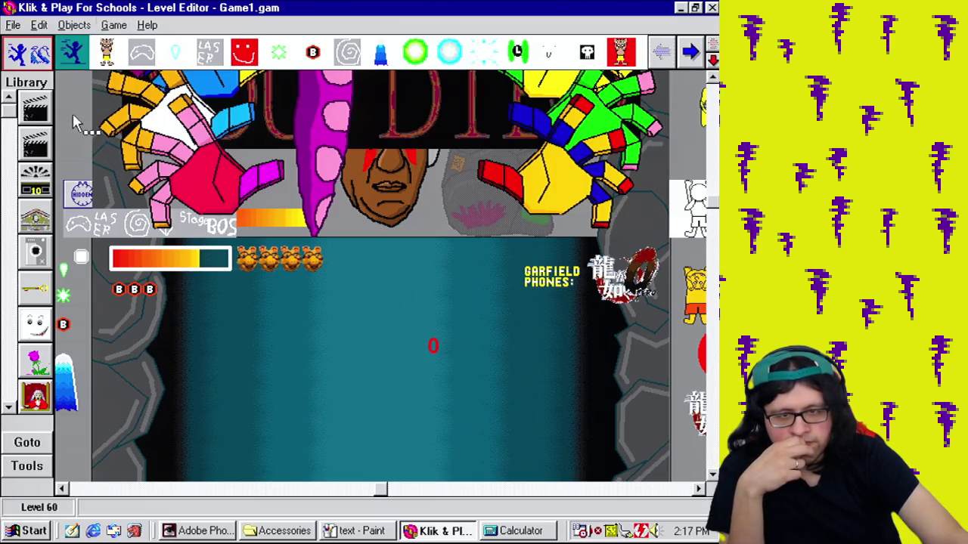
{"action": "left_click", "coordinate": [114, 25]}
{"action": "left_click", "coordinate": [164, 91]}
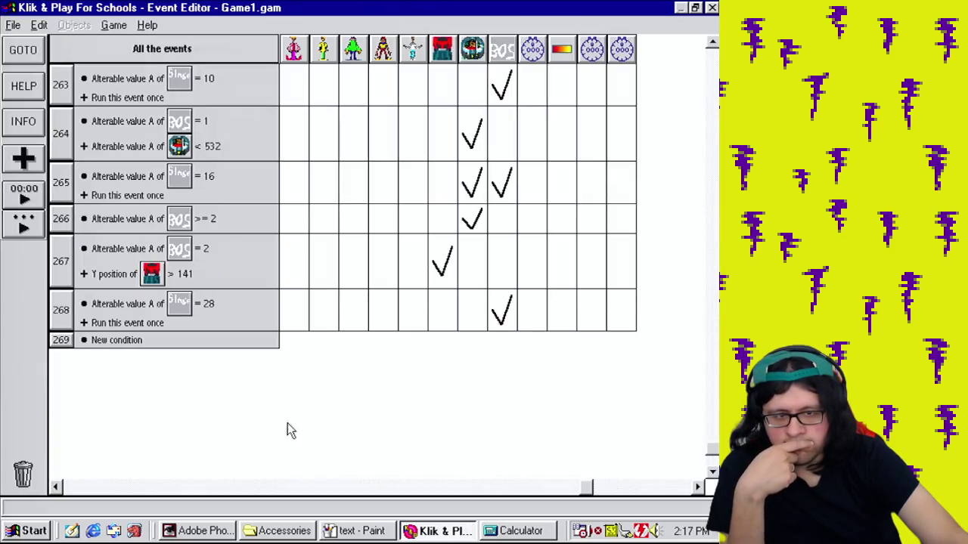
Step: Create event 269 from event 267's Boss State check, comparing value A to 3
{"action": "mouse_move", "coordinate": [165, 302]}
{"action": "left_mouse_down"}
{"action": "mouse_move", "coordinate": [144, 261]}
{"action": "mouse_move", "coordinate": [536, 303]}
{"action": "mouse_move", "coordinate": [148, 303]}
{"action": "mouse_move", "coordinate": [121, 253]}
{"action": "mouse_move", "coordinate": [133, 343]}
{"action": "left_mouse_up"}
{"action": "right_click", "coordinate": [133, 347]}
{"action": "left_click", "coordinate": [151, 357]}
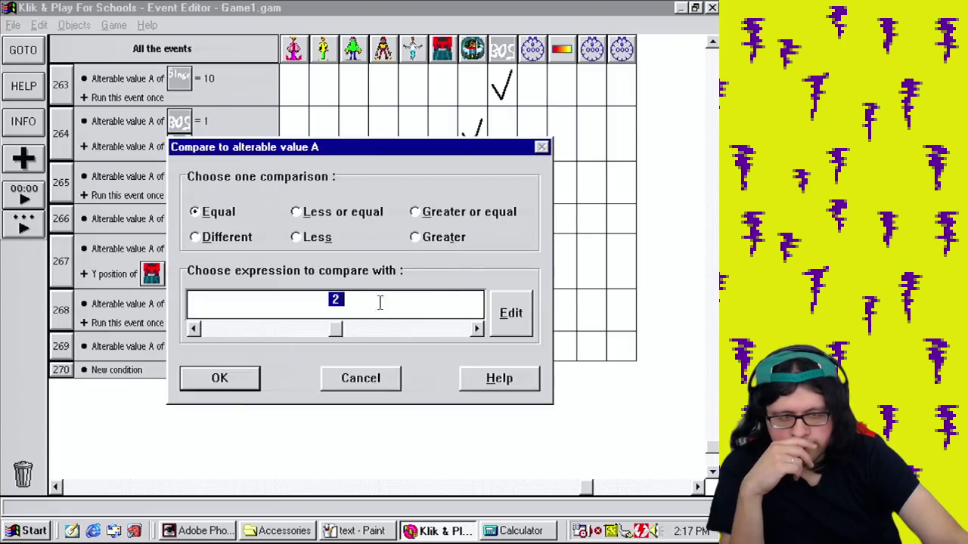
{"action": "left_click", "coordinate": [219, 378]}
Step: Add a condition to event 269 that the pink character's Y position is less than 256
{"action": "right_click", "coordinate": [61, 349]}
{"action": "left_click", "coordinate": [84, 363]}
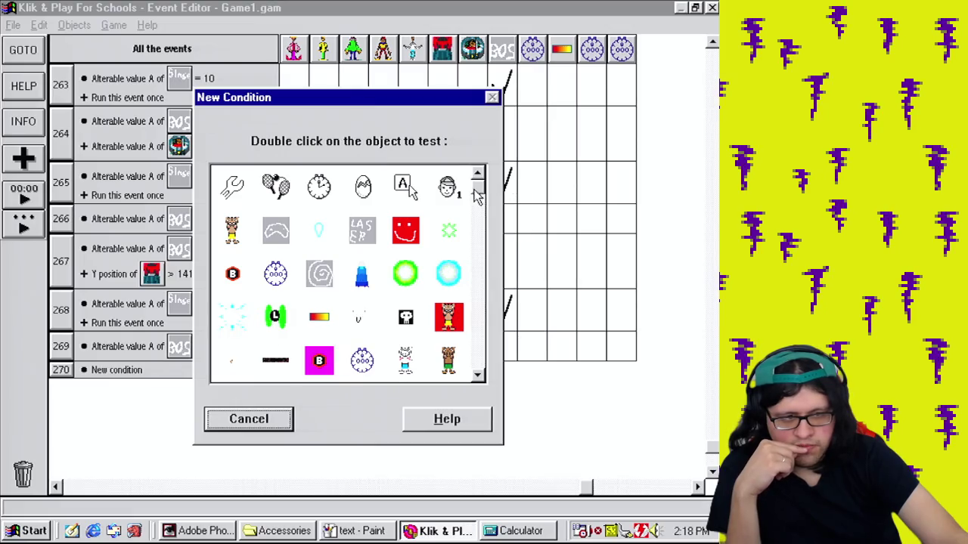
{"action": "left_click_drag", "start_coordinate": [478, 195], "coordinate": [488, 352]}
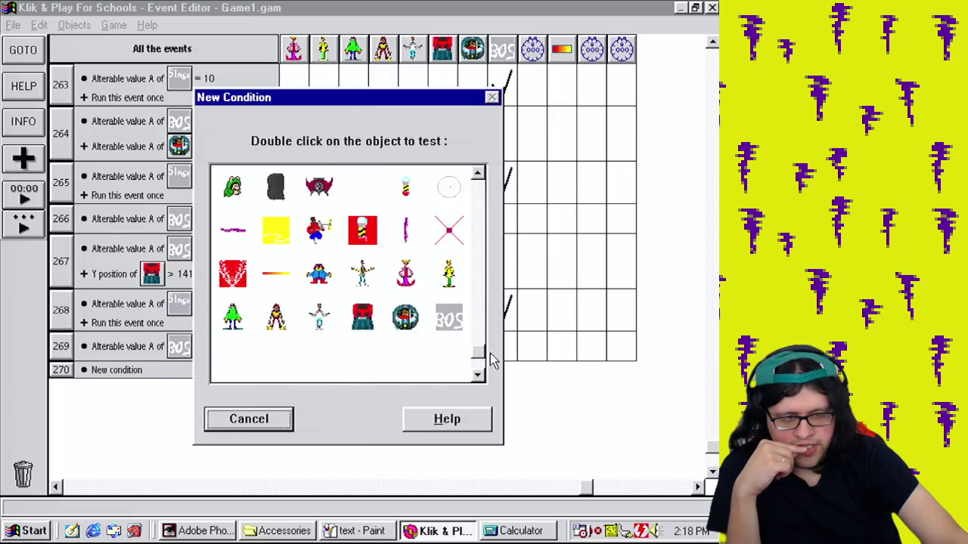
{"action": "double_click", "coordinate": [417, 276]}
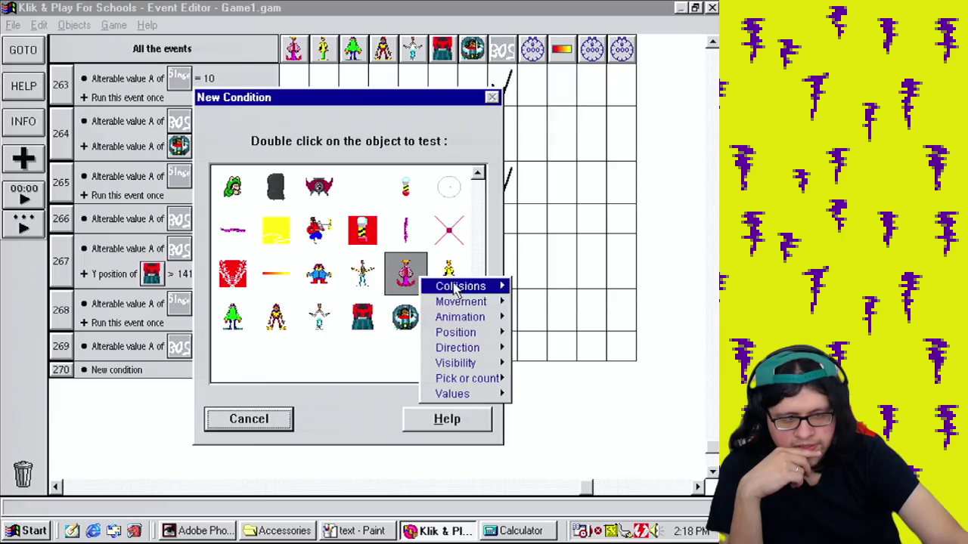
{"action": "mouse_move", "coordinate": [460, 333]}
{"action": "left_click", "coordinate": [598, 364]}
{"action": "left_click", "coordinate": [317, 237]}
{"action": "type", "text": "56"}
{"action": "left_click", "coordinate": [219, 378]}
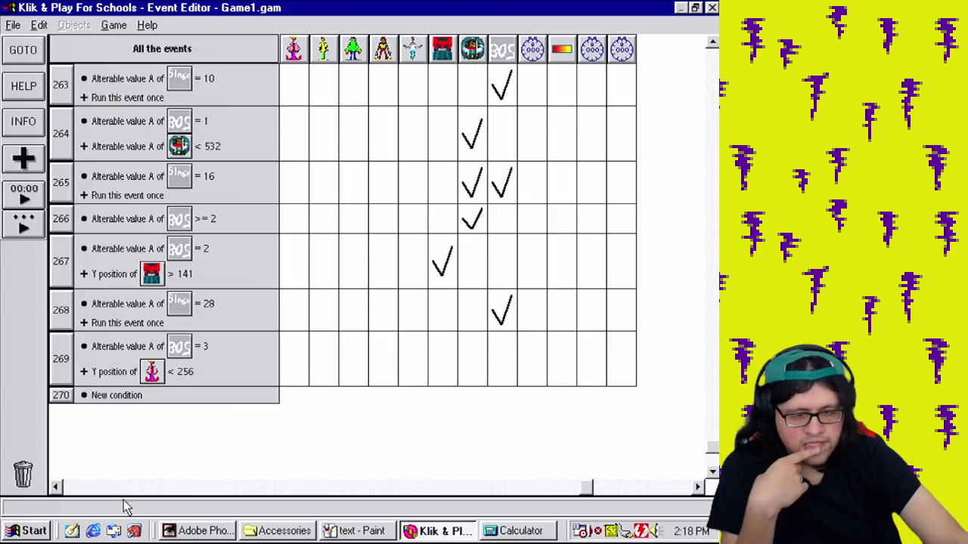
{"action": "left_click", "coordinate": [55, 487]}
Step: Add a Set Y position action to event 269 using Y("Russell") + 1
{"action": "left_click", "coordinate": [55, 487]}
{"action": "left_click", "coordinate": [55, 487]}
{"action": "left_click", "coordinate": [55, 486]}
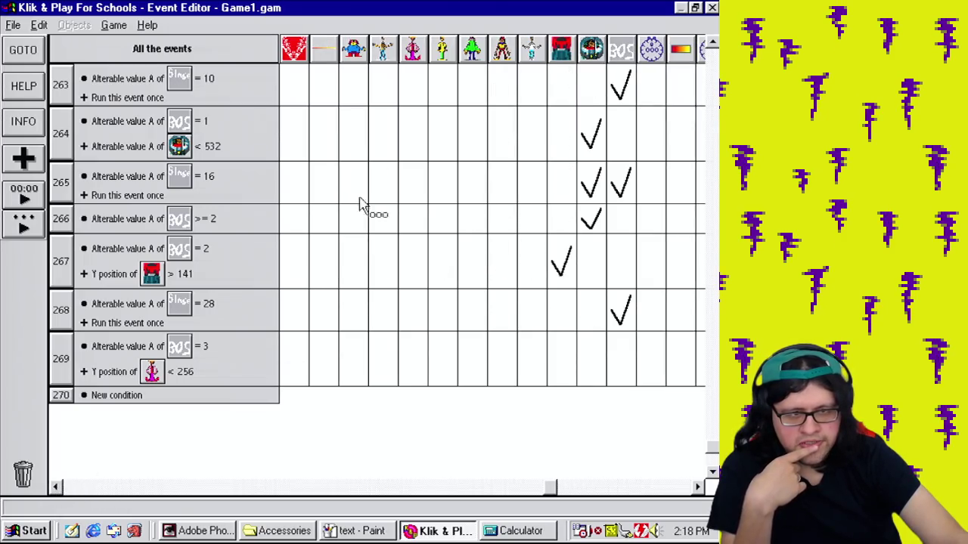
{"action": "left_click", "coordinate": [357, 369]}
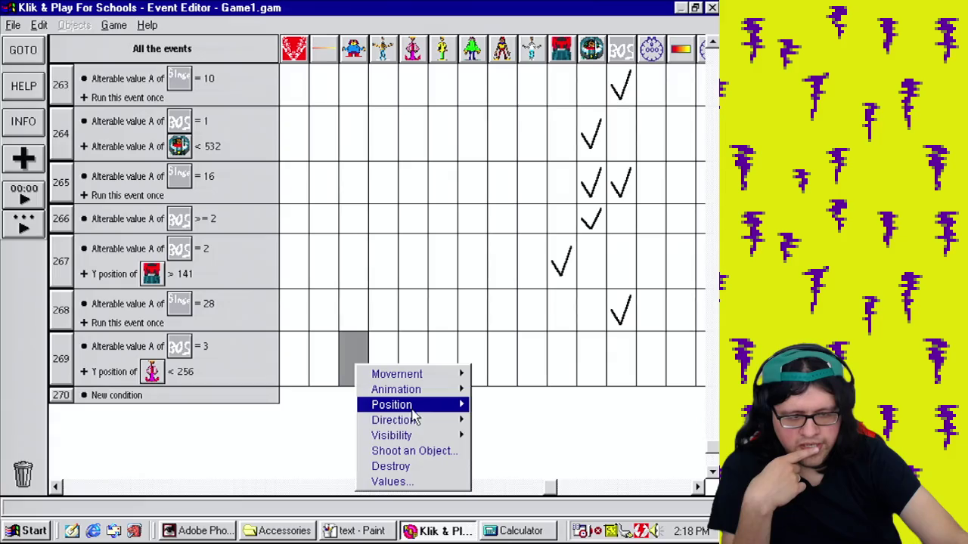
{"action": "mouse_move", "coordinate": [416, 408]}
{"action": "left_click", "coordinate": [521, 450]}
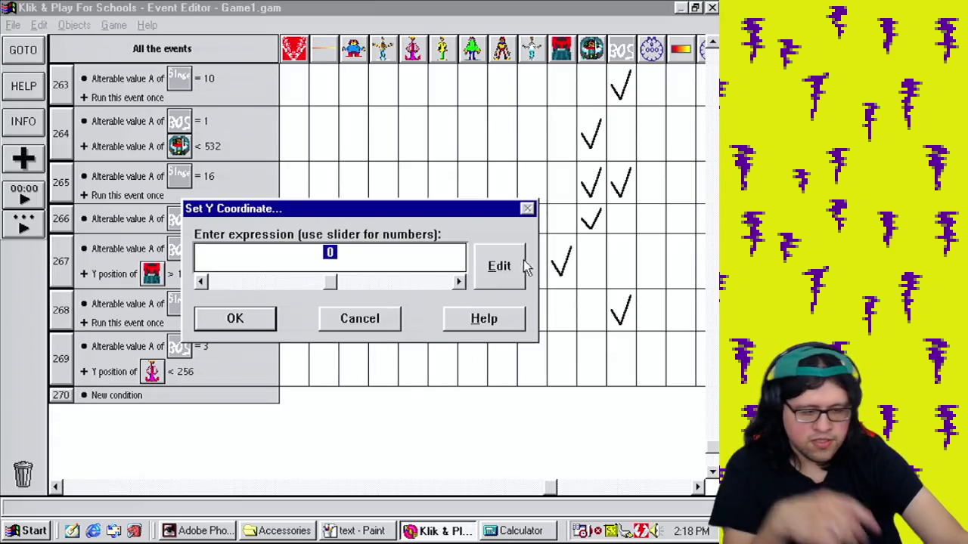
{"action": "left_click", "coordinate": [499, 268]}
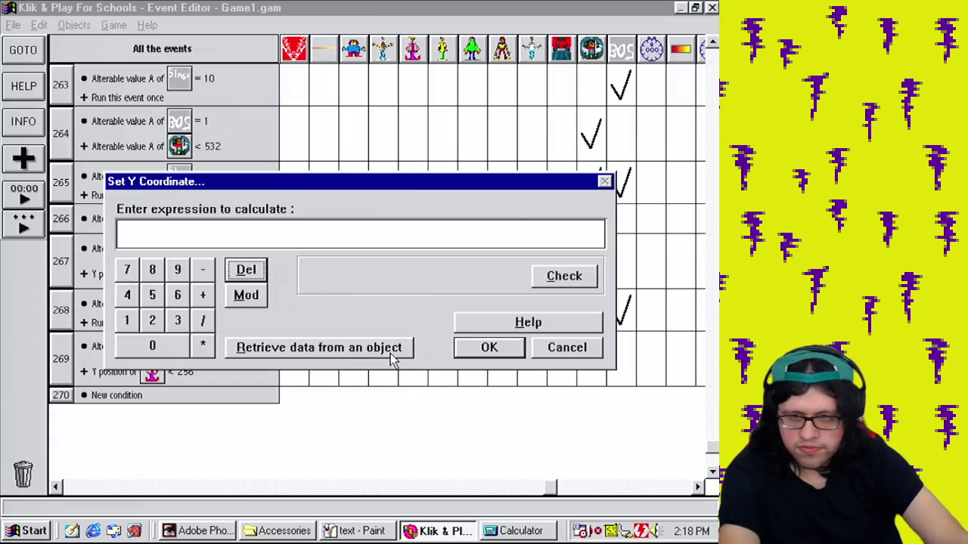
{"action": "left_click", "coordinate": [390, 353]}
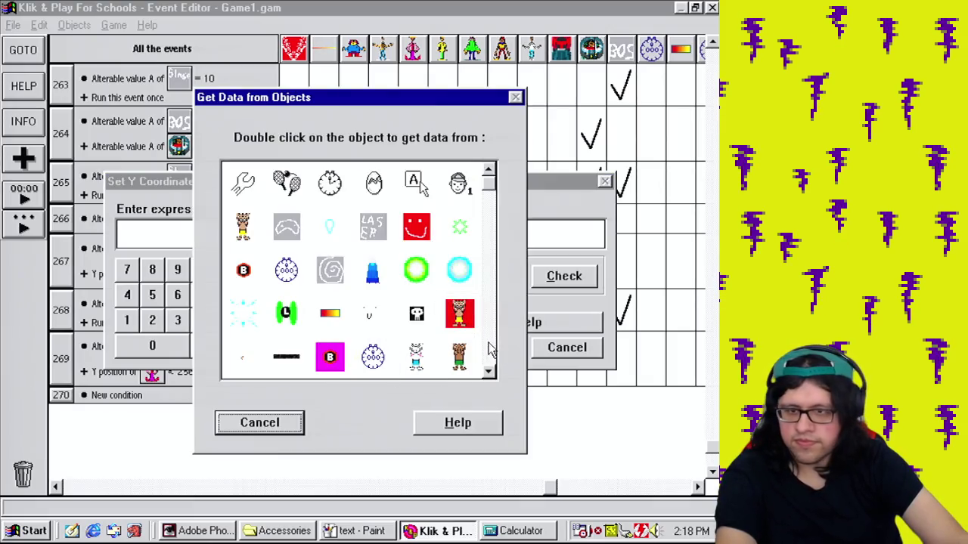
{"action": "scroll", "coordinate": [490, 348], "scroll_direction": "down", "scroll_amount": 10}
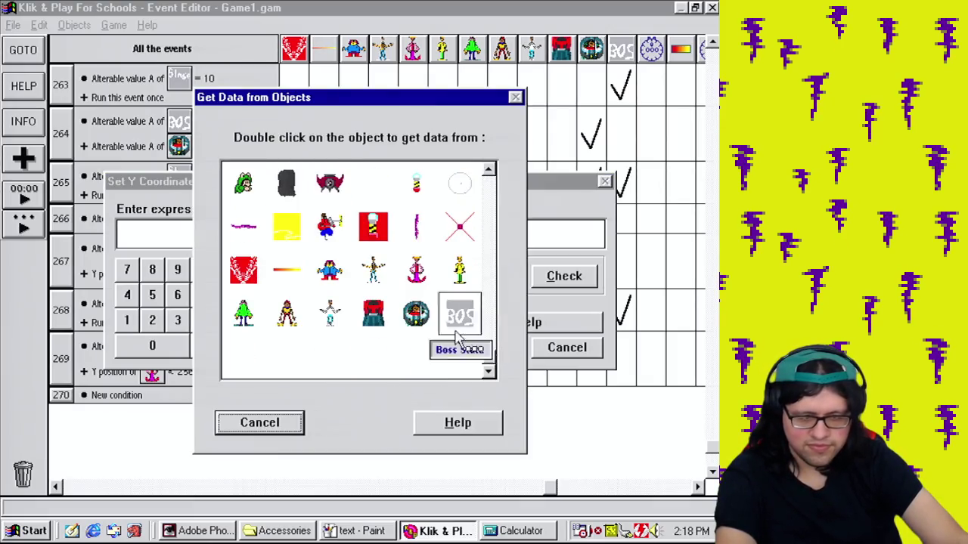
{"action": "right_click", "coordinate": [327, 272]}
{"action": "mouse_move", "coordinate": [356, 297]}
{"action": "left_click", "coordinate": [431, 311]}
{"action": "left_click", "coordinate": [203, 295]}
{"action": "left_click", "coordinate": [127, 320]}
{"action": "left_click", "coordinate": [489, 347]}
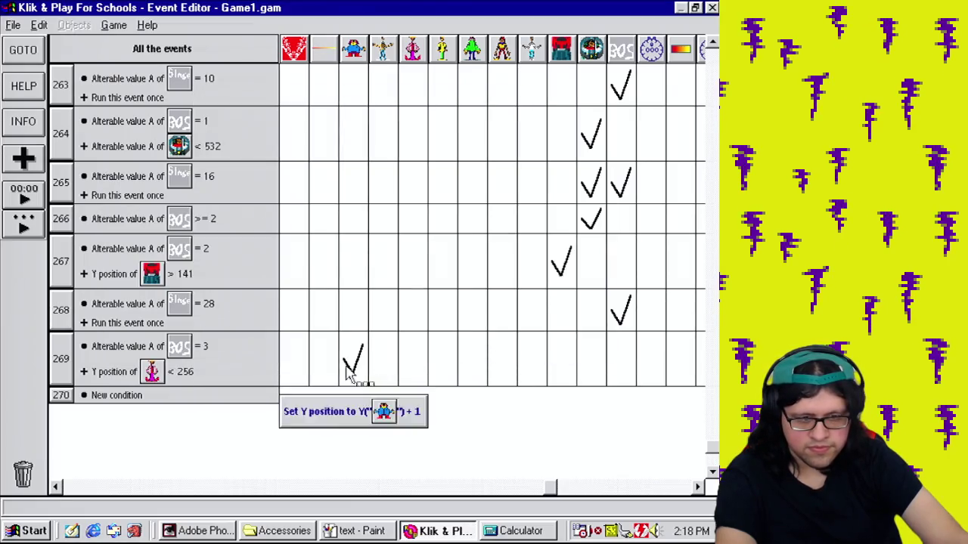
Step: Change Harold's Y position expression to Y("Harold") + 1
{"action": "double_click", "coordinate": [355, 362]}
{"action": "left_click", "coordinate": [328, 216]}
{"action": "left_click", "coordinate": [382, 333]}
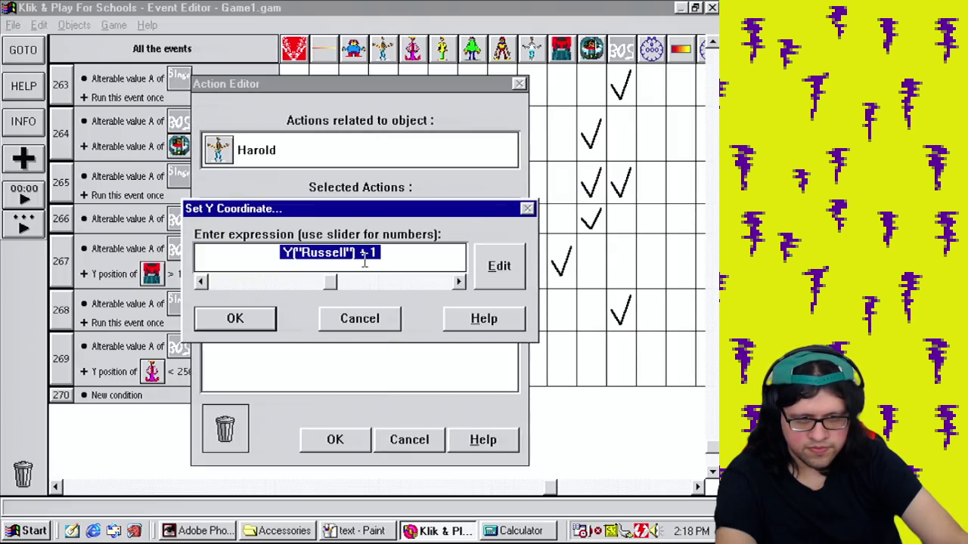
{"action": "left_click", "coordinate": [509, 282]}
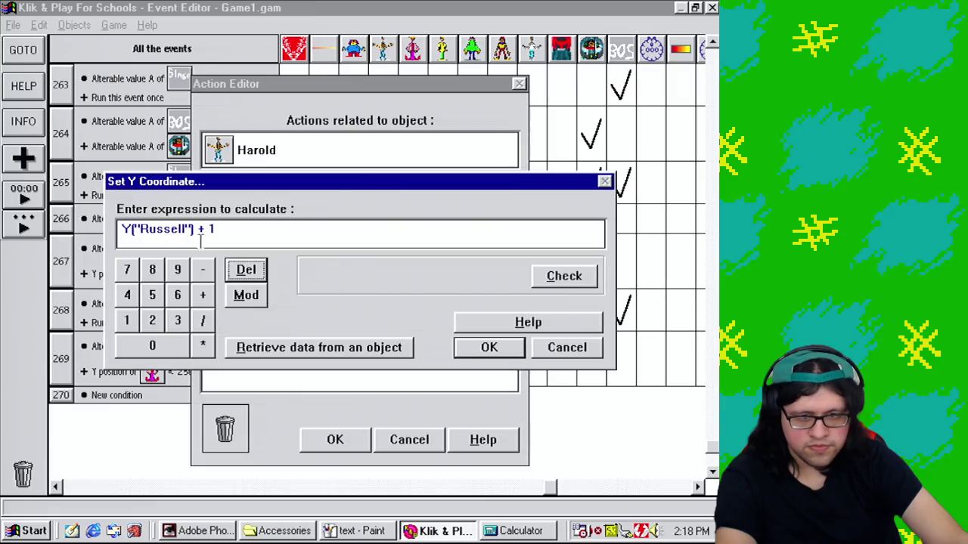
{"action": "left_click_drag", "start_coordinate": [185, 229], "coordinate": [140, 241]}
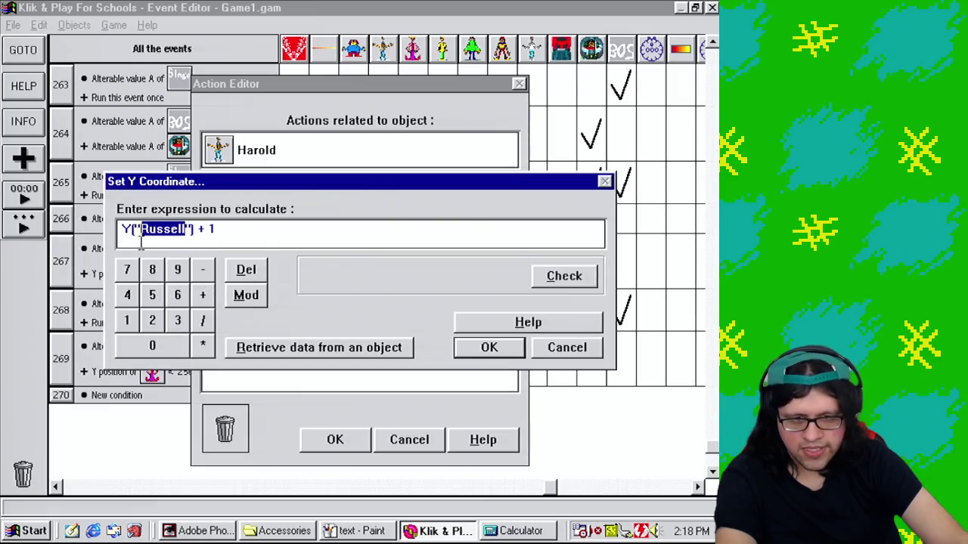
{"action": "type", "text": "Harold"}
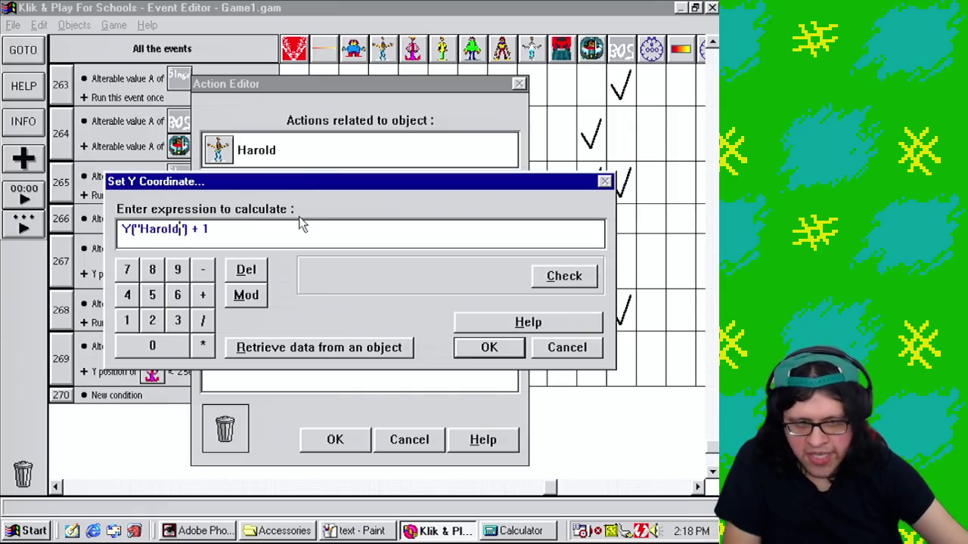
{"action": "left_click", "coordinate": [489, 347]}
{"action": "left_click", "coordinate": [335, 439]}
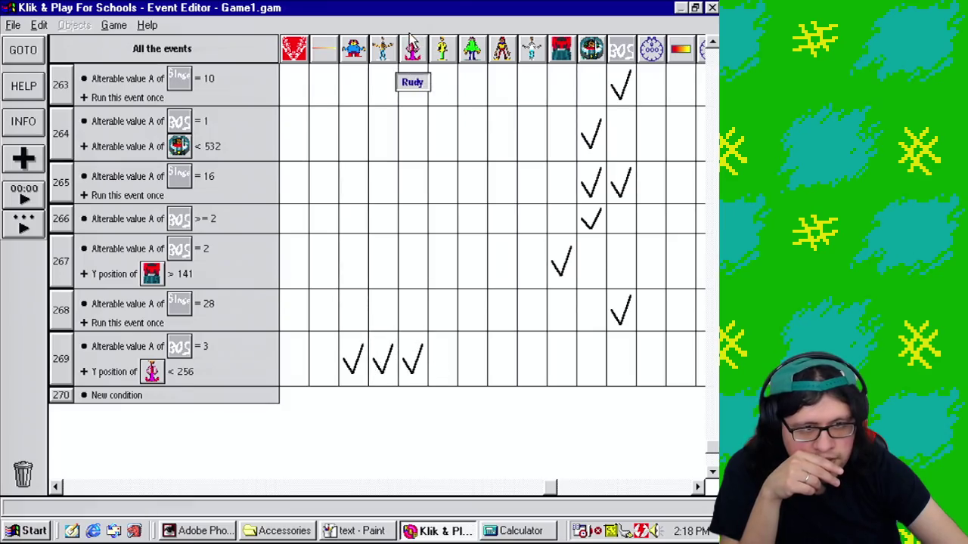
Step: In event 269, change the copied Y action's object from Harold to Rudy
{"action": "left_click", "coordinate": [421, 356]}
{"action": "right_click", "coordinate": [257, 213]}
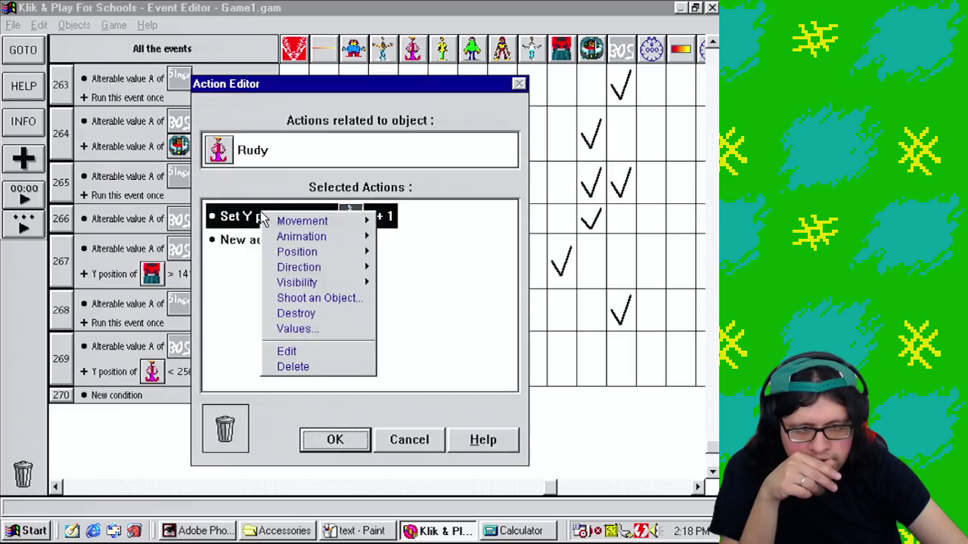
{"action": "left_click", "coordinate": [322, 349]}
{"action": "left_click", "coordinate": [344, 253]}
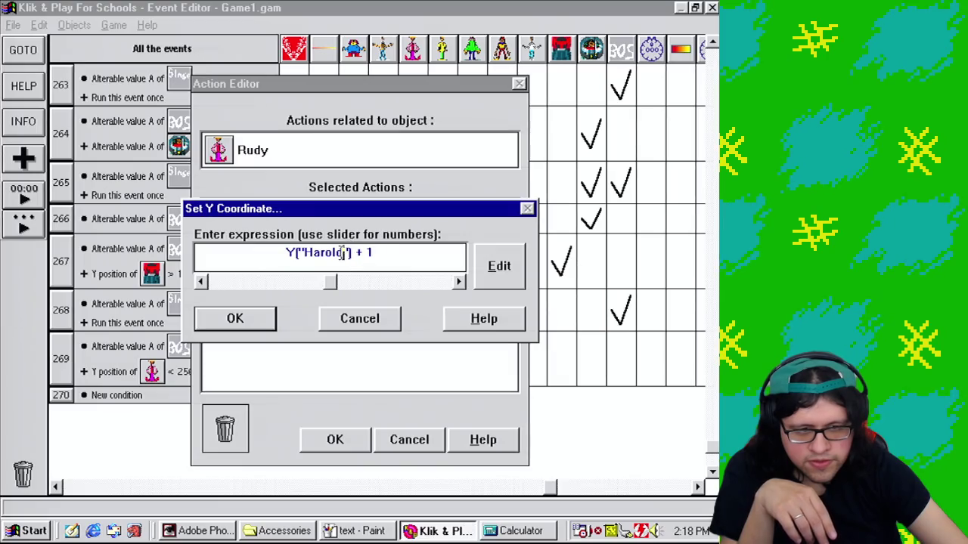
{"action": "key", "text": "BackSpace"}
{"action": "key", "text": "BackSpace"}
{"action": "key", "text": "BackSpace"}
{"action": "type", "text": "Rudy"}
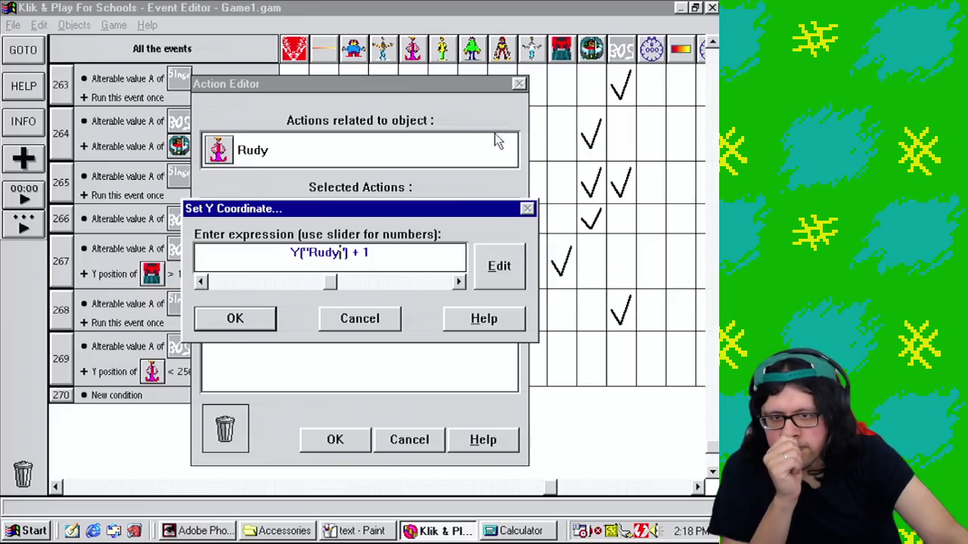
{"action": "left_click", "coordinate": [257, 317]}
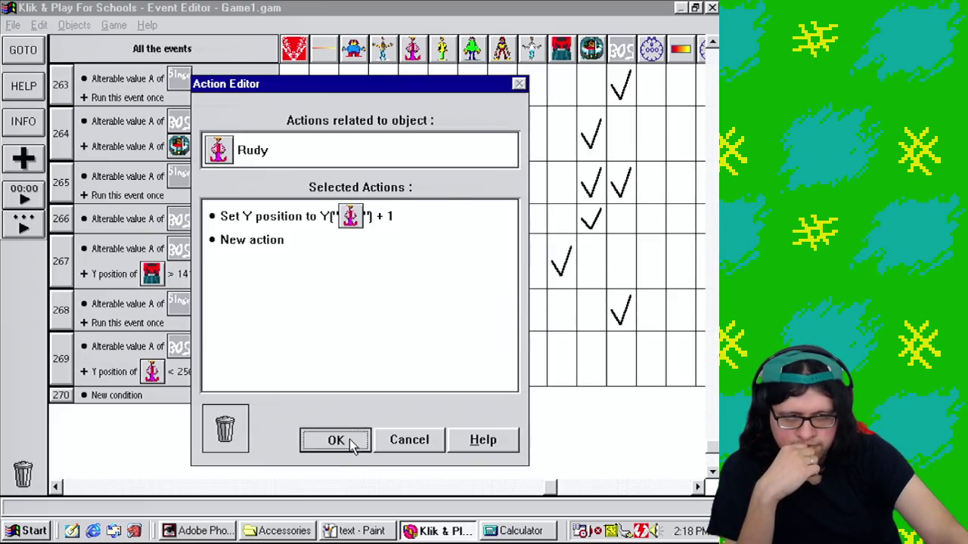
{"action": "left_click", "coordinate": [351, 442]}
Step: Edit Bucky's Y position action in event 269 so it references Bucky
{"action": "double_click", "coordinate": [443, 364]}
{"action": "right_click", "coordinate": [318, 219]}
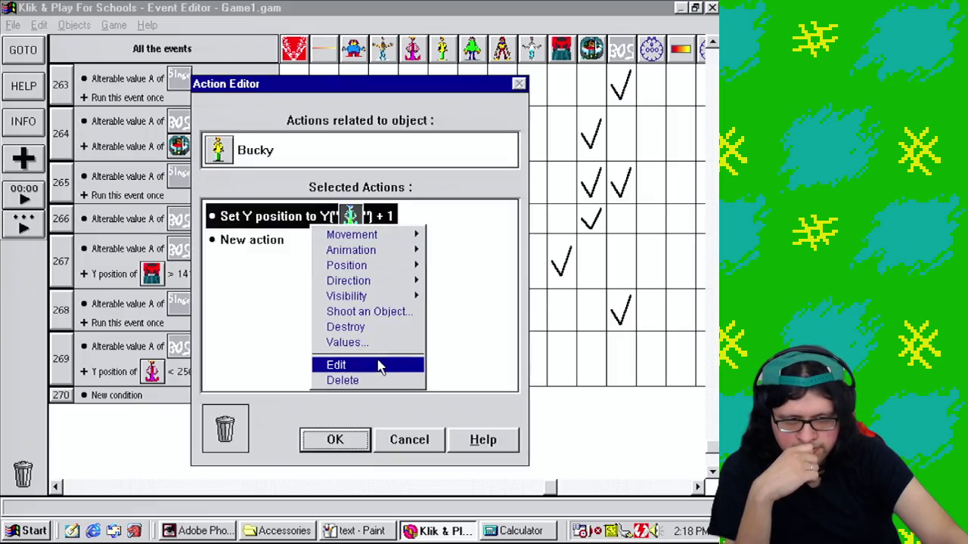
{"action": "left_click", "coordinate": [380, 366]}
{"action": "left_click", "coordinate": [341, 255]}
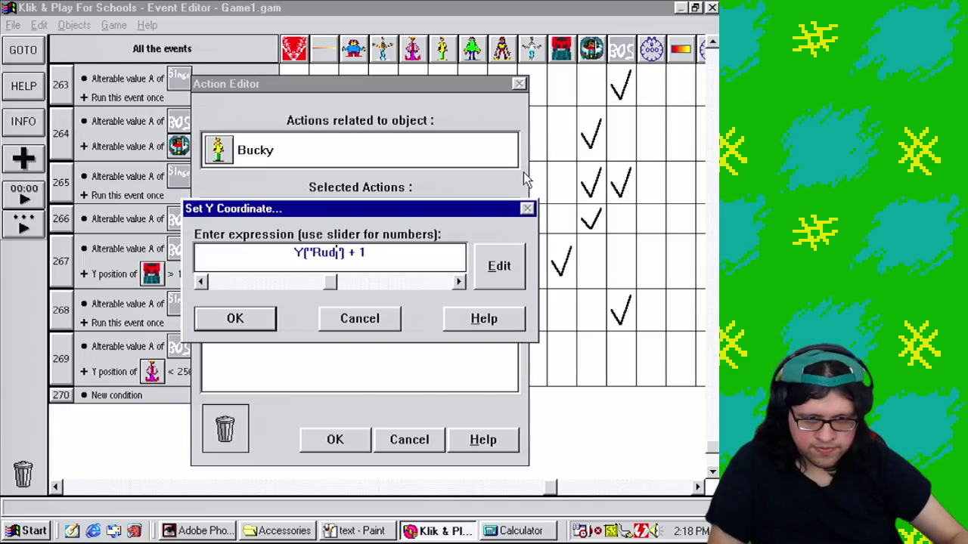
{"action": "type", "text": "uck"}
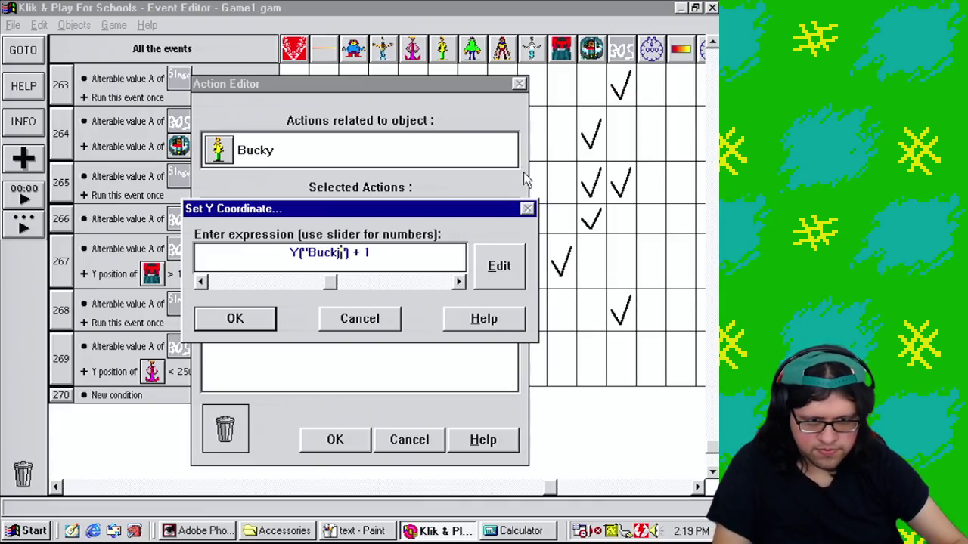
{"action": "type", "text": "y"}
{"action": "left_click", "coordinate": [245, 320]}
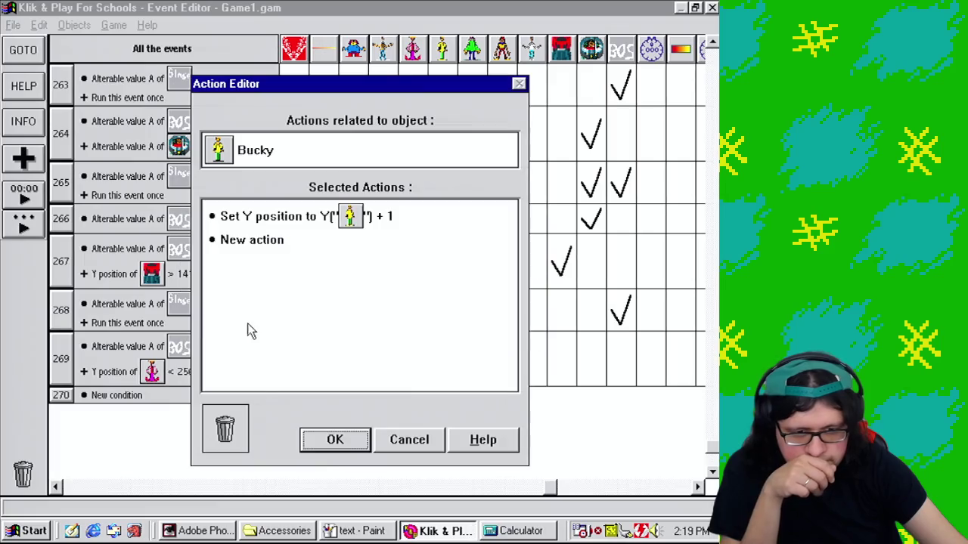
{"action": "left_click", "coordinate": [340, 448]}
Step: Copy the Y action to Donald and rename its object to Donald
{"action": "left_click_drag", "start_coordinate": [449, 367], "coordinate": [481, 361]}
{"action": "right_click", "coordinate": [261, 218]}
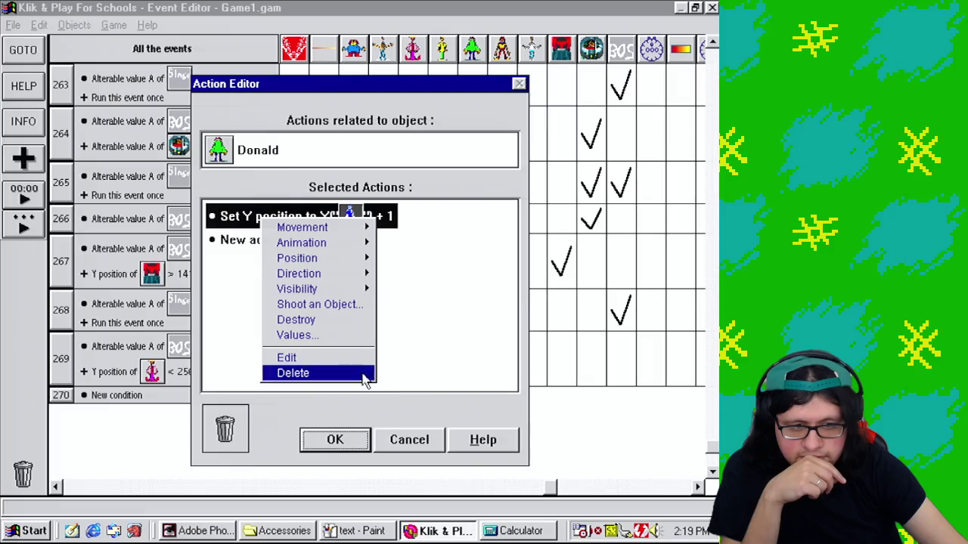
{"action": "left_click", "coordinate": [305, 358]}
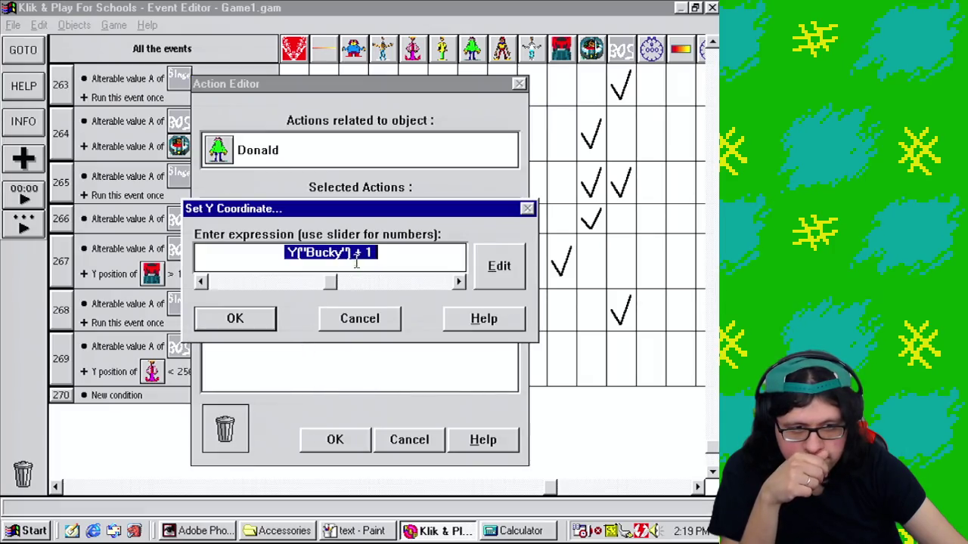
{"action": "left_click", "coordinate": [342, 254]}
{"action": "key", "text": "BackSpace"}
{"action": "key", "text": "BackSpace"}
{"action": "key", "text": "BackSpace"}
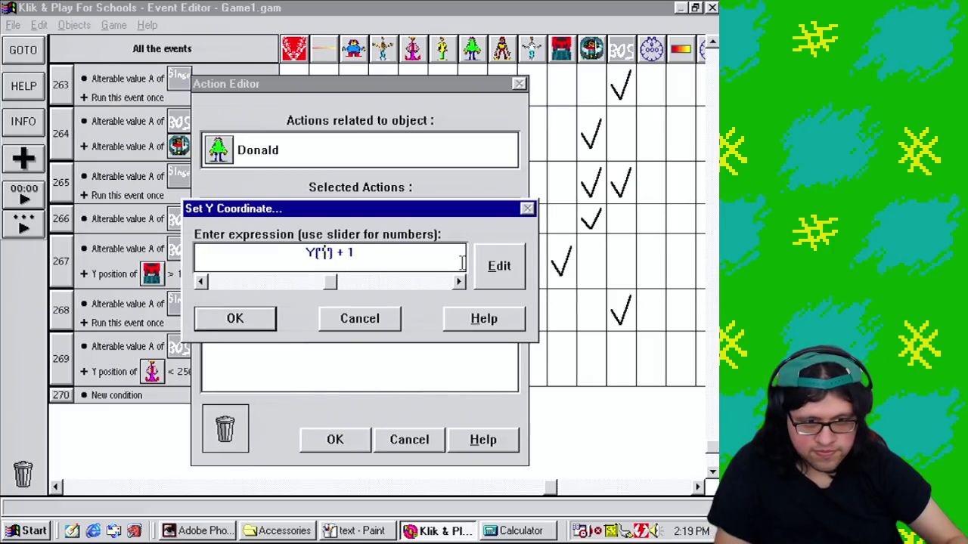
{"action": "type", "text": "Donald"}
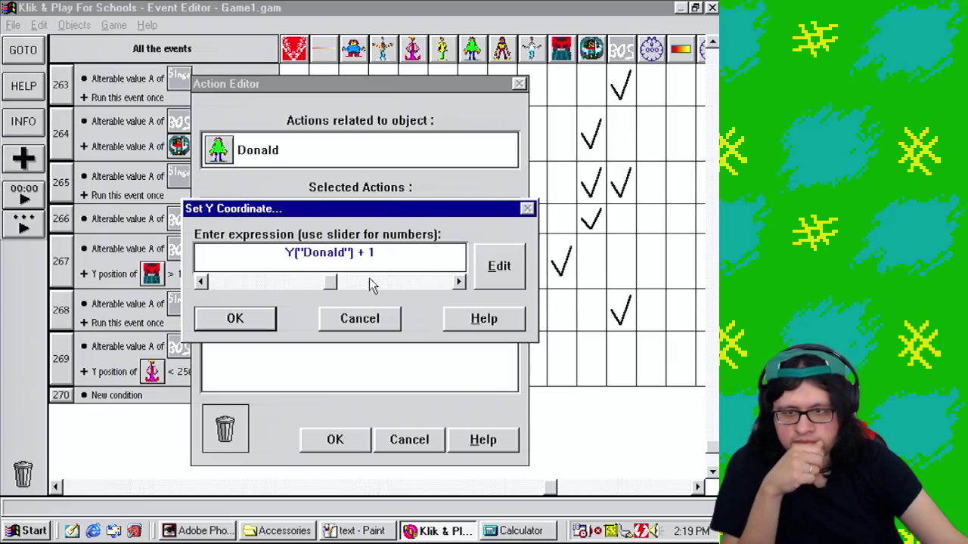
{"action": "left_click", "coordinate": [243, 321]}
{"action": "left_click", "coordinate": [331, 440]}
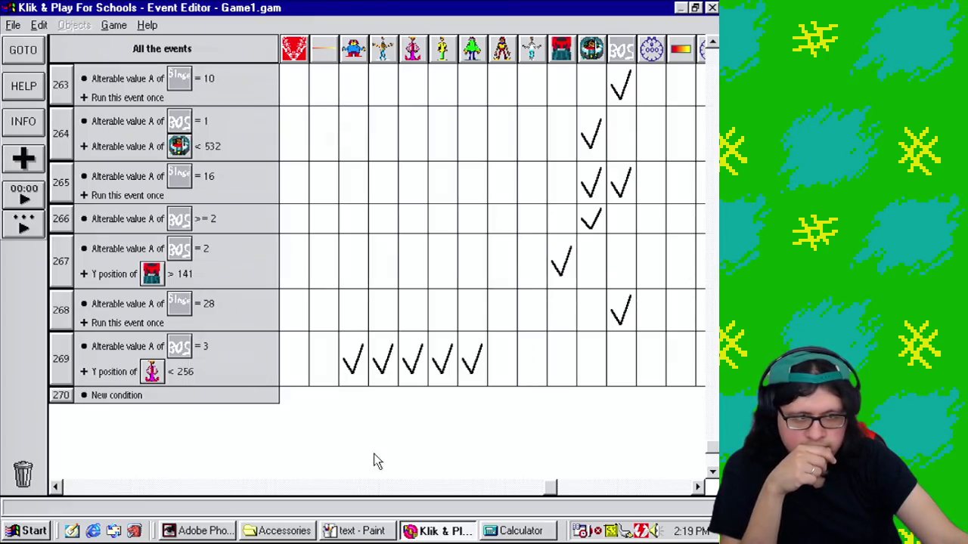
Step: Copy the Y action to Mushmouth, setting it to Y("Mushmouth") + 1
{"action": "mouse_move", "coordinate": [498, 113]}
{"action": "left_mouse_down"}
{"action": "mouse_move", "coordinate": [503, 216]}
{"action": "mouse_move", "coordinate": [484, 401]}
{"action": "mouse_move", "coordinate": [506, 363]}
{"action": "left_mouse_up"}
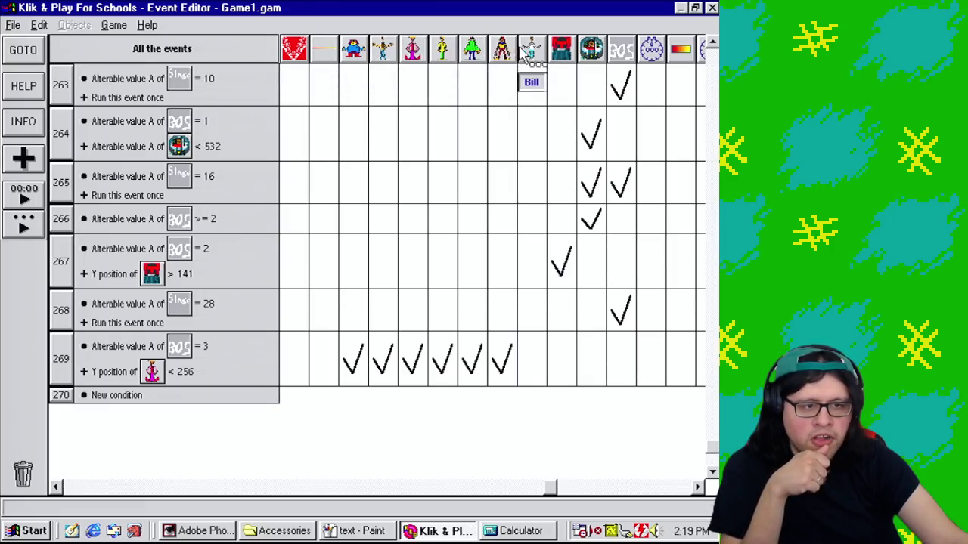
{"action": "double_click", "coordinate": [495, 365]}
{"action": "right_click", "coordinate": [302, 218]}
{"action": "left_click", "coordinate": [328, 359]}
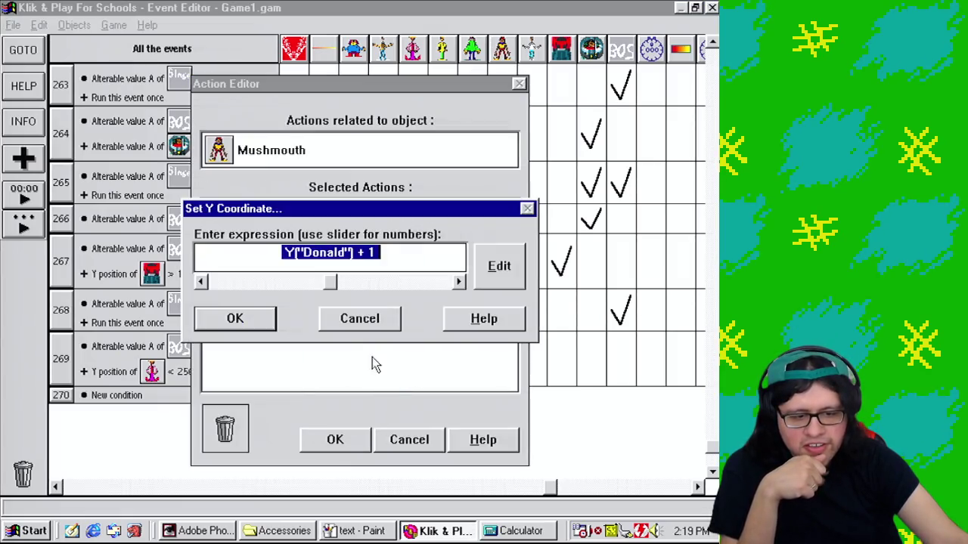
{"action": "left_click", "coordinate": [349, 254]}
{"action": "key", "text": "BackSpace"}
{"action": "key", "text": "BackSpace"}
{"action": "key", "text": "BackSpace"}
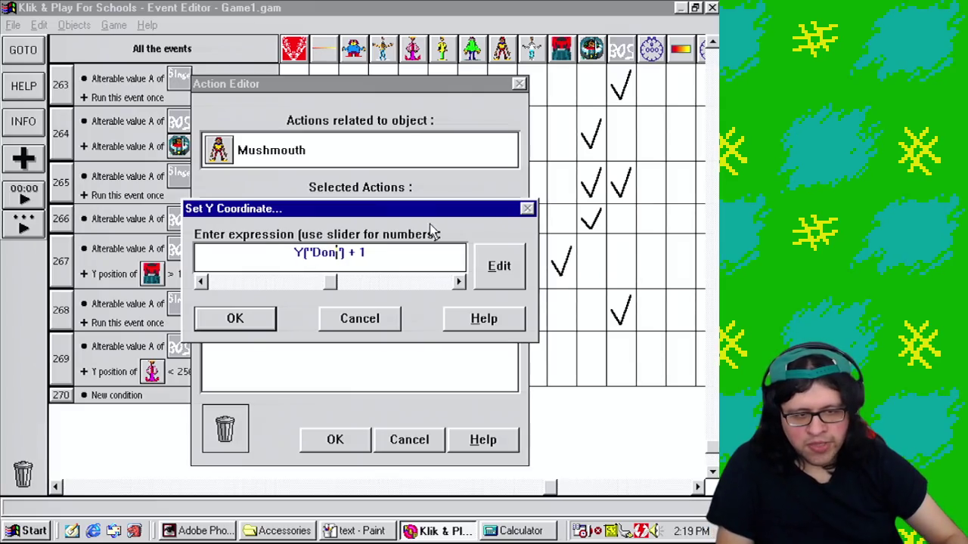
{"action": "type", "text": "Mushmouth"}
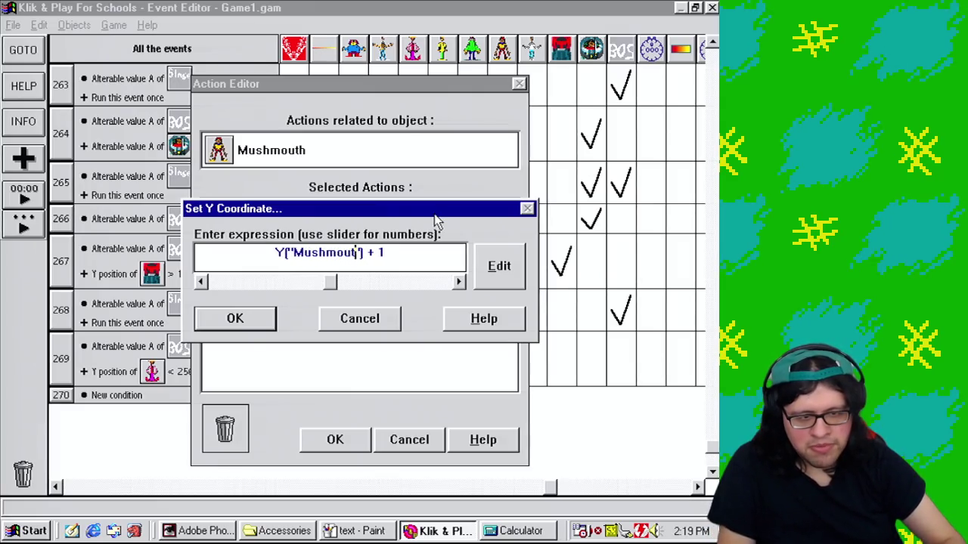
{"action": "left_click", "coordinate": [214, 323]}
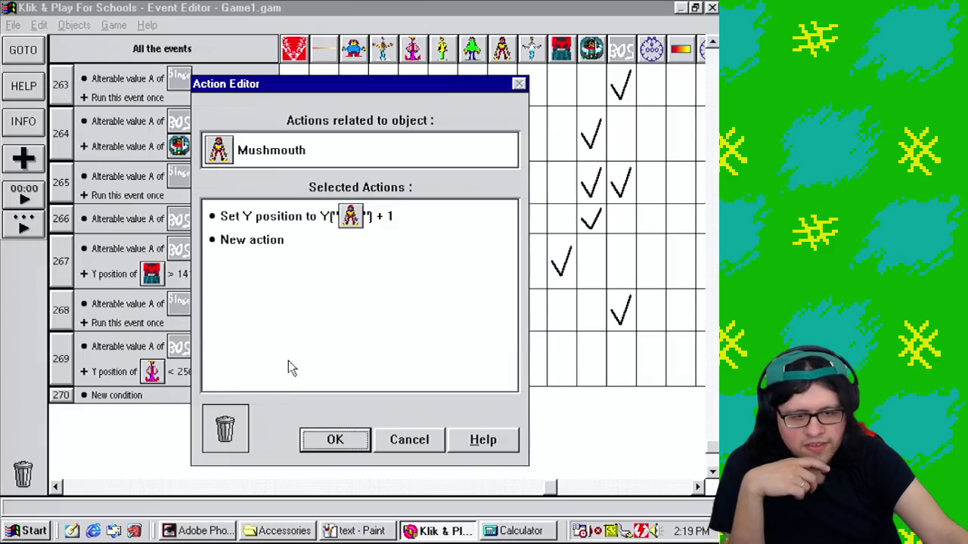
{"action": "left_click", "coordinate": [350, 447]}
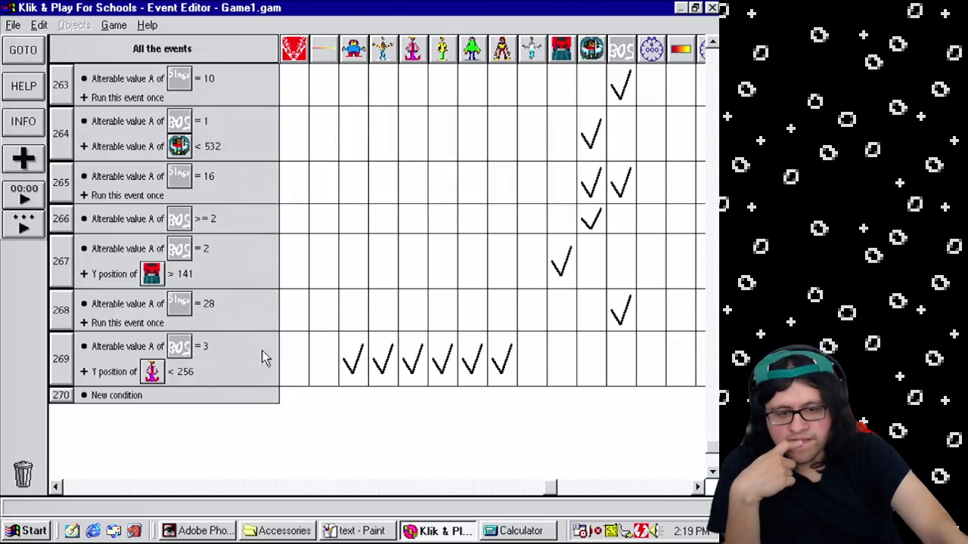
Step: Save the game
{"action": "left_click", "coordinate": [13, 25]}
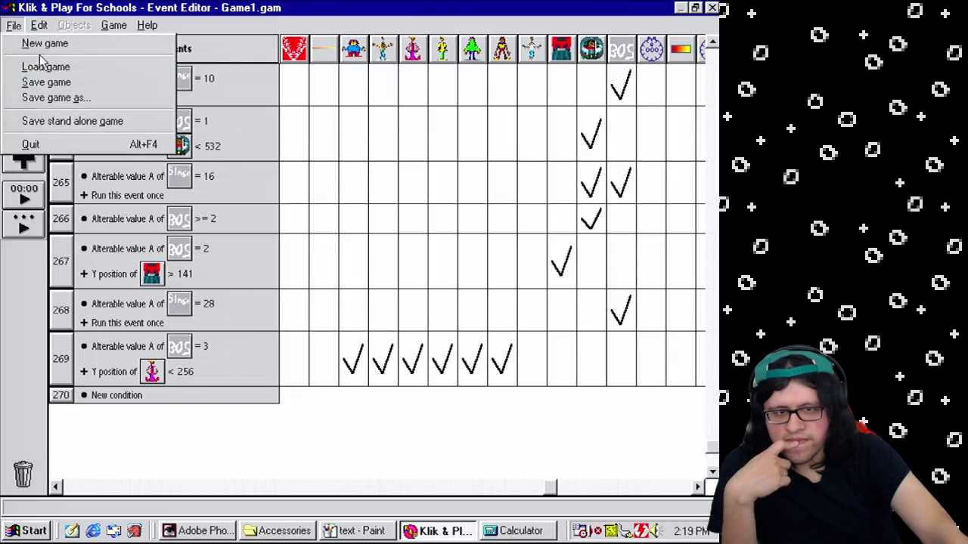
{"action": "left_click", "coordinate": [49, 82]}
{"action": "left_click", "coordinate": [296, 421]}
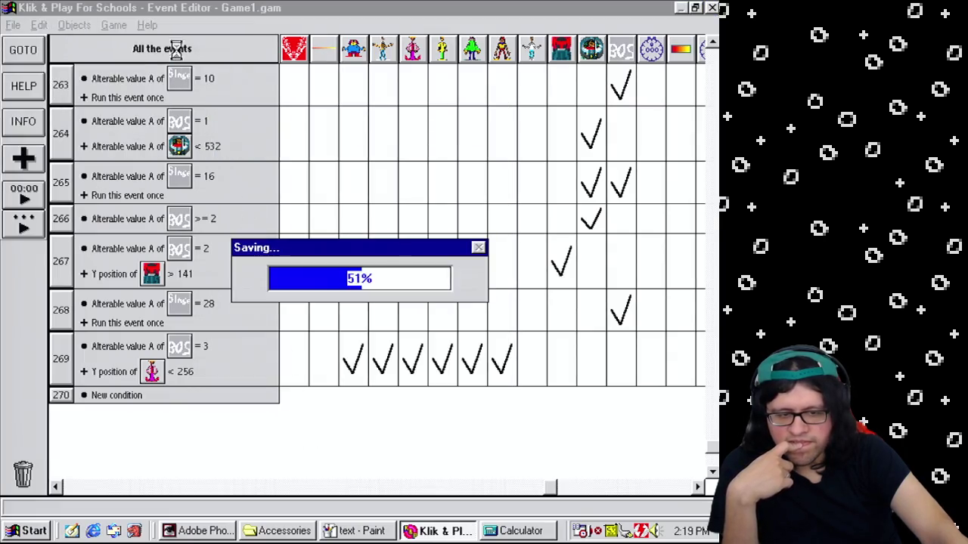
Step: Test-play the boss level from the Level Editor, closing the Calculator and then the game window
{"action": "left_click", "coordinate": [118, 26]}
{"action": "left_click", "coordinate": [144, 57]}
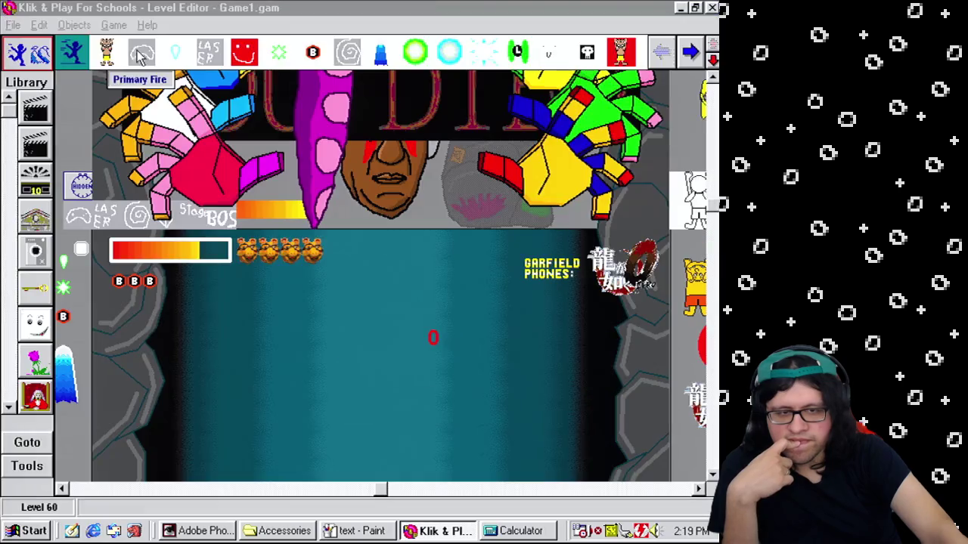
{"action": "left_click", "coordinate": [115, 26]}
{"action": "left_click", "coordinate": [156, 149]}
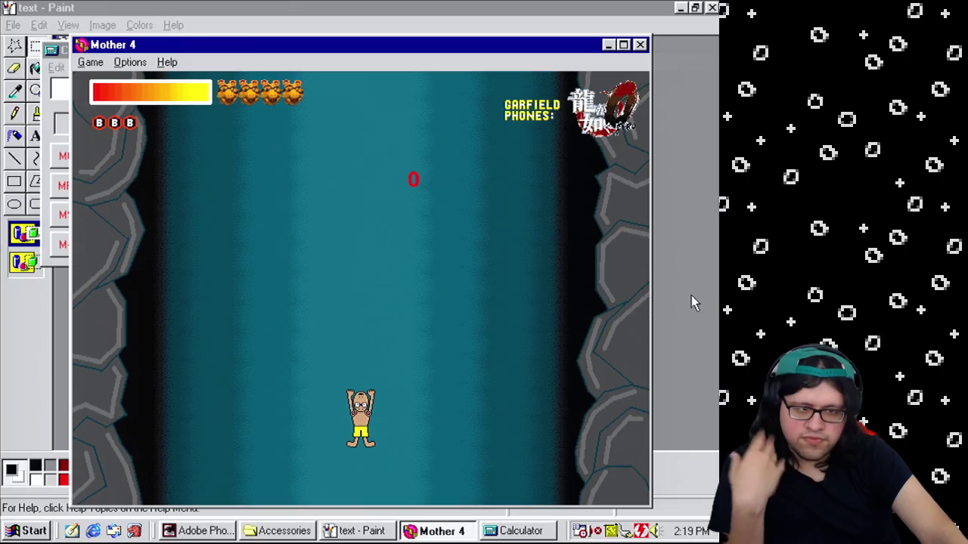
{"action": "left_click", "coordinate": [491, 533]}
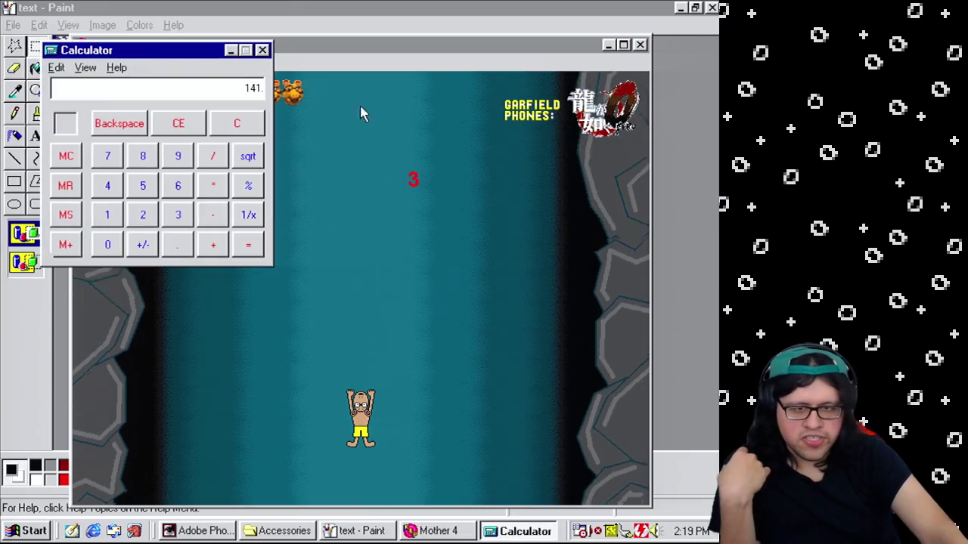
{"action": "left_click", "coordinate": [262, 50]}
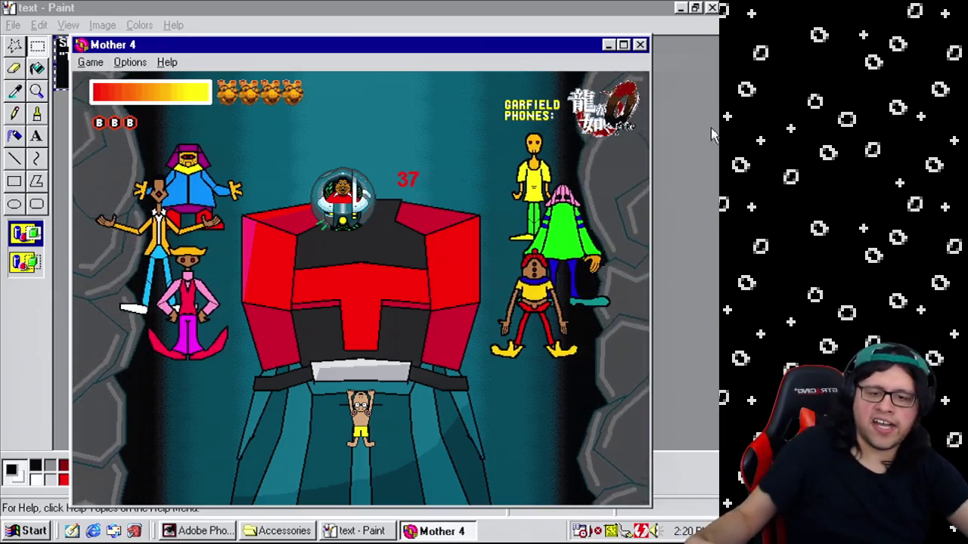
{"action": "left_click", "coordinate": [641, 45]}
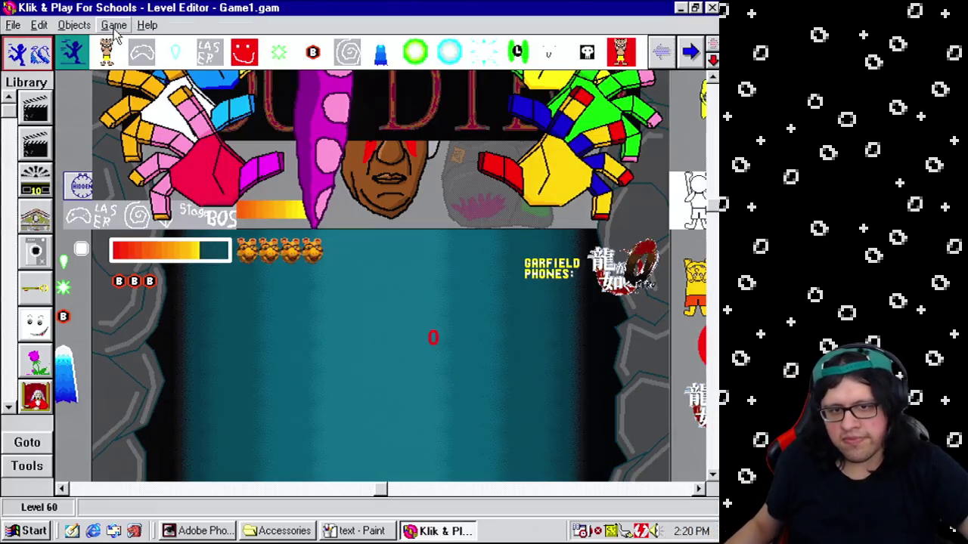
Step: Add a Set X Coordinate 320 action to event 266, then return to the Level Editor
{"action": "left_click", "coordinate": [115, 25]}
{"action": "left_click", "coordinate": [144, 86]}
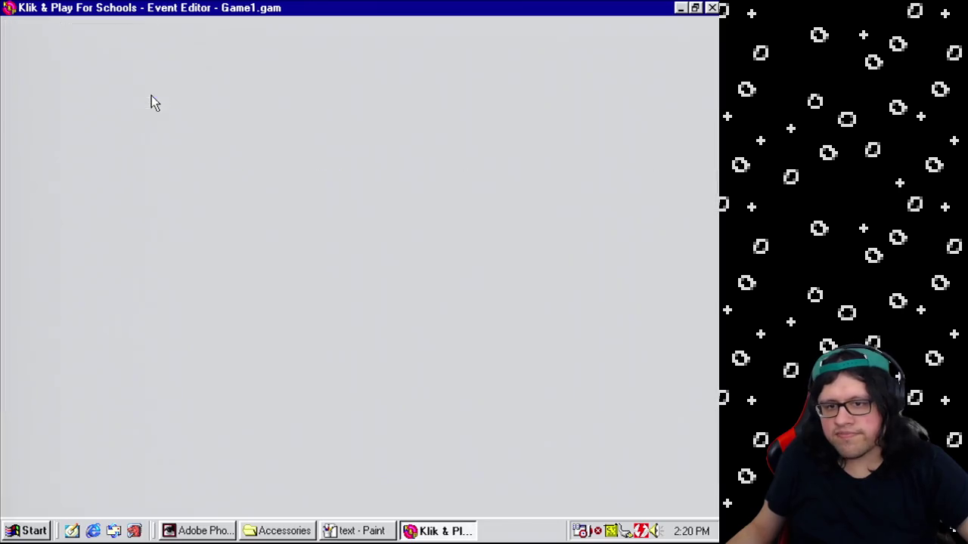
{"action": "mouse_move", "coordinate": [561, 293]}
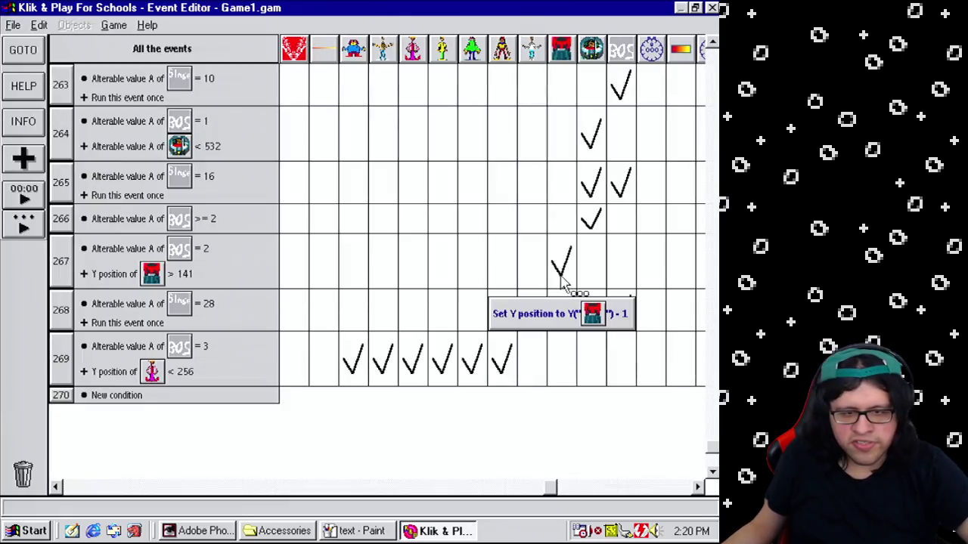
{"action": "mouse_move", "coordinate": [584, 231]}
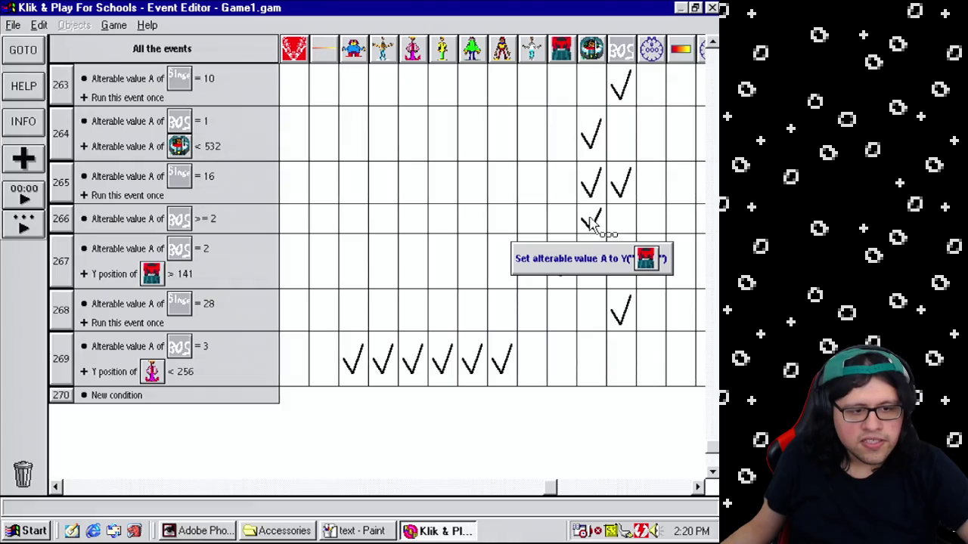
{"action": "left_click", "coordinate": [590, 223]}
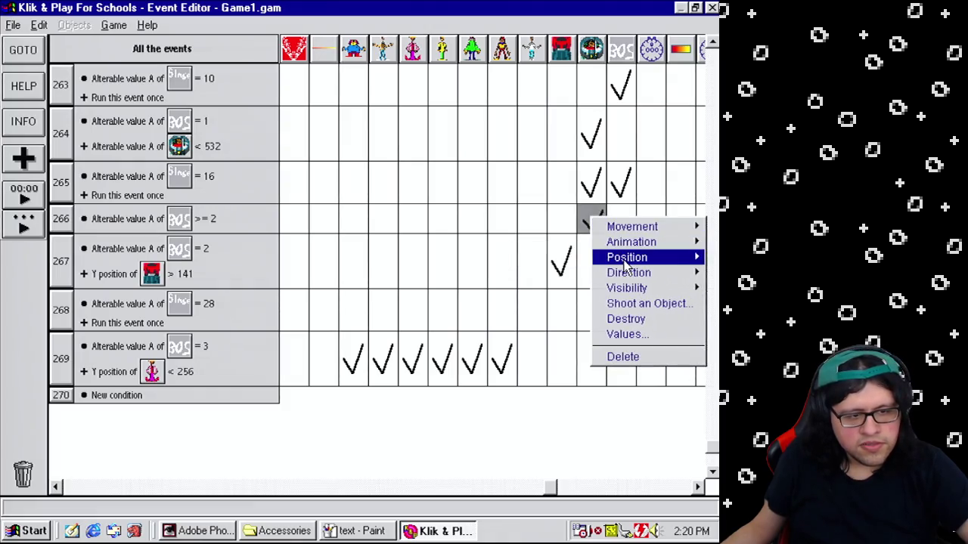
{"action": "mouse_move", "coordinate": [626, 257]}
{"action": "left_click", "coordinate": [450, 289]}
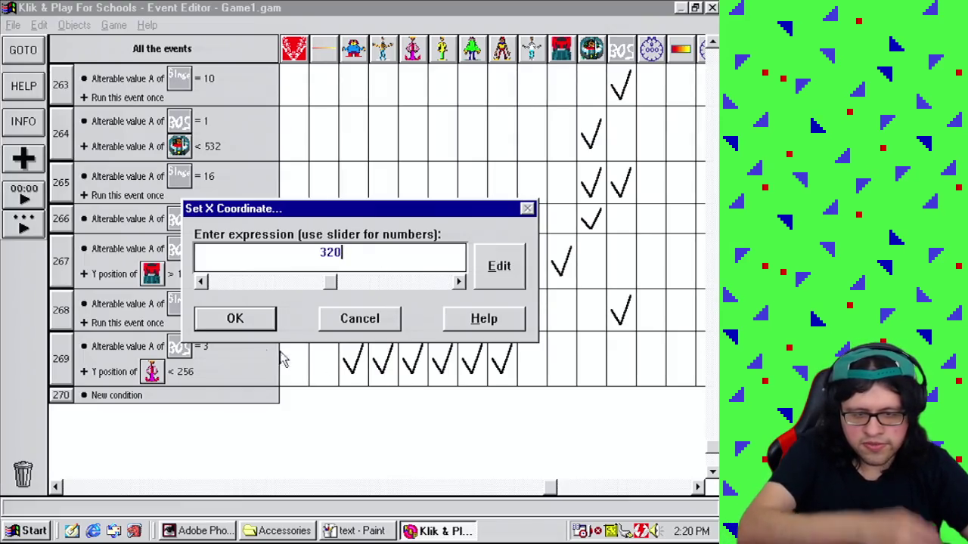
{"action": "left_click", "coordinate": [252, 326]}
{"action": "mouse_move", "coordinate": [601, 216]}
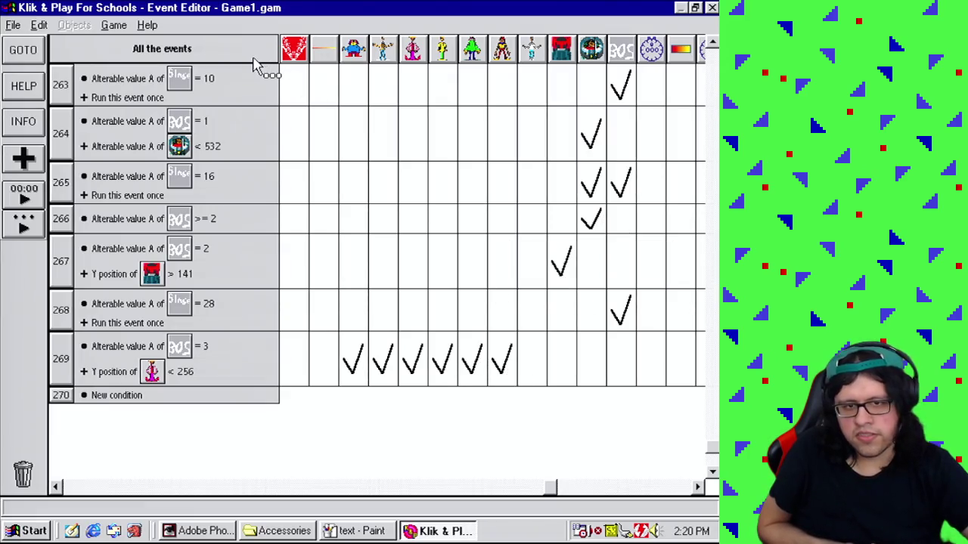
{"action": "left_click", "coordinate": [113, 25]}
{"action": "left_click", "coordinate": [140, 59]}
{"action": "left_click", "coordinate": [114, 25]}
{"action": "left_click", "coordinate": [175, 152]}
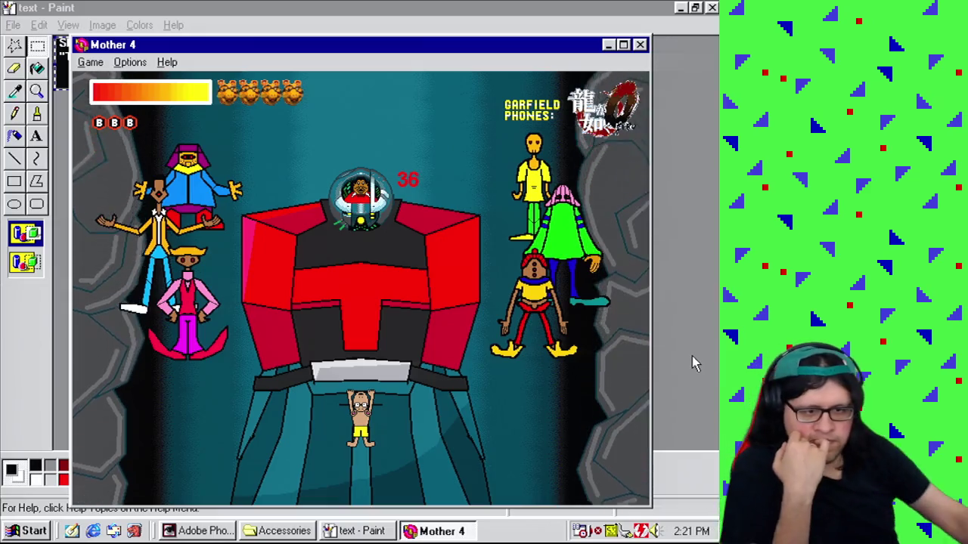
{"action": "left_click", "coordinate": [639, 45]}
{"action": "left_click", "coordinate": [114, 25]}
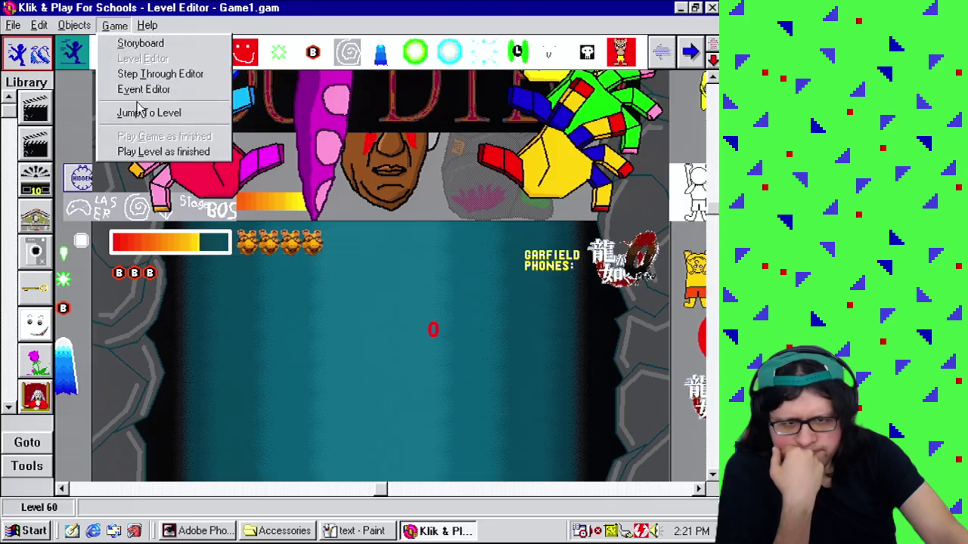
Step: Create event 270 by copying the value-28 and run-once conditions, changing the value to 35
{"action": "left_click", "coordinate": [151, 89]}
{"action": "left_click_drag", "start_coordinate": [138, 311], "coordinate": [136, 387]}
{"action": "left_click_drag", "start_coordinate": [128, 310], "coordinate": [128, 391]}
{"action": "mouse_move", "coordinate": [126, 327]}
{"action": "left_mouse_down"}
{"action": "mouse_move", "coordinate": [136, 400]}
{"action": "mouse_move", "coordinate": [162, 402]}
{"action": "left_mouse_up"}
{"action": "right_click", "coordinate": [147, 397]}
{"action": "left_click", "coordinate": [160, 401]}
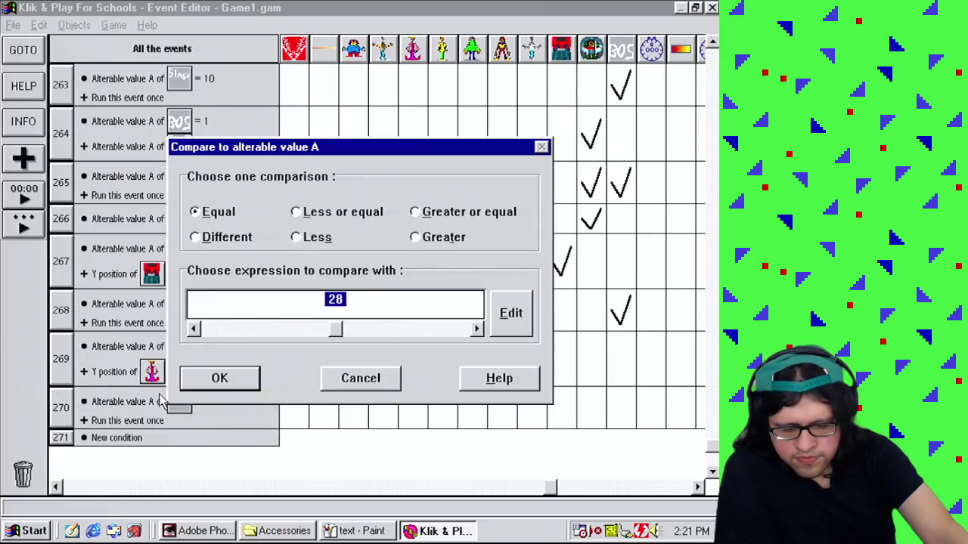
{"action": "left_click", "coordinate": [219, 378]}
Step: Copy event 268's action into event 270 and make it set Boss State to 4
{"action": "left_click_drag", "start_coordinate": [626, 324], "coordinate": [624, 412]}
{"action": "left_click", "coordinate": [624, 412]}
{"action": "right_click", "coordinate": [306, 210]}
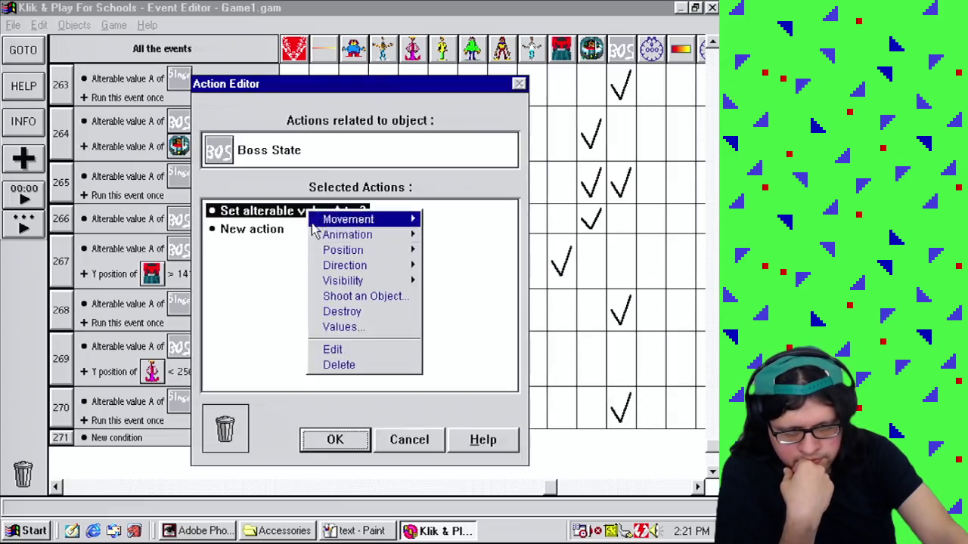
{"action": "left_click", "coordinate": [360, 351]}
{"action": "left_click", "coordinate": [342, 279]}
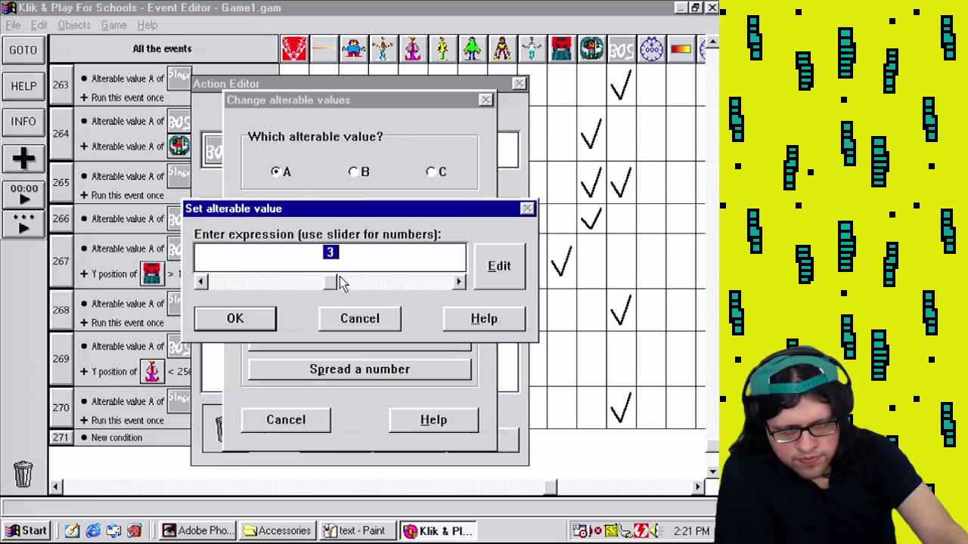
{"action": "left_click", "coordinate": [266, 319]}
{"action": "left_click", "coordinate": [333, 442]}
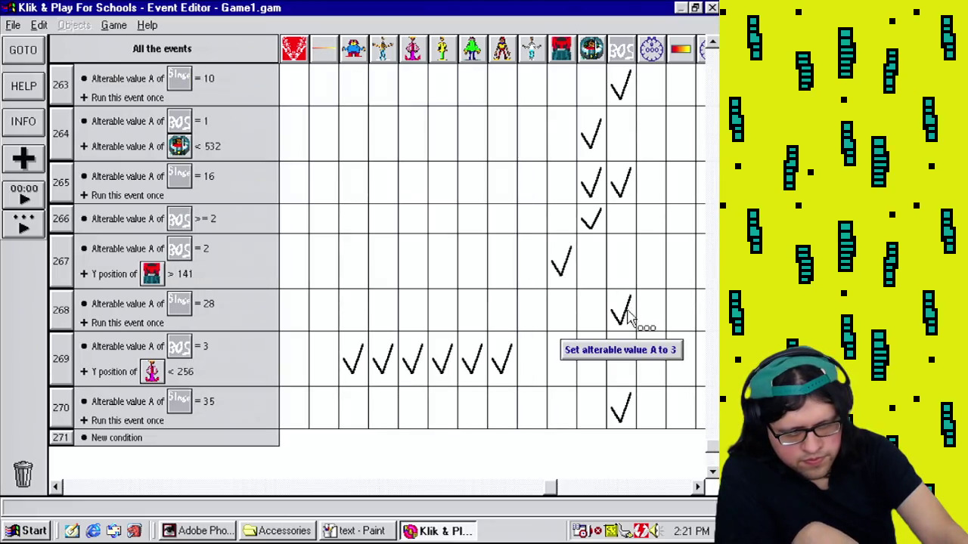
Step: Move the Y position < 128 event to the end of the list
{"action": "left_click", "coordinate": [713, 472]}
{"action": "left_click", "coordinate": [712, 471]}
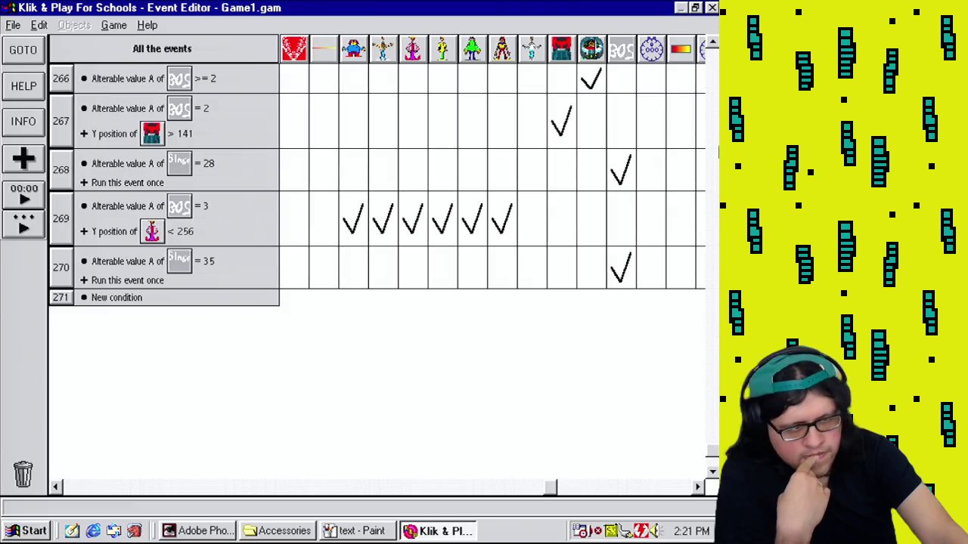
{"action": "left_click", "coordinate": [713, 157]}
{"action": "left_click", "coordinate": [713, 157]}
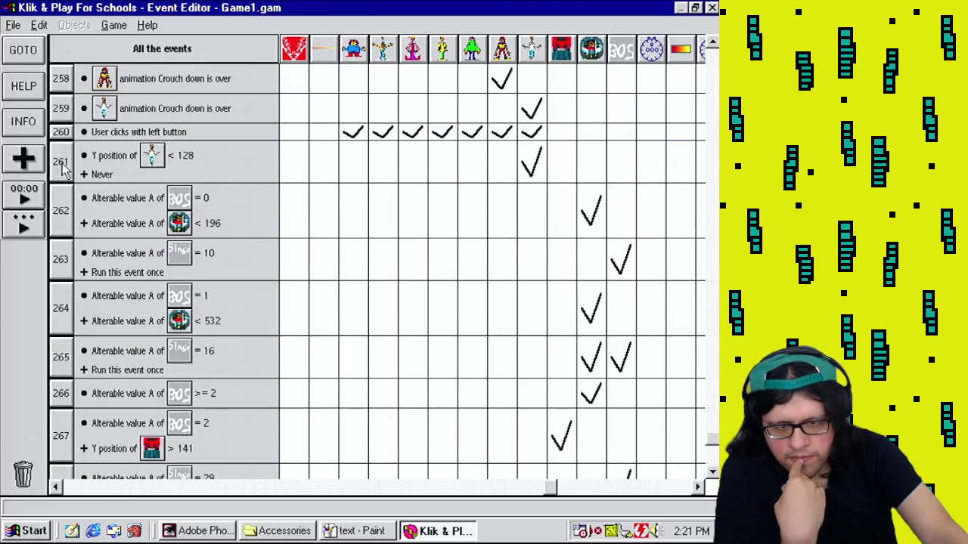
{"action": "left_click_drag", "start_coordinate": [66, 450], "coordinate": [257, 448]}
{"action": "left_click", "coordinate": [713, 466]}
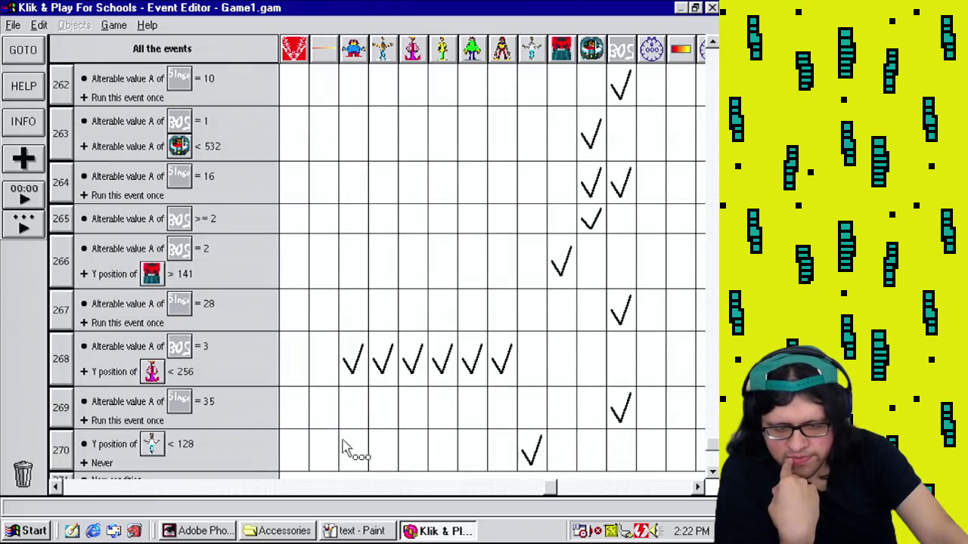
{"action": "left_click", "coordinate": [713, 466]}
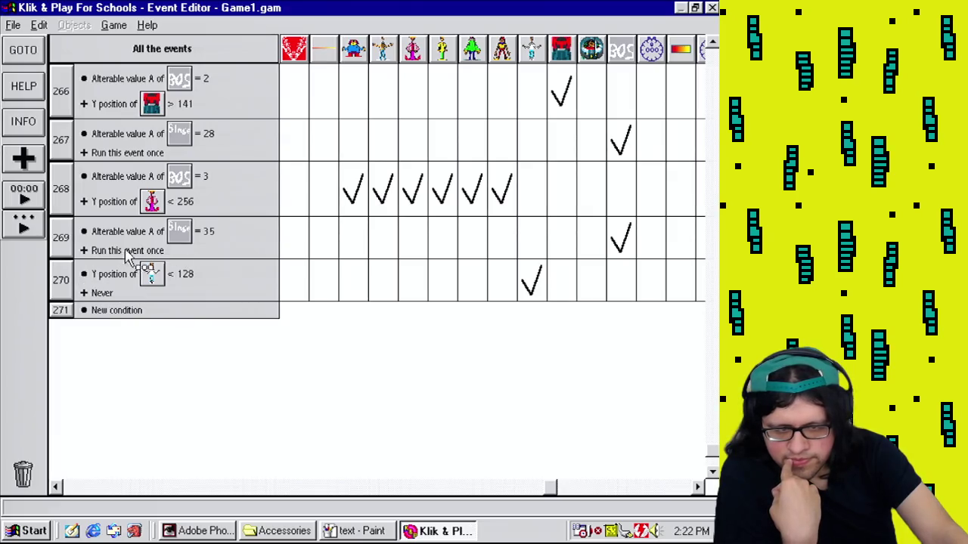
Step: Replace that event's Never condition with Boss State = 4
{"action": "mouse_move", "coordinate": [132, 168]}
{"action": "left_mouse_down"}
{"action": "mouse_move", "coordinate": [136, 198]}
{"action": "mouse_move", "coordinate": [102, 293]}
{"action": "left_mouse_up"}
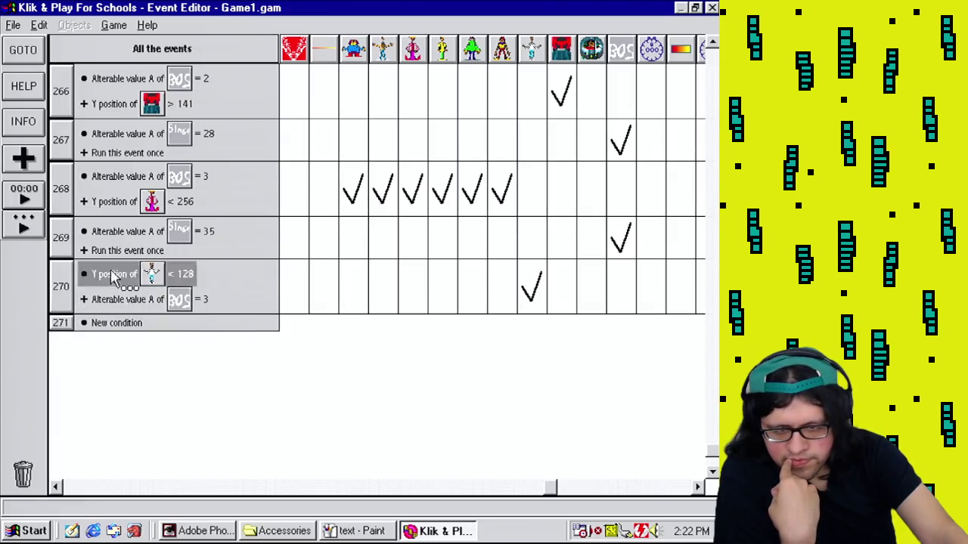
{"action": "right_click", "coordinate": [114, 277]}
{"action": "left_click", "coordinate": [127, 285]}
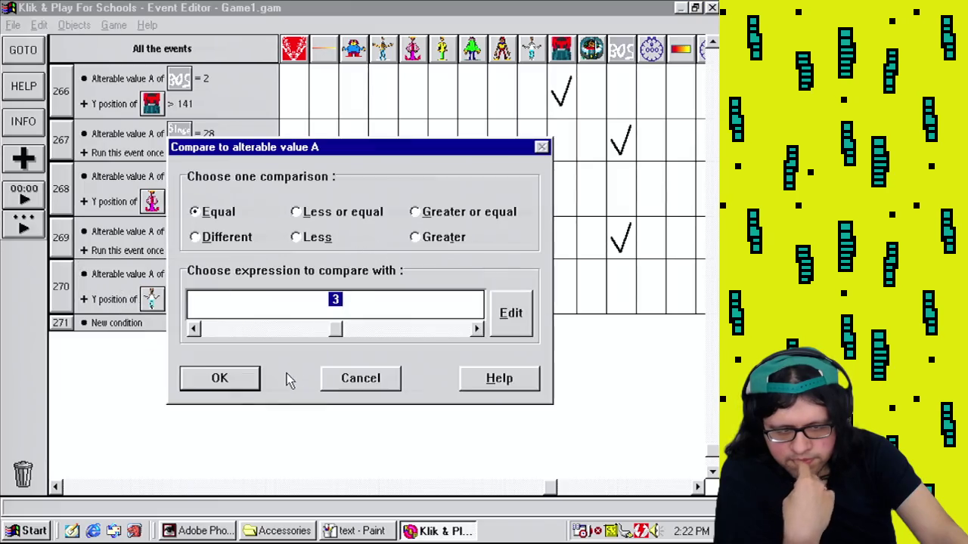
{"action": "left_click", "coordinate": [231, 388]}
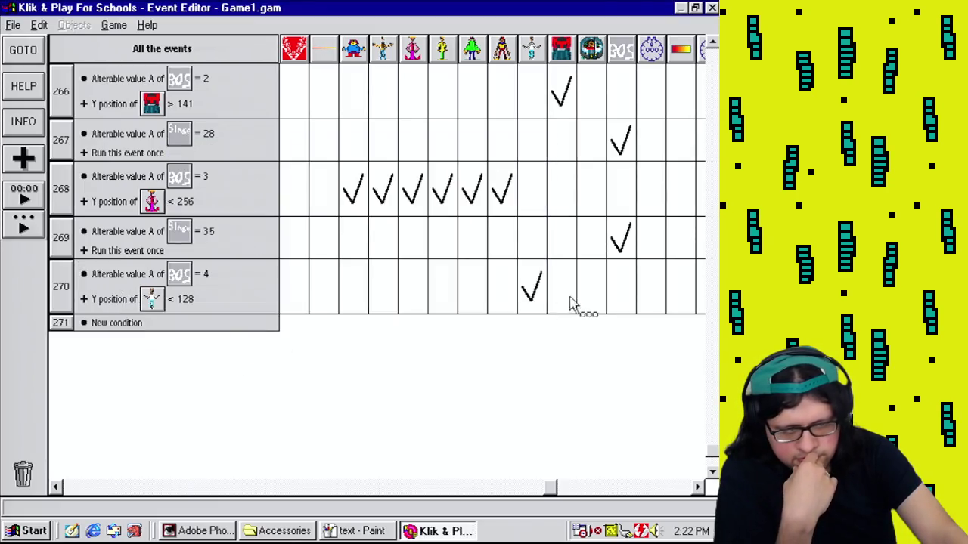
{"action": "mouse_move", "coordinate": [535, 294]}
Step: Return to the Level Editor and test-play the boss level
{"action": "left_click", "coordinate": [121, 26]}
{"action": "left_click", "coordinate": [136, 58]}
{"action": "left_click", "coordinate": [114, 26]}
{"action": "left_click", "coordinate": [161, 151]}
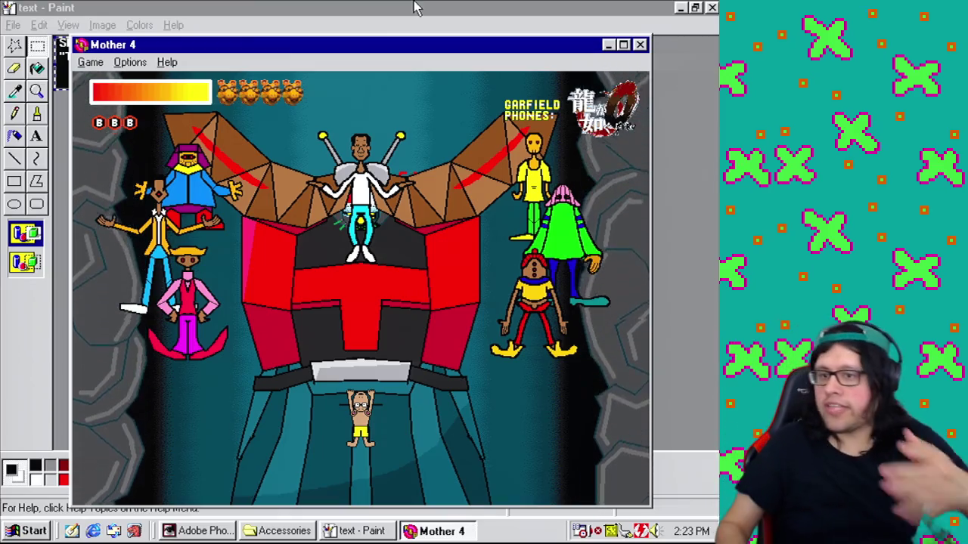
Step: Close the Mother 4 test window and move the red 0 counter up near the health bar
{"action": "left_click", "coordinate": [640, 45]}
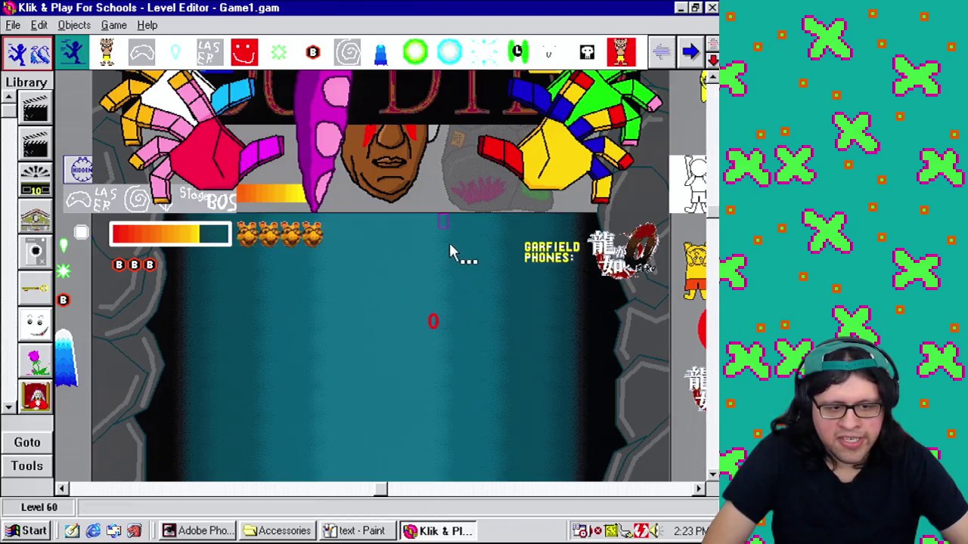
{"action": "key", "text": "ctrl+z"}
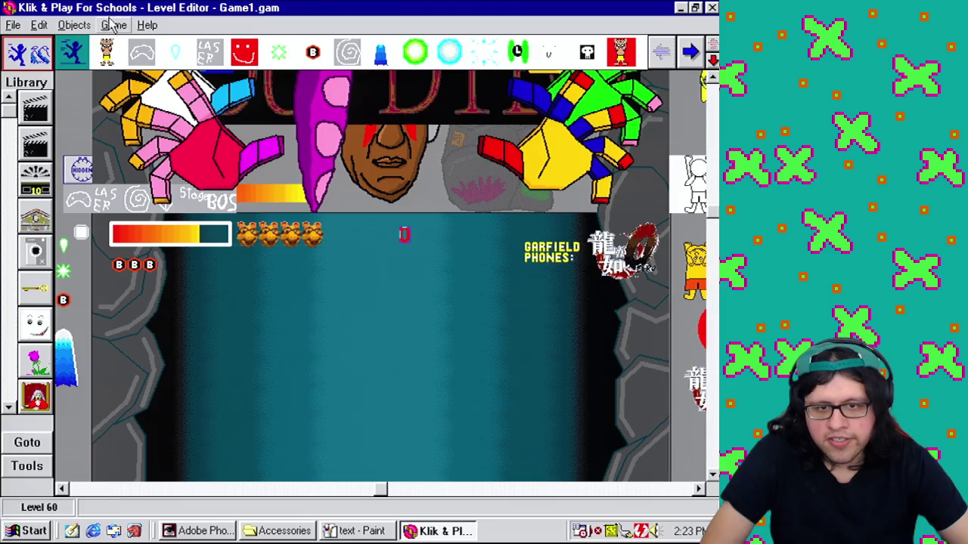
Step: Run the level again with Game > Play Level as finished
{"action": "left_click", "coordinate": [113, 25]}
{"action": "left_click", "coordinate": [196, 155]}
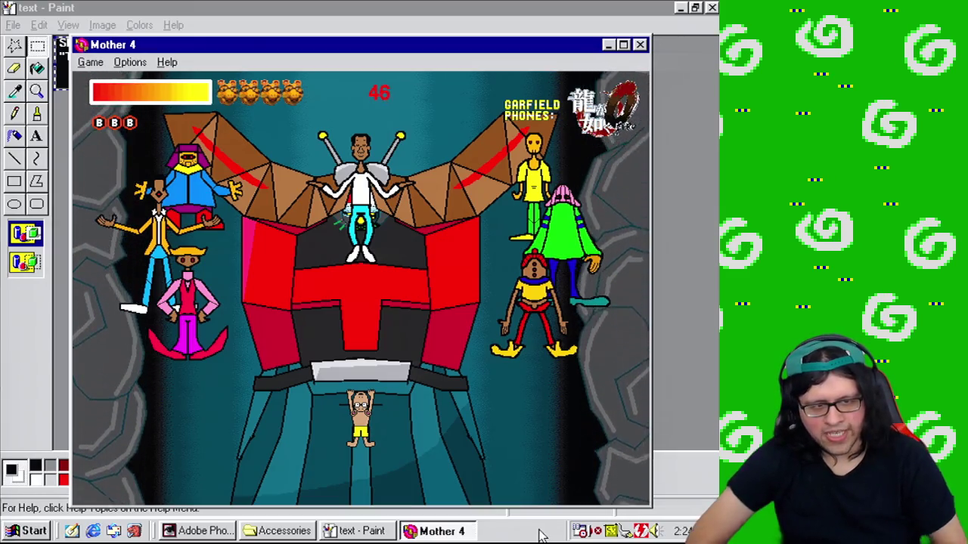
Step: Close the Mother 4 game window and dismiss the Game menu
{"action": "left_click", "coordinate": [638, 45]}
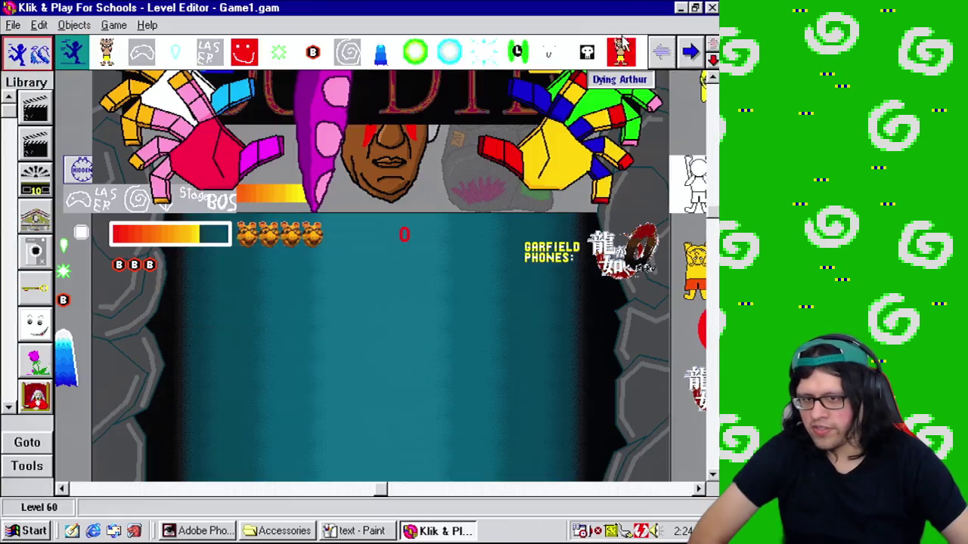
{"action": "left_click", "coordinate": [112, 27]}
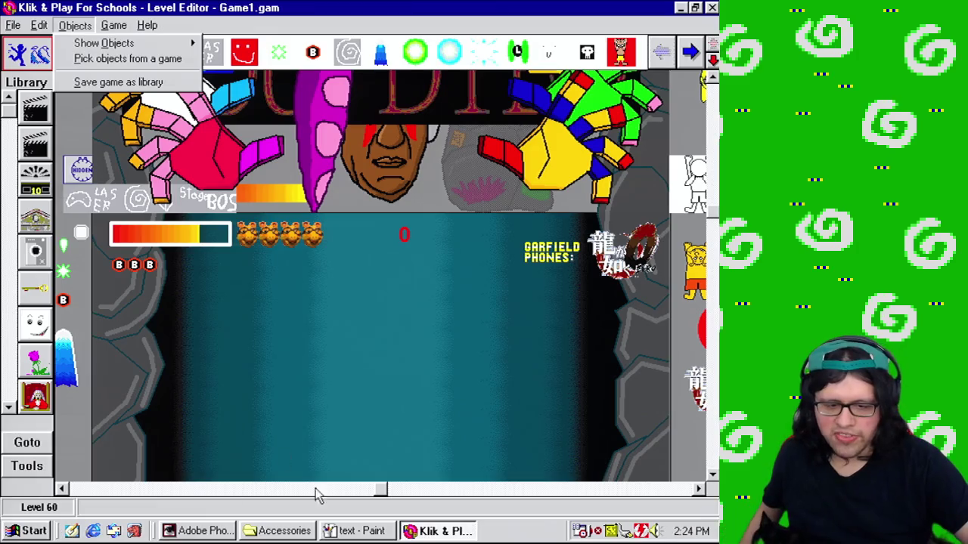
{"action": "left_click", "coordinate": [76, 434]}
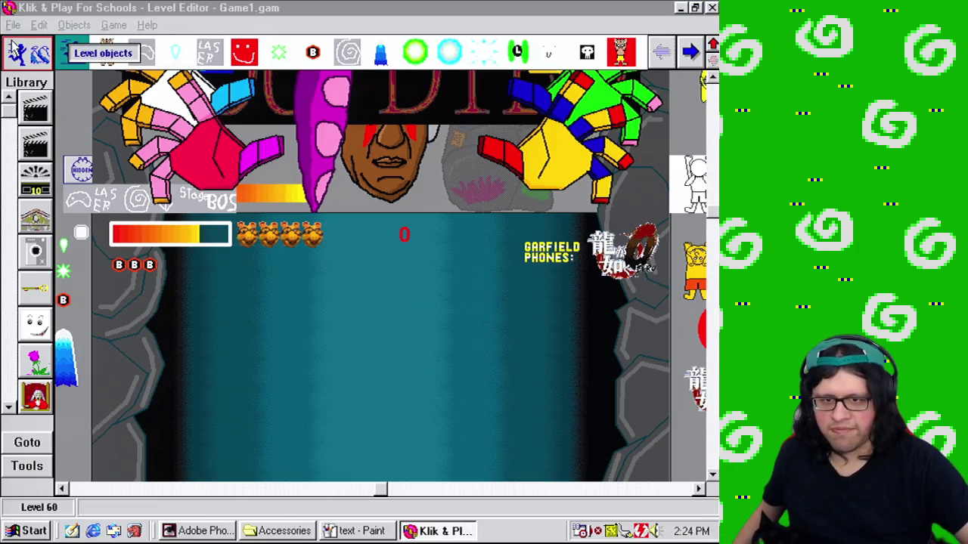
Step: Save the game as Game1.gam, then bring the Accessories window forward
{"action": "left_click", "coordinate": [13, 25]}
{"action": "left_click", "coordinate": [45, 82]}
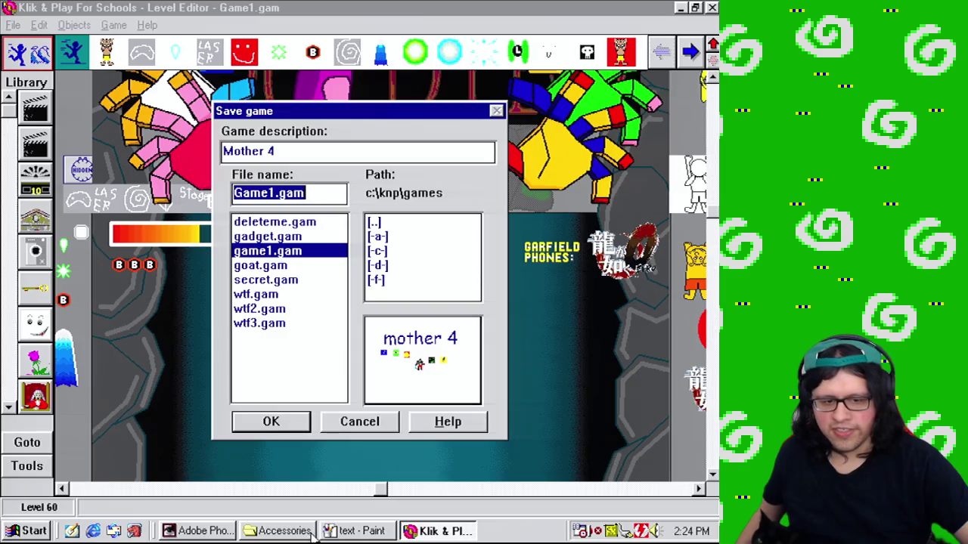
{"action": "left_click", "coordinate": [281, 425]}
{"action": "left_click", "coordinate": [283, 530]}
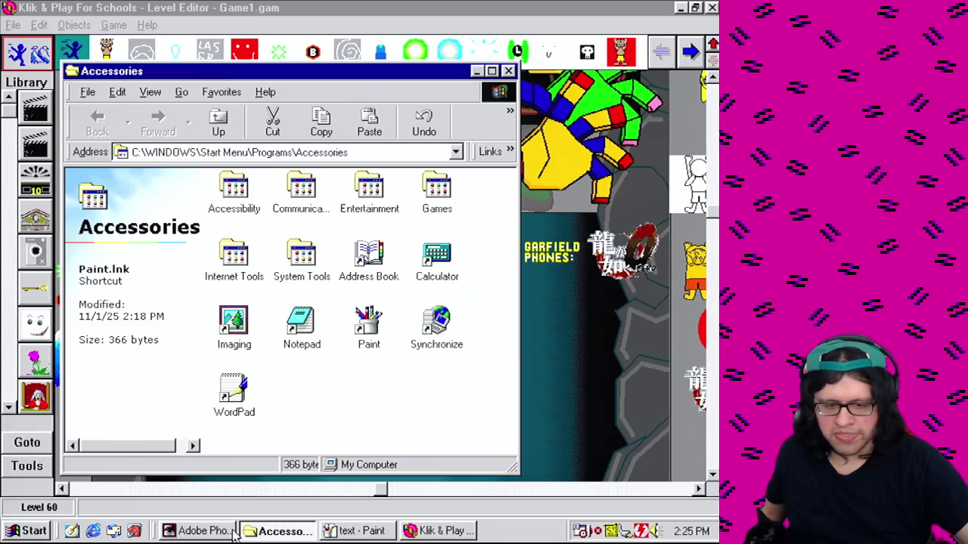
Step: Close the Accessories window and quit Photoshop without saving changes
{"action": "left_click", "coordinate": [509, 72]}
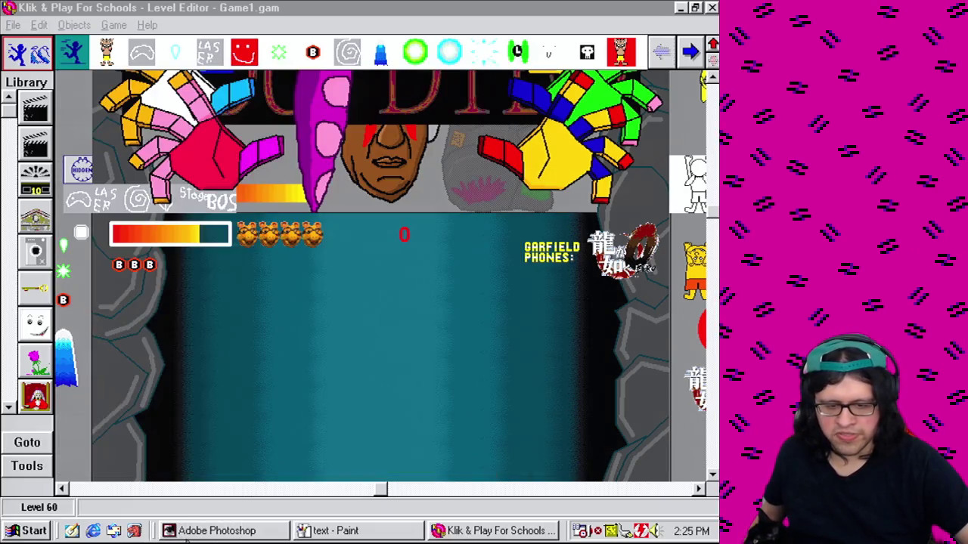
{"action": "left_click", "coordinate": [199, 530]}
{"action": "key", "text": "alt+F4"}
{"action": "left_click", "coordinate": [367, 225]}
Step: Open My Documents from the Start menu, then its Downloads folder
{"action": "left_click", "coordinate": [11, 532]}
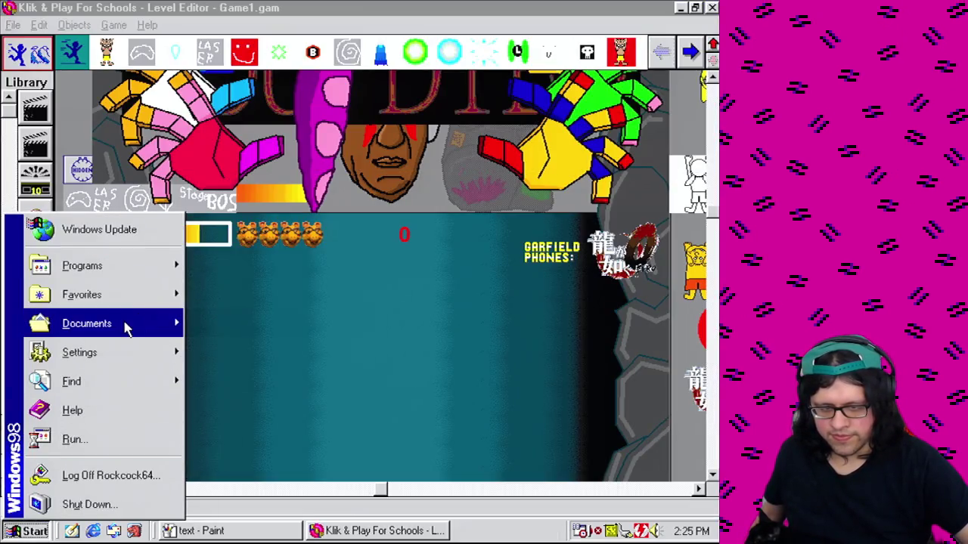
{"action": "mouse_move", "coordinate": [125, 323]}
{"action": "left_click", "coordinate": [235, 53]}
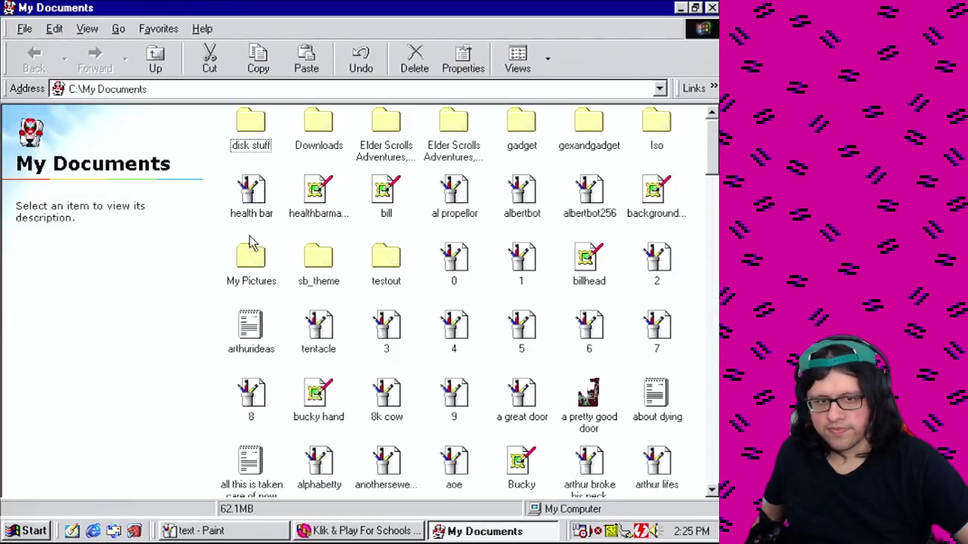
{"action": "double_click", "coordinate": [318, 135]}
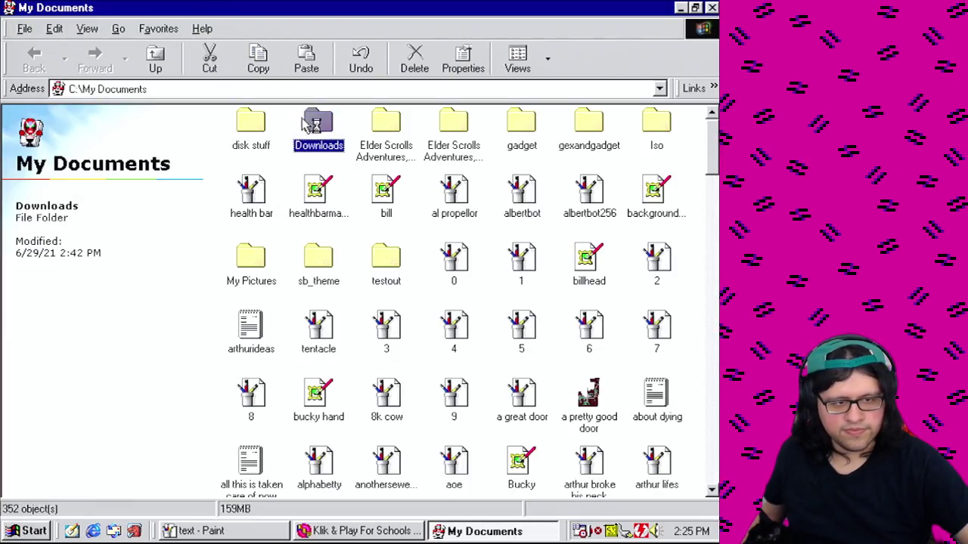
Step: Launch the RetroZilla web browser from the Quick Launch bar
{"action": "mouse_move", "coordinate": [713, 154]}
{"action": "left_mouse_down"}
{"action": "mouse_move", "coordinate": [712, 291]}
{"action": "mouse_move", "coordinate": [712, 260]}
{"action": "left_mouse_up"}
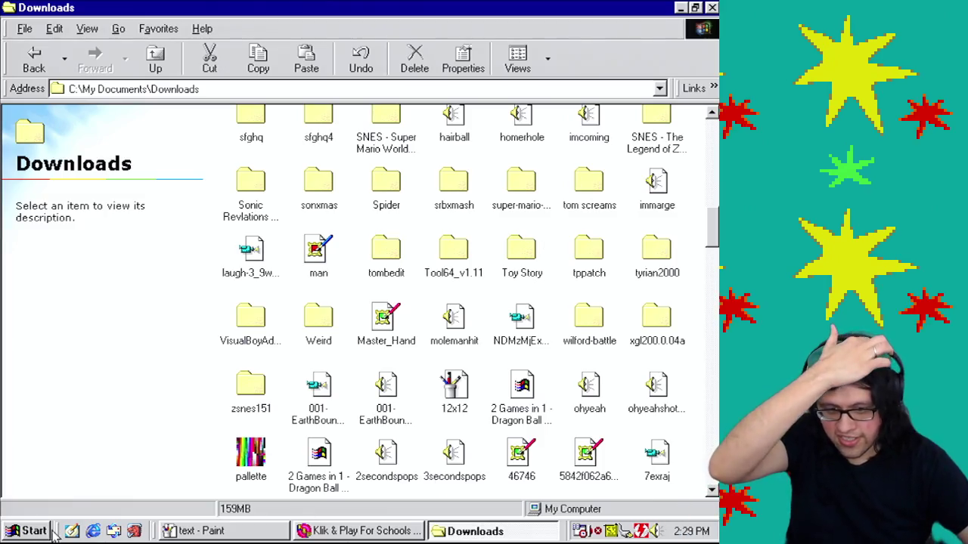
{"action": "left_click", "coordinate": [135, 531]}
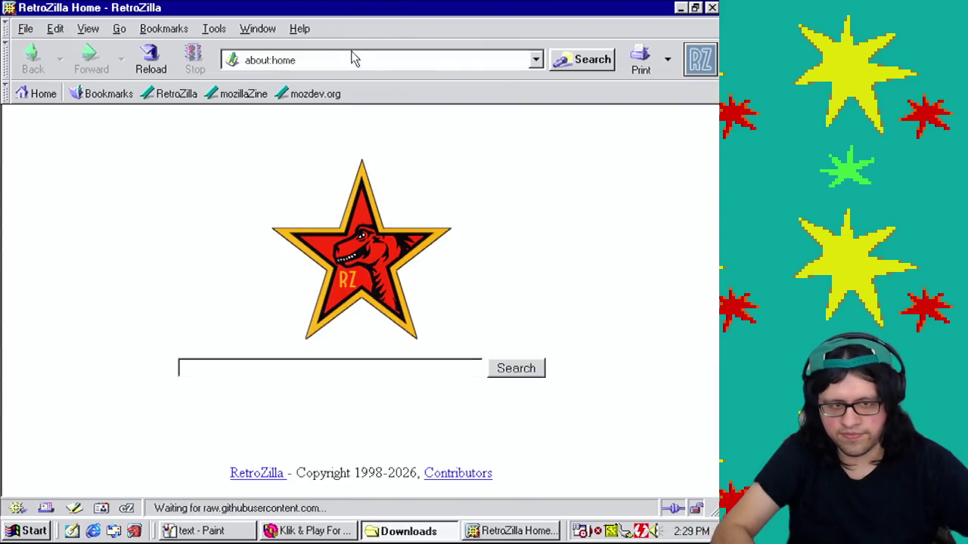
Step: Load vgmusic.com in RetroZilla's address bar
{"action": "left_click", "coordinate": [349, 57]}
{"action": "type", "text": "w"}
{"action": "key", "text": "BackSpace"}
{"action": "type", "text": "vgmusic.com"}
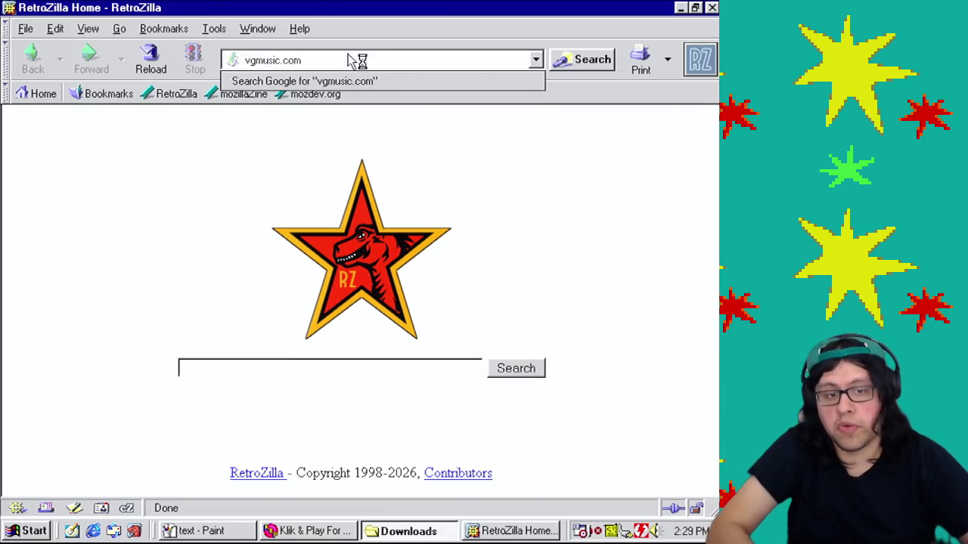
{"action": "key", "text": "Return"}
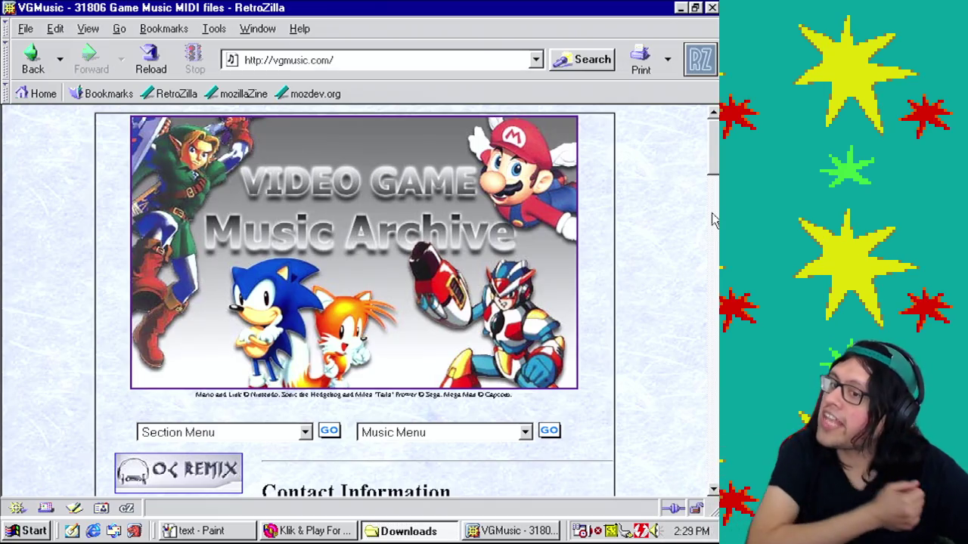
Step: Scroll down and open the Sony PlayStation music listing
{"action": "scroll", "coordinate": [713, 212], "scroll_direction": "down", "scroll_amount": 5}
{"action": "left_click_drag", "start_coordinate": [714, 200], "coordinate": [714, 322]}
{"action": "left_click", "coordinate": [178, 240]}
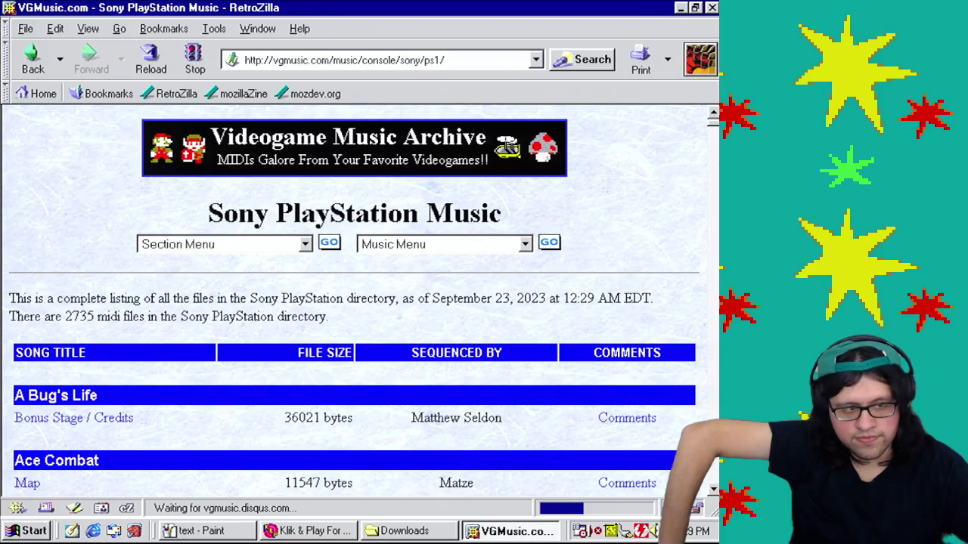
Step: Search the page for 'final fantas' to jump to the Final Fantasy 7 section, then close the search
{"action": "left_click_drag", "start_coordinate": [713, 130], "coordinate": [714, 200]}
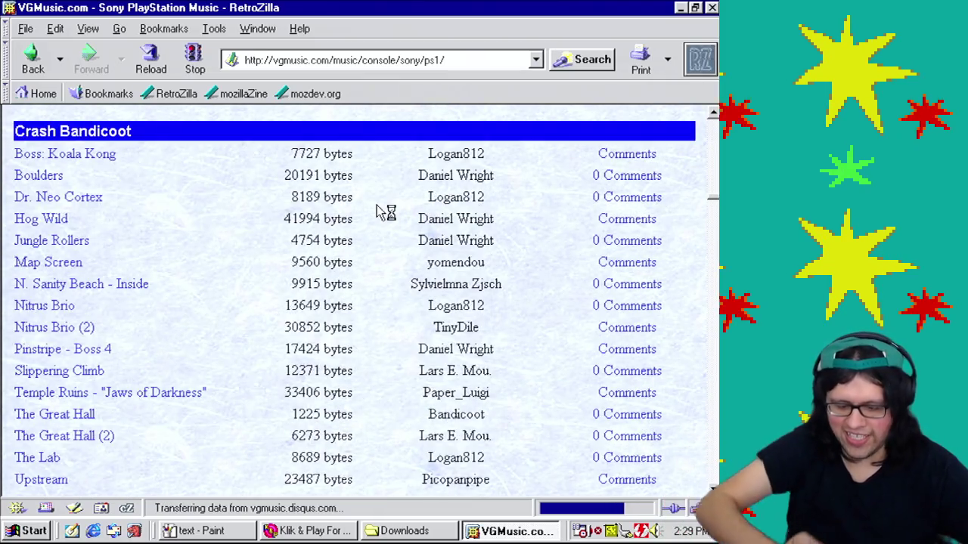
{"action": "key", "text": "ctrl+f"}
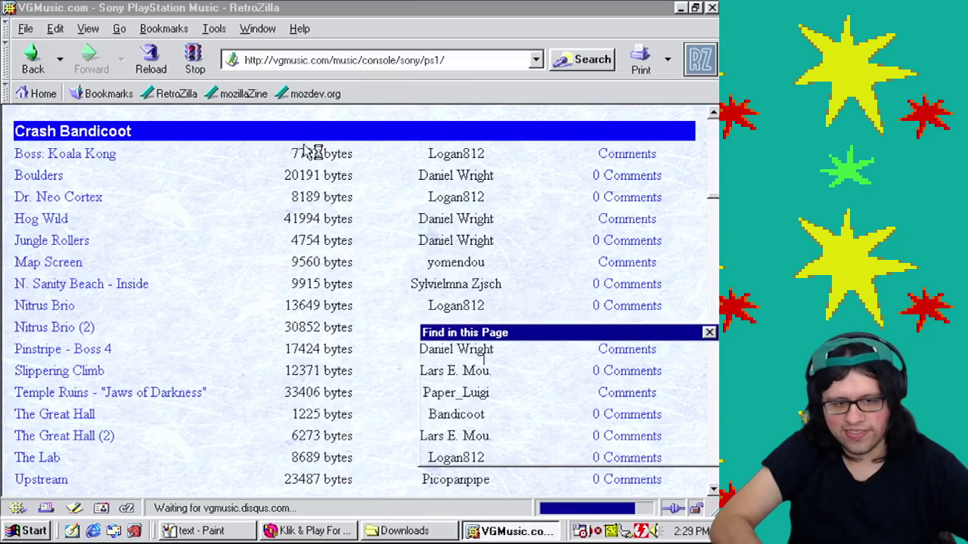
{"action": "left_click_drag", "start_coordinate": [534, 338], "coordinate": [507, 321]}
{"action": "type", "text": "f"}
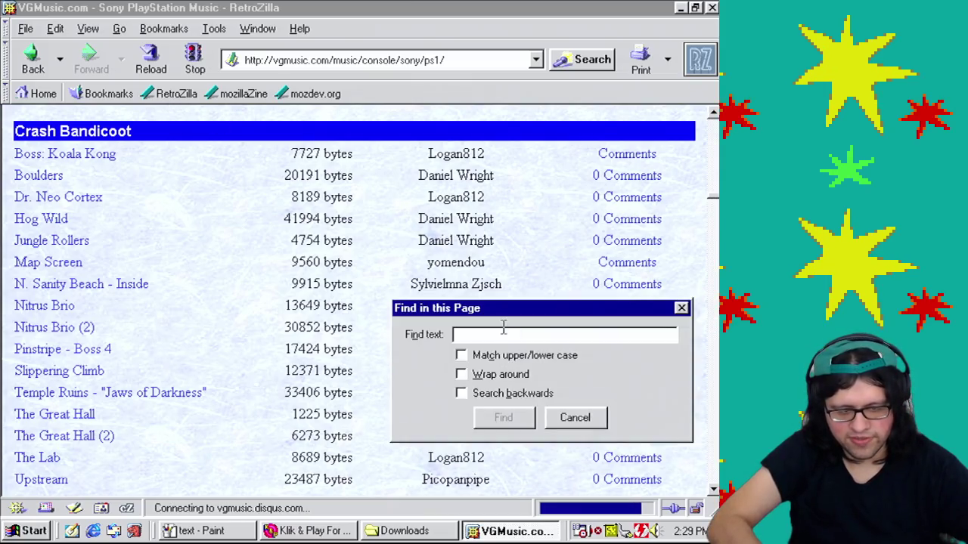
{"action": "type", "text": "inalfantas"}
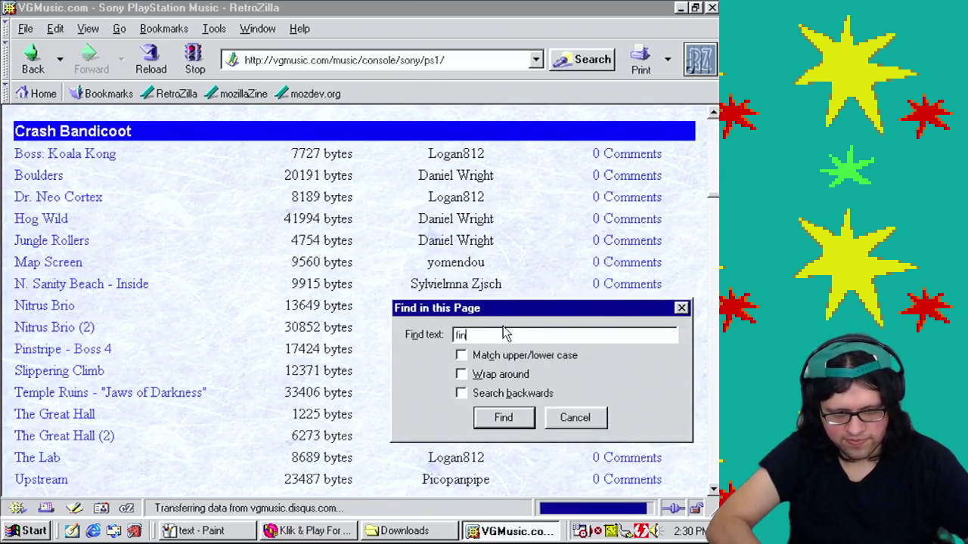
{"action": "key", "text": "BackSpace"}
{"action": "key", "text": "BackSpace"}
{"action": "key", "text": "BackSpace"}
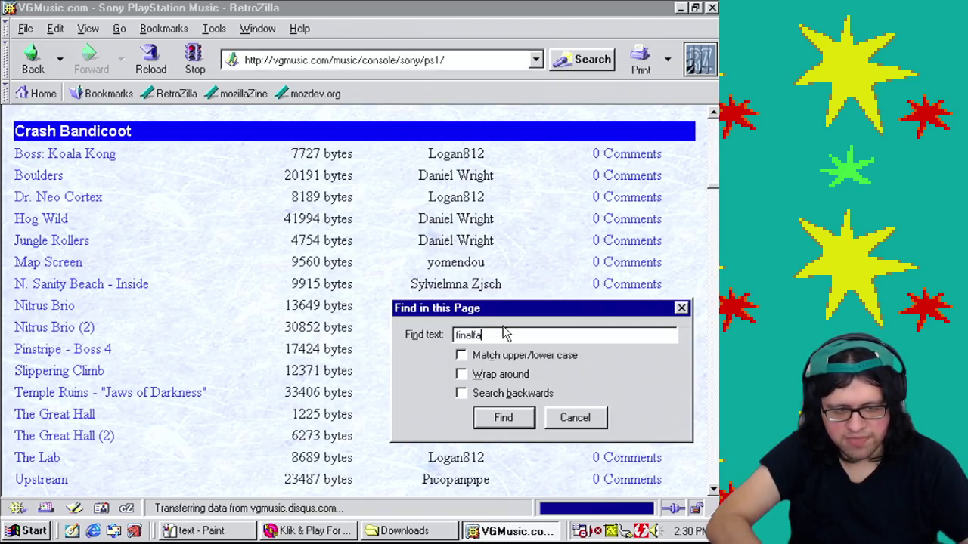
{"action": "type", "text": "l fantas"}
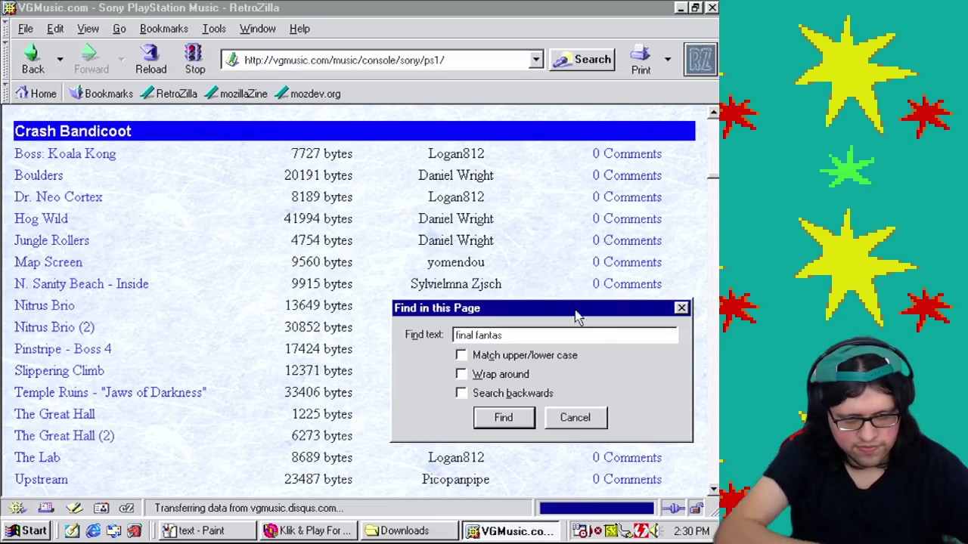
{"action": "left_click", "coordinate": [519, 427]}
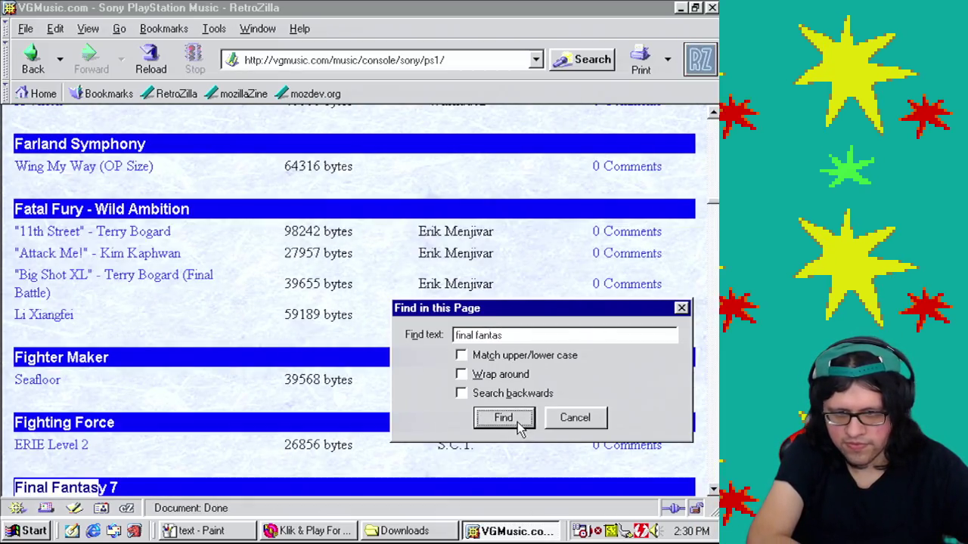
{"action": "left_click", "coordinate": [681, 308]}
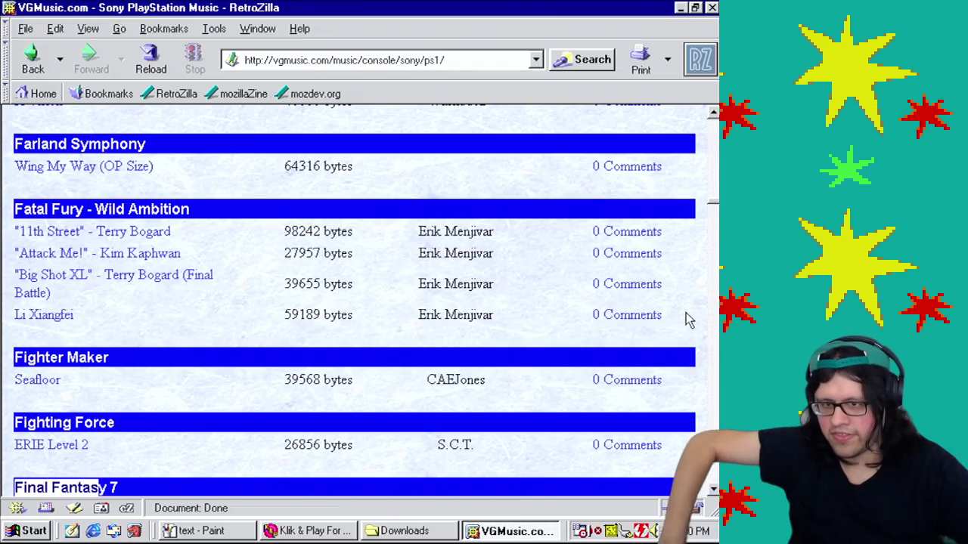
Step: Scroll down the Final Fantasy 7 songs and download the 'Those Chosen by the Planet' MIDI
{"action": "scroll", "coordinate": [355, 302], "scroll_direction": "down", "scroll_amount": 6}
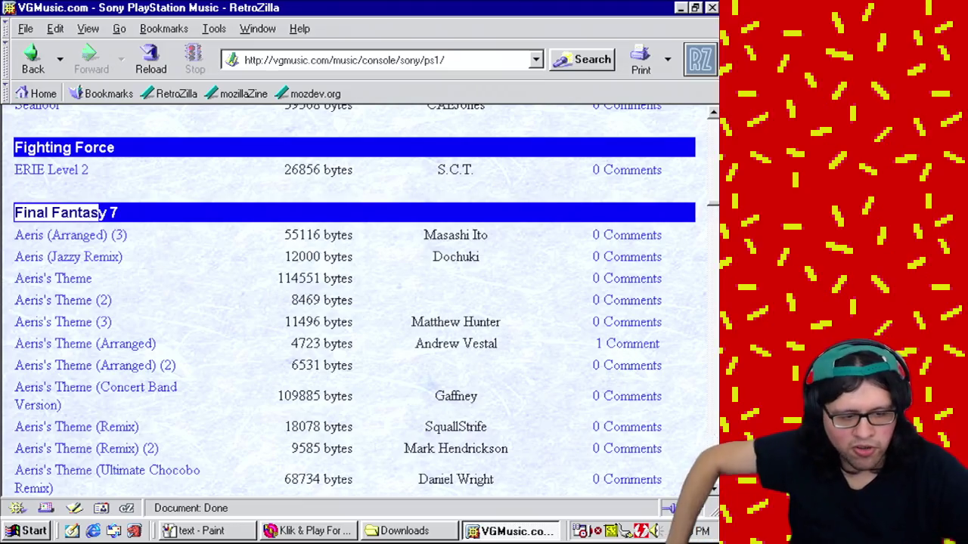
{"action": "scroll", "coordinate": [355, 302], "scroll_direction": "down", "scroll_amount": 1}
{"action": "scroll", "coordinate": [355, 303], "scroll_direction": "down", "scroll_amount": 5}
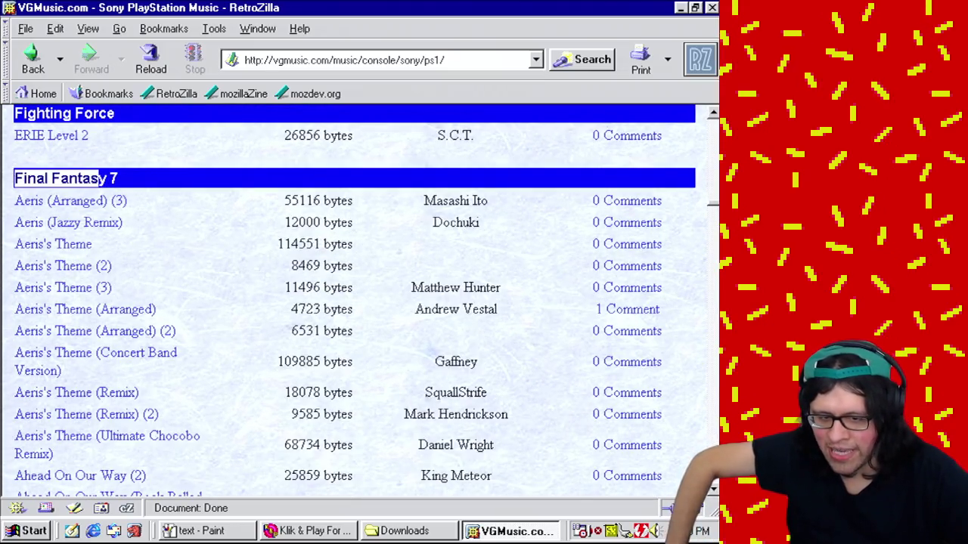
{"action": "scroll", "coordinate": [355, 302], "scroll_direction": "down", "scroll_amount": 7}
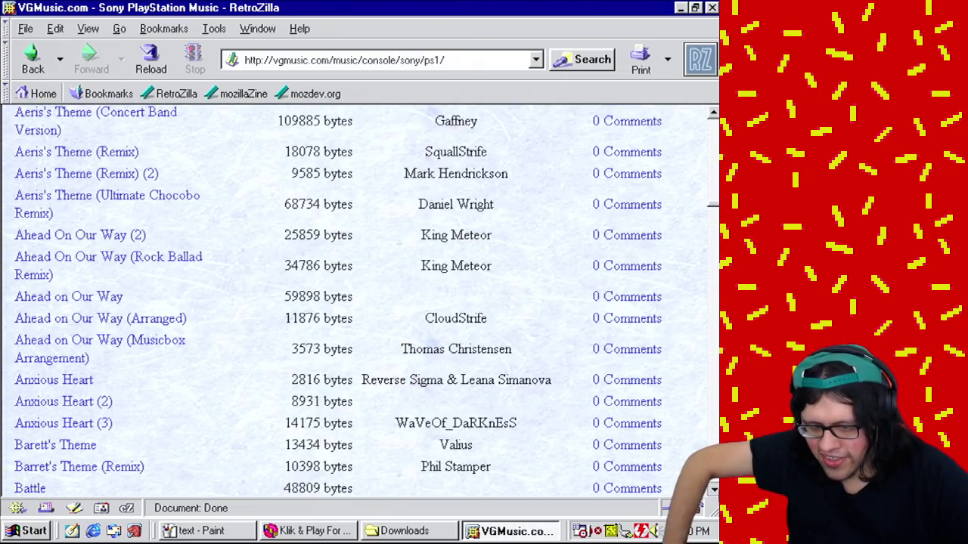
{"action": "scroll", "coordinate": [355, 303], "scroll_direction": "down", "scroll_amount": 12}
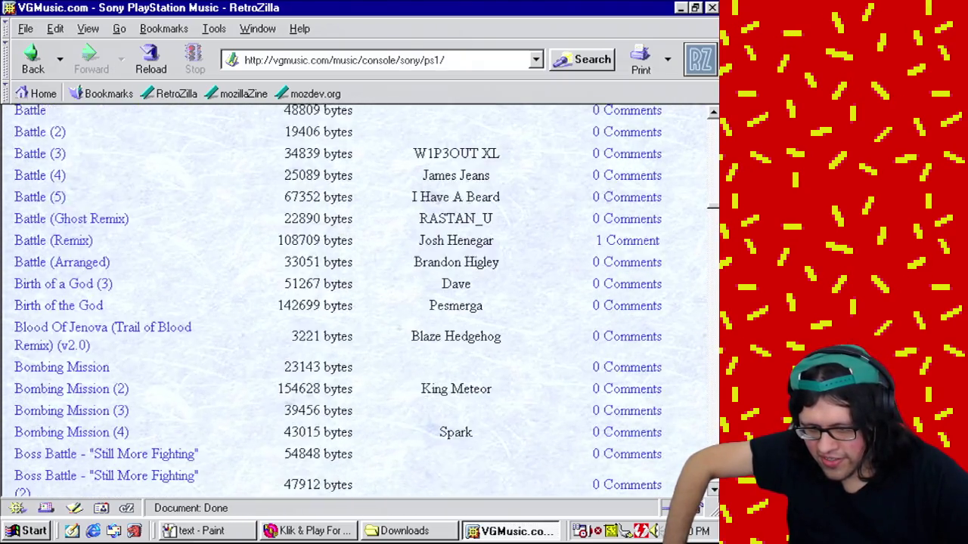
{"action": "scroll", "coordinate": [355, 302], "scroll_direction": "down", "scroll_amount": 10}
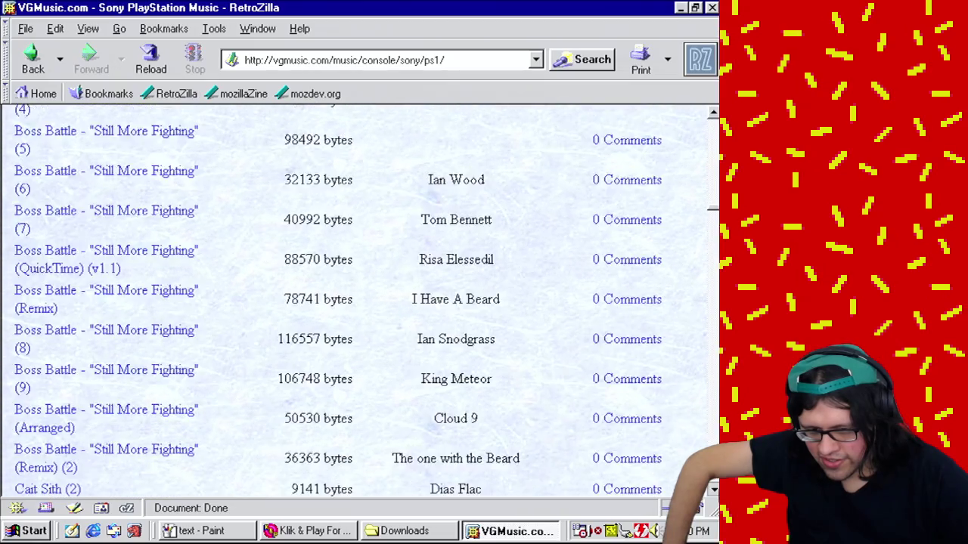
{"action": "scroll", "coordinate": [355, 303], "scroll_direction": "down", "scroll_amount": 10}
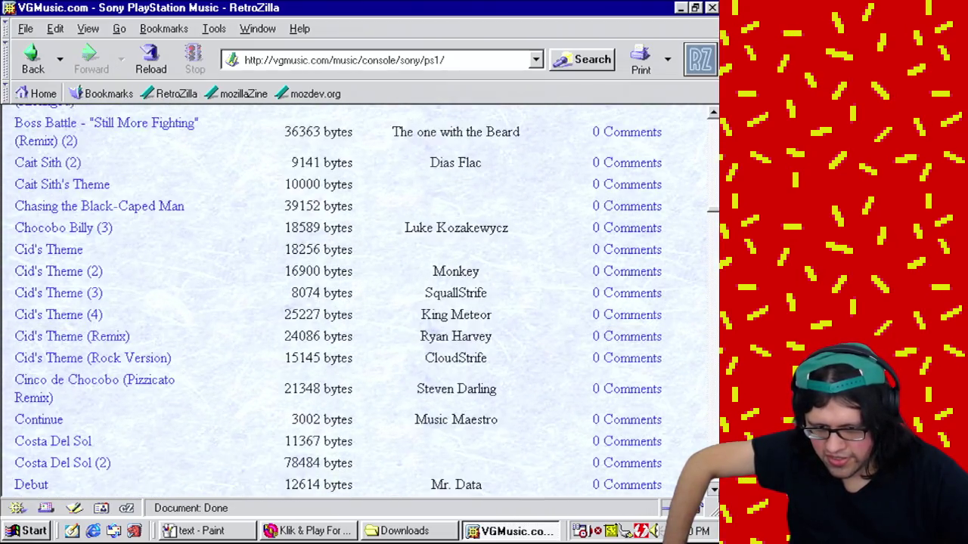
{"action": "scroll", "coordinate": [355, 303], "scroll_direction": "down", "scroll_amount": 8}
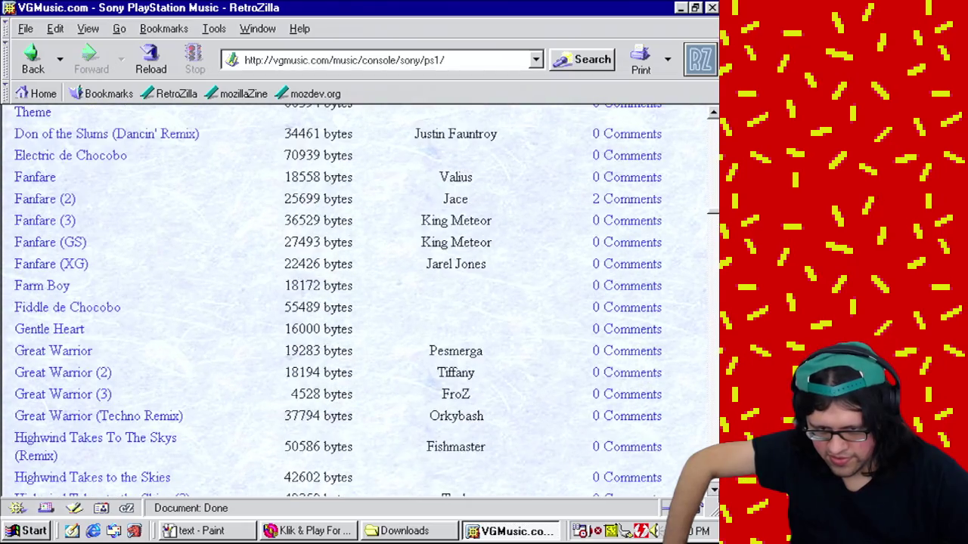
{"action": "scroll", "coordinate": [356, 302], "scroll_direction": "down", "scroll_amount": 5}
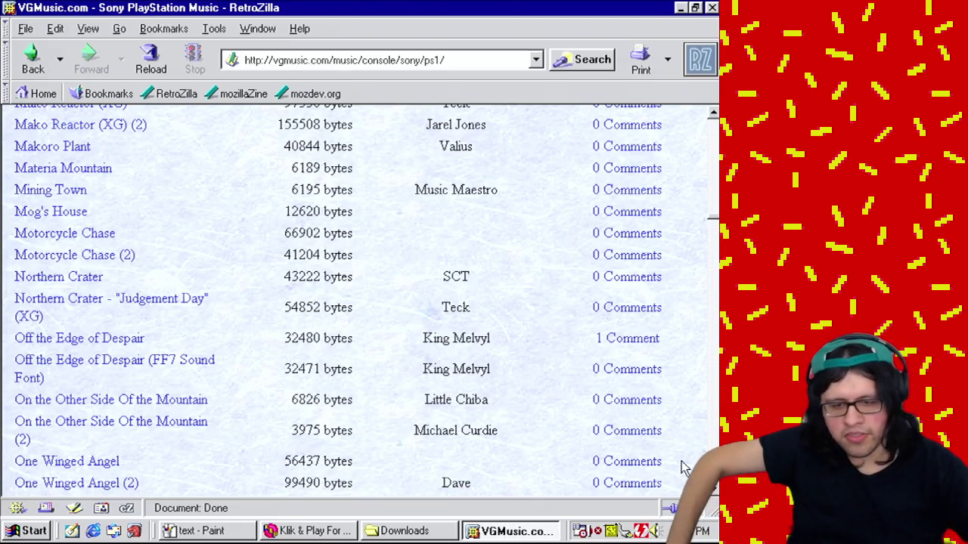
{"action": "scroll", "coordinate": [710, 499], "scroll_direction": "down", "scroll_amount": 6}
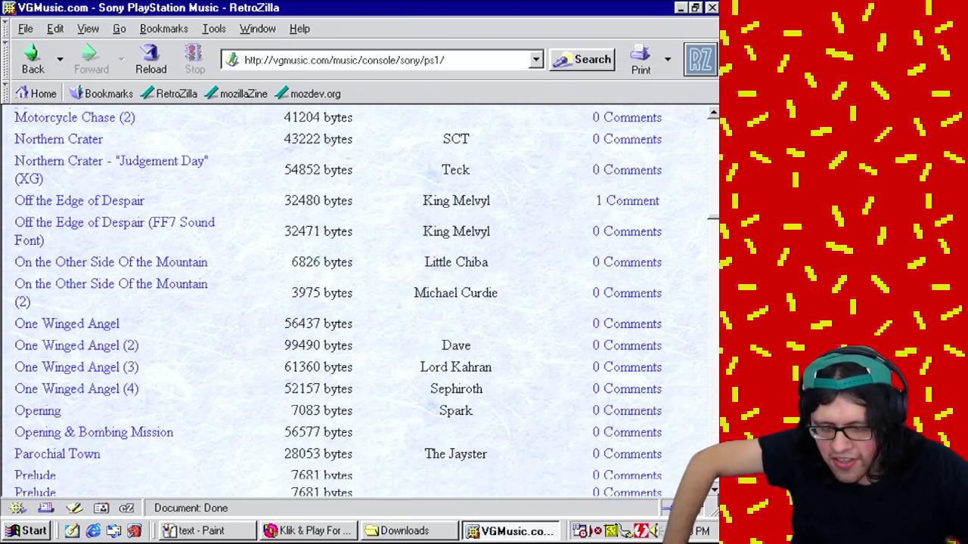
{"action": "scroll", "coordinate": [341, 302], "scroll_direction": "down", "scroll_amount": 9}
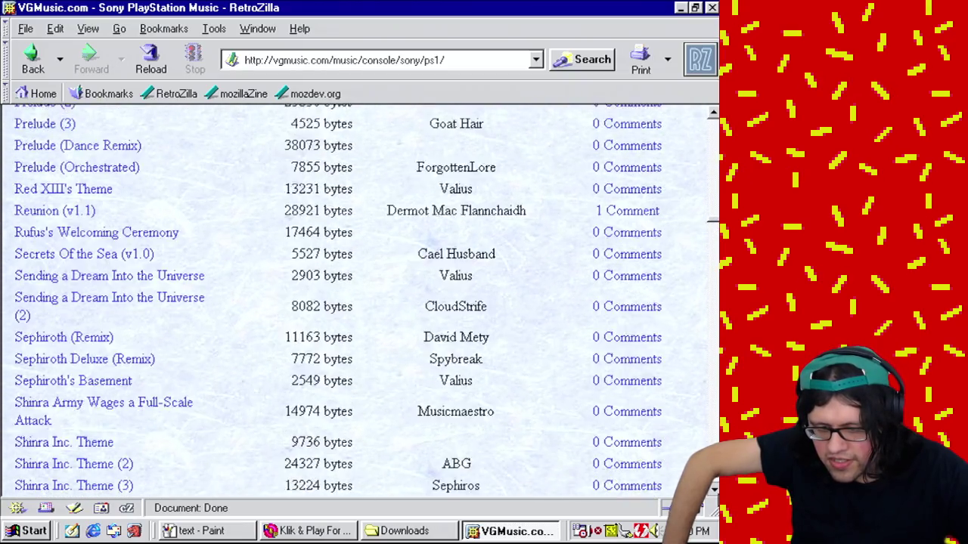
{"action": "scroll", "coordinate": [340, 302], "scroll_direction": "down", "scroll_amount": 6}
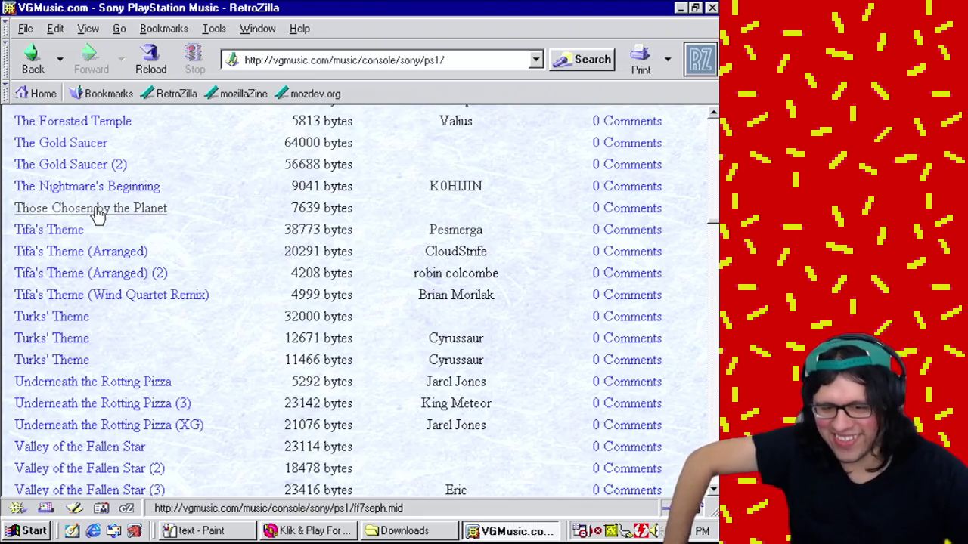
{"action": "left_click", "coordinate": [97, 211]}
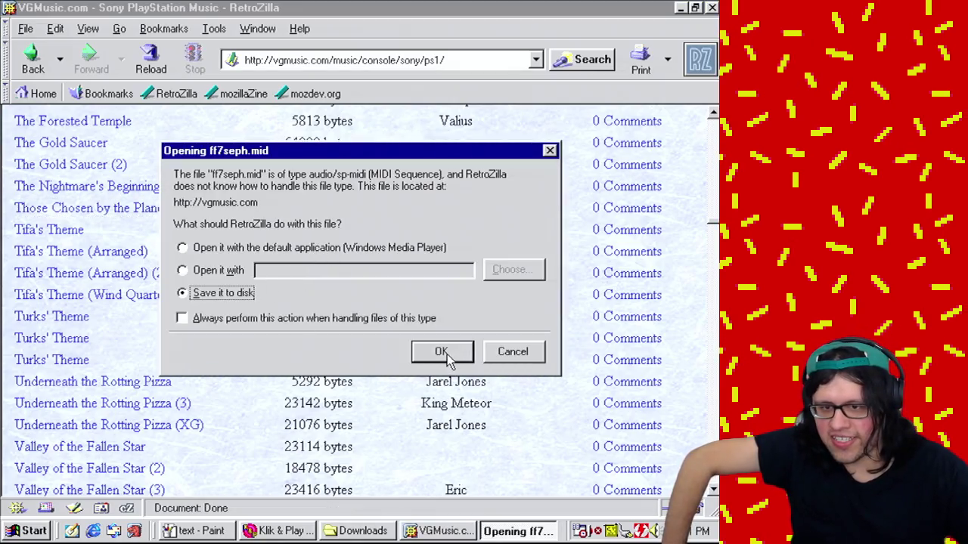
Step: Save ff7seph.mid to disk in Downloads and dismiss the download manager
{"action": "left_click", "coordinate": [452, 356]}
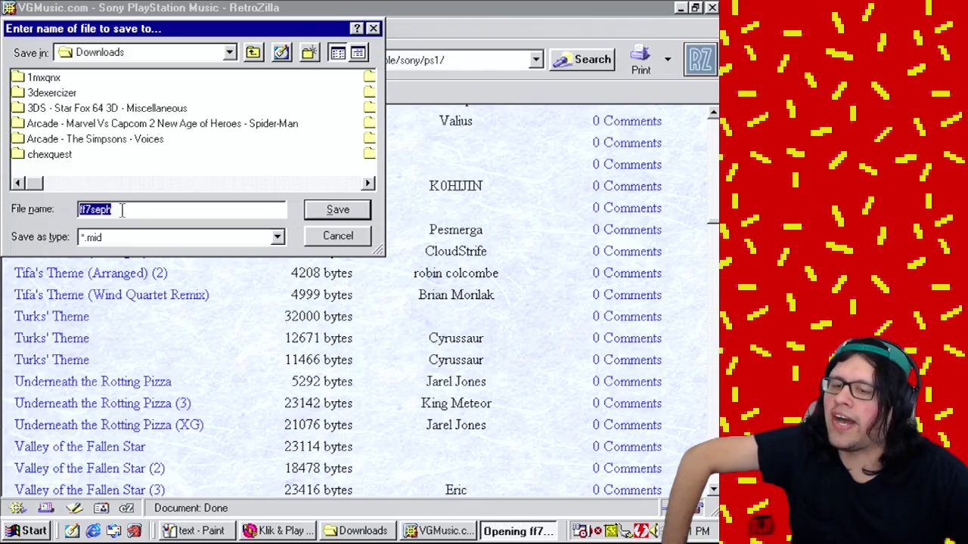
{"action": "left_click", "coordinate": [357, 213]}
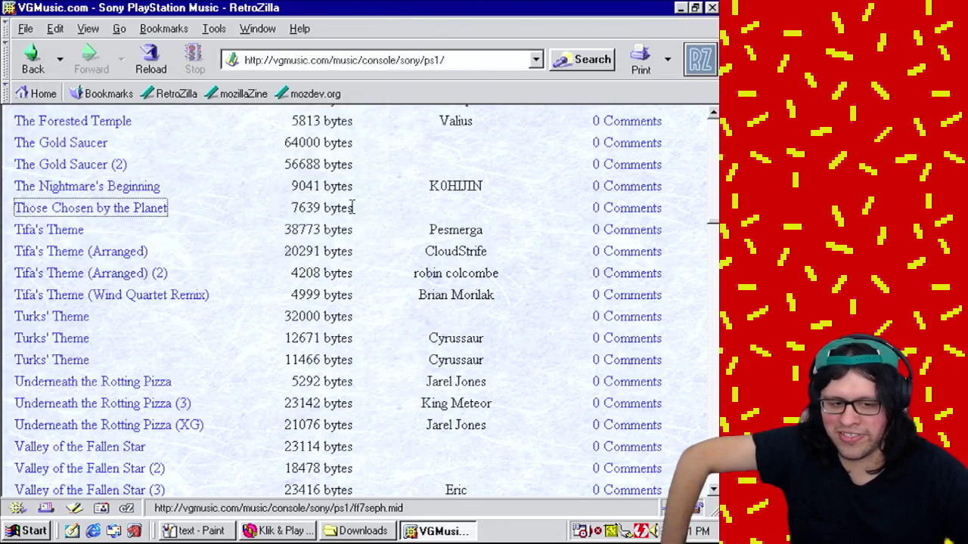
{"action": "left_click", "coordinate": [654, 108]}
Step: Show the Downloads folder and select the new ff7seph.mid file
{"action": "left_click", "coordinate": [355, 531]}
{"action": "scroll", "coordinate": [707, 303], "scroll_direction": "down", "scroll_amount": 10}
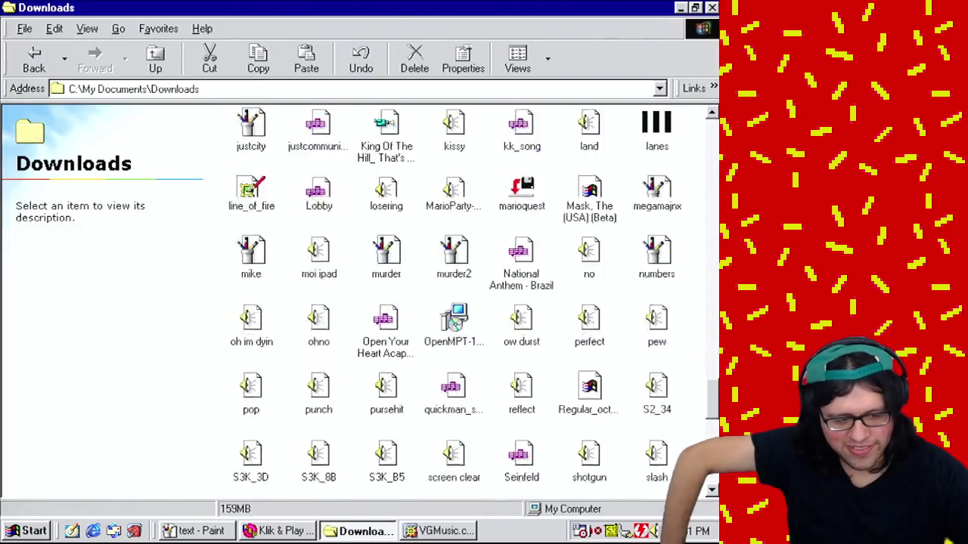
{"action": "scroll", "coordinate": [468, 303], "scroll_direction": "down", "scroll_amount": 5}
{"action": "left_click", "coordinate": [391, 479]}
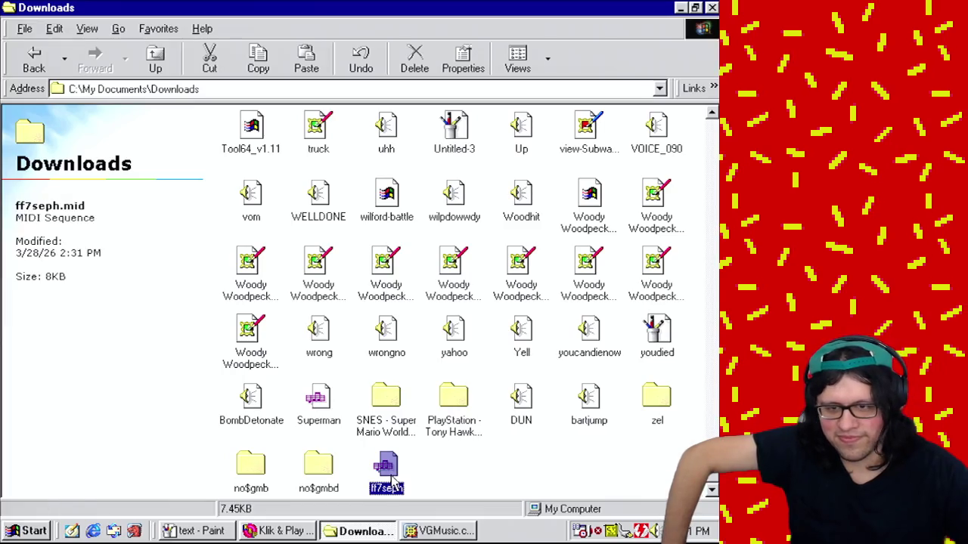
{"action": "double_click", "coordinate": [391, 478]}
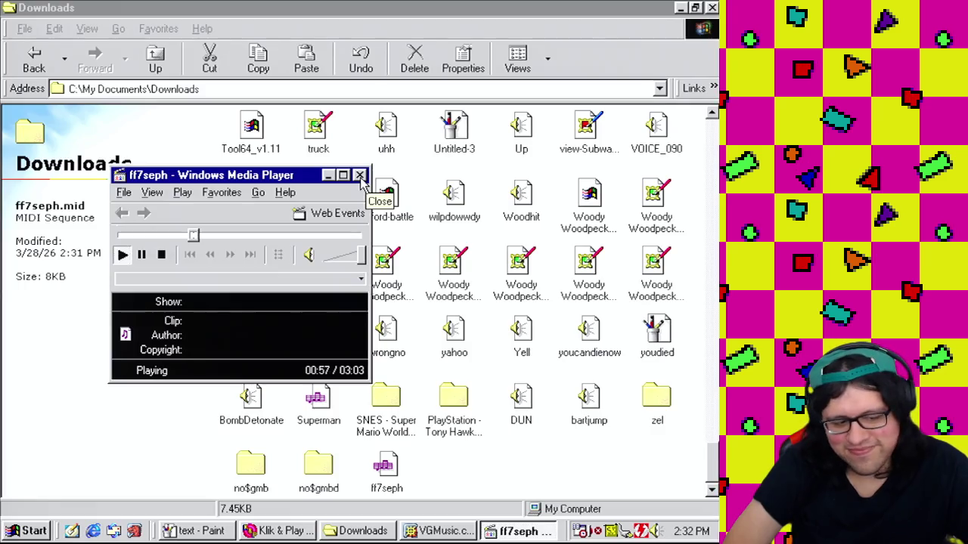
{"action": "left_click", "coordinate": [361, 176]}
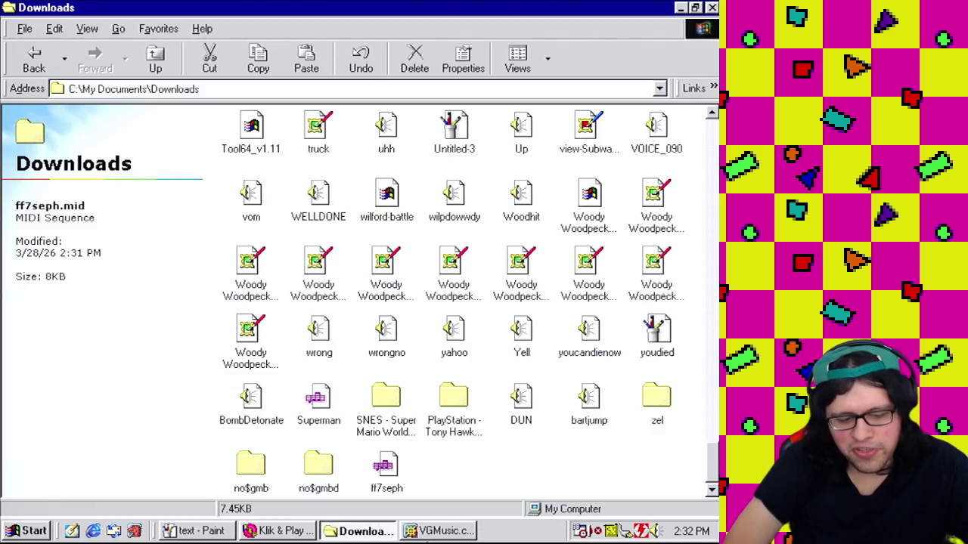
Step: Close the VGMusic browser window and return to the Klik & Play Level Editor
{"action": "left_click", "coordinate": [439, 532]}
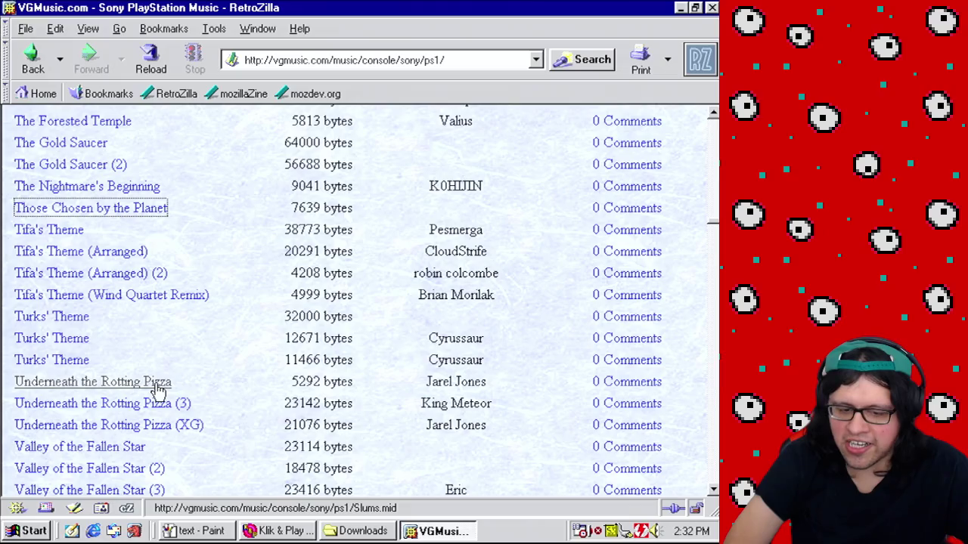
{"action": "left_click", "coordinate": [713, 490]}
{"action": "left_click_drag", "start_coordinate": [713, 490], "coordinate": [713, 491]}
{"action": "mouse_move", "coordinate": [713, 229]}
{"action": "left_mouse_down"}
{"action": "mouse_move", "coordinate": [713, 360]}
{"action": "mouse_move", "coordinate": [713, 318]}
{"action": "left_mouse_up"}
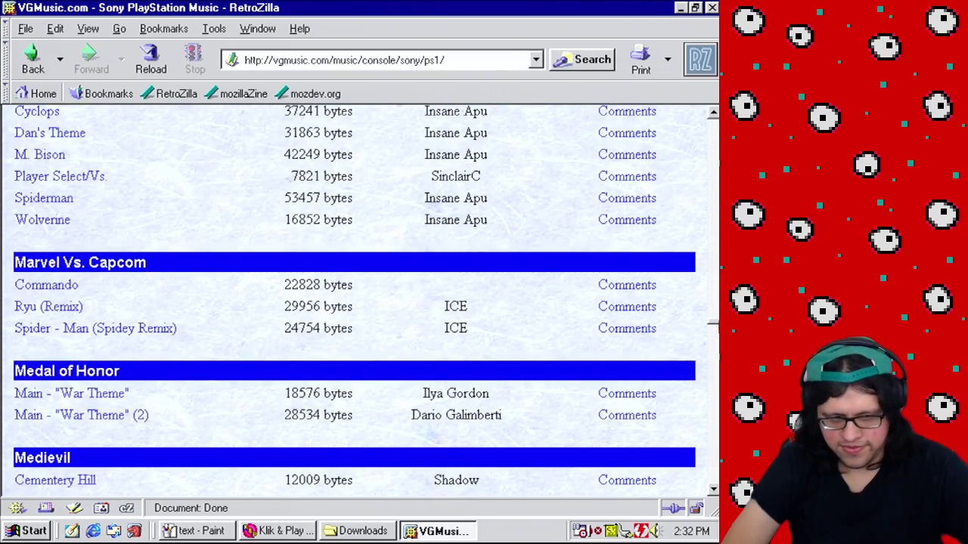
{"action": "left_click", "coordinate": [712, 8]}
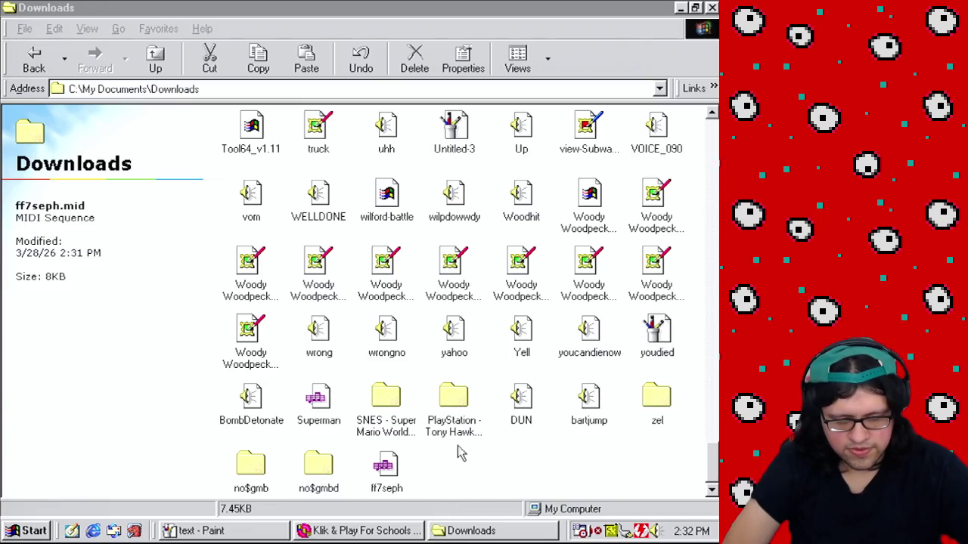
{"action": "left_click", "coordinate": [397, 533]}
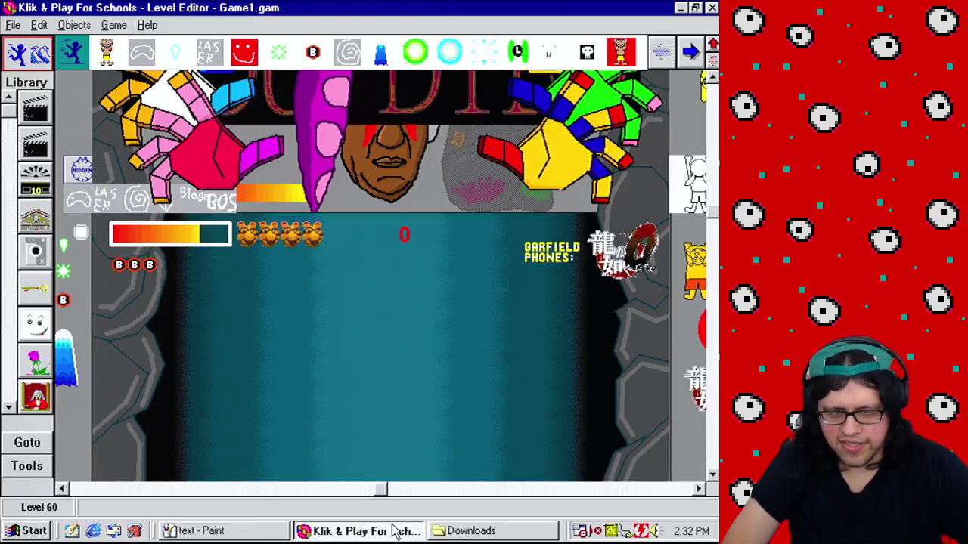
Step: Play the level as finished, watch the robot boss rise, then close the Mother 4 window
{"action": "left_click", "coordinate": [113, 25]}
{"action": "left_click", "coordinate": [219, 154]}
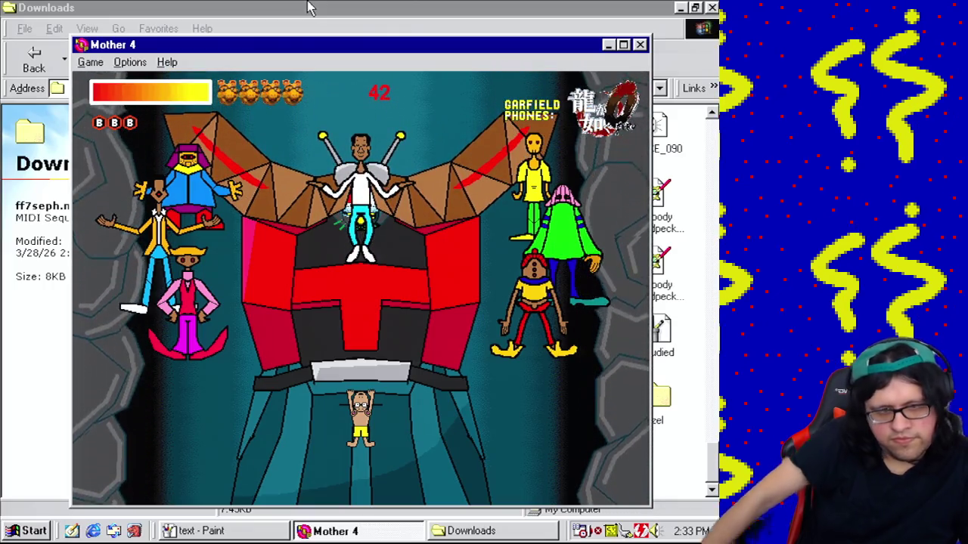
{"action": "left_click", "coordinate": [640, 45]}
Step: In the Event Editor, copy event 269's conditions into new event 271, comparing to 44
{"action": "left_click", "coordinate": [114, 25]}
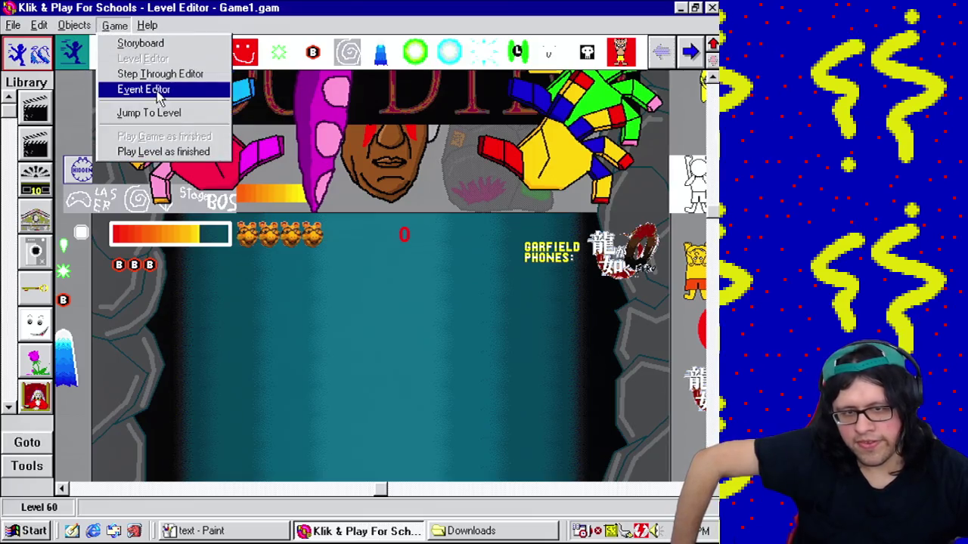
{"action": "left_click", "coordinate": [143, 89]}
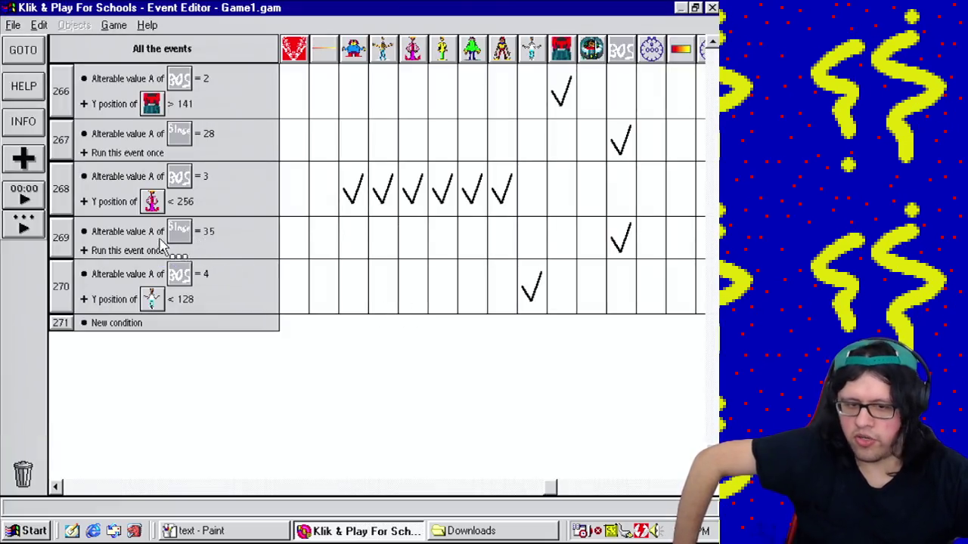
{"action": "left_click_drag", "start_coordinate": [147, 319], "coordinate": [148, 323]}
{"action": "mouse_move", "coordinate": [140, 250]}
{"action": "left_mouse_down"}
{"action": "mouse_move", "coordinate": [59, 325]}
{"action": "mouse_move", "coordinate": [144, 333]}
{"action": "left_mouse_up"}
{"action": "right_click", "coordinate": [147, 333]}
{"action": "left_click", "coordinate": [160, 340]}
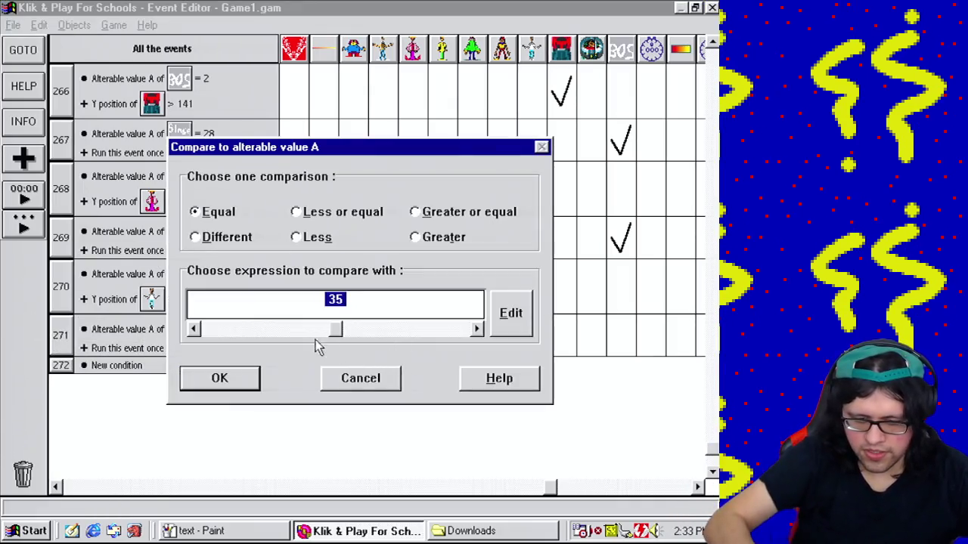
{"action": "left_click", "coordinate": [219, 378]}
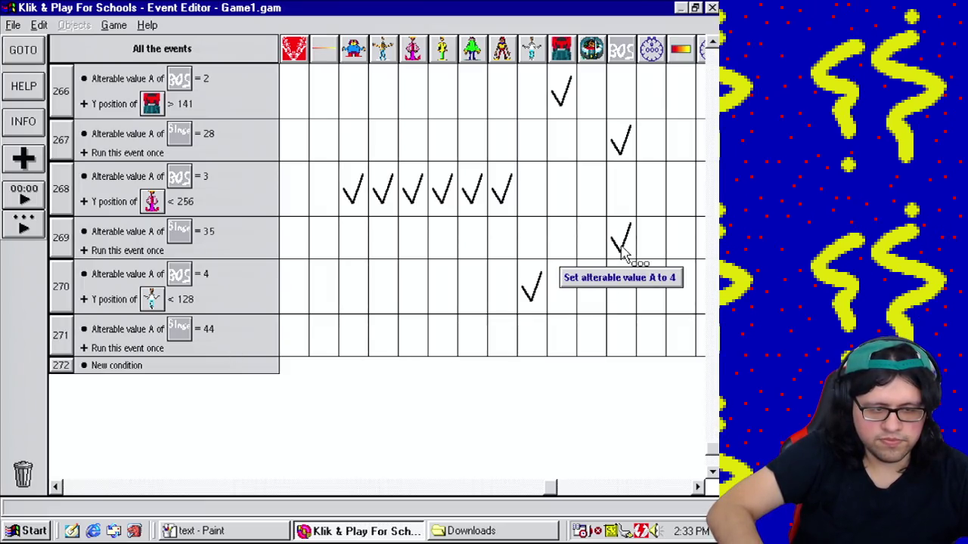
Step: Add an action setting the stage object's alterable value A in event 271
{"action": "left_click", "coordinate": [626, 344]}
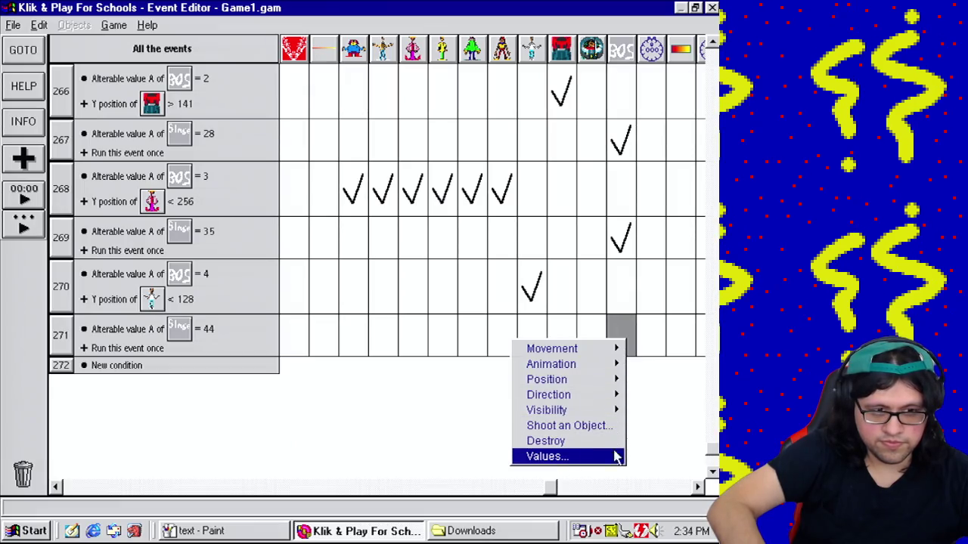
{"action": "left_click", "coordinate": [576, 456]}
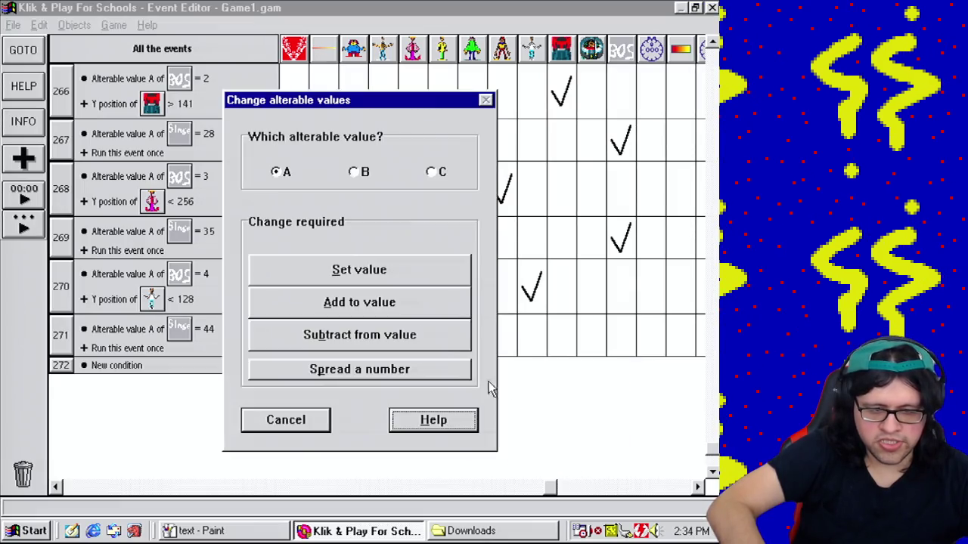
{"action": "left_click", "coordinate": [399, 273]}
{"action": "left_click", "coordinate": [235, 329]}
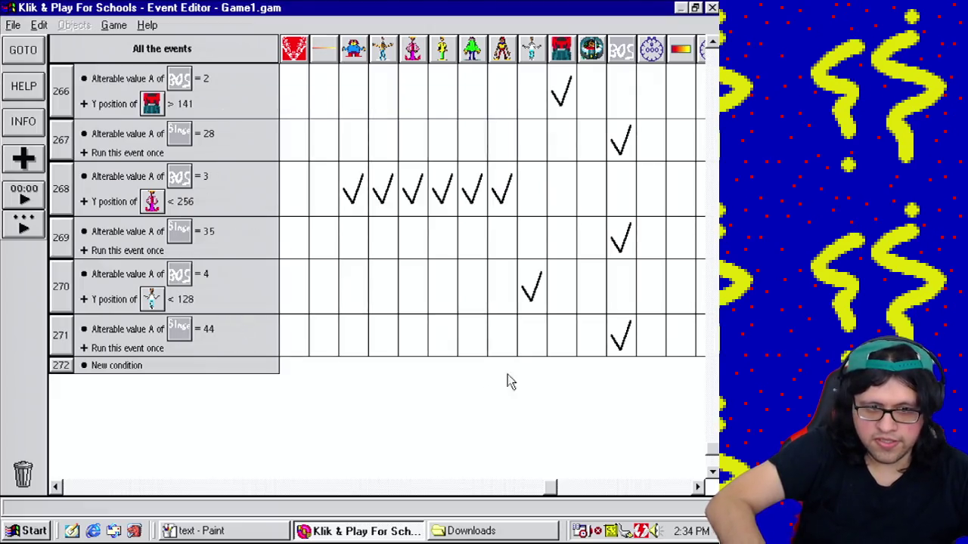
{"action": "scroll", "coordinate": [711, 182], "scroll_direction": "up", "scroll_amount": 5}
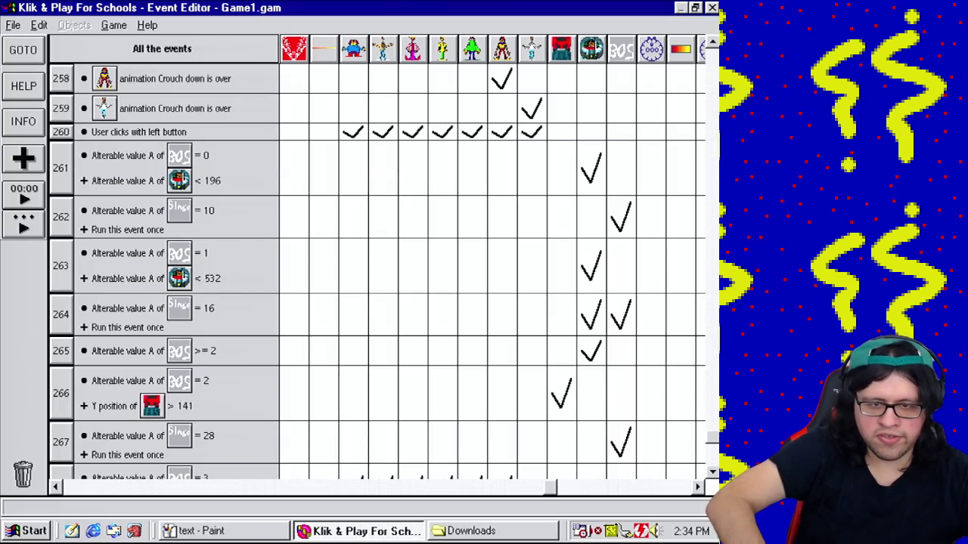
{"action": "scroll", "coordinate": [378, 273], "scroll_direction": "down", "scroll_amount": 5}
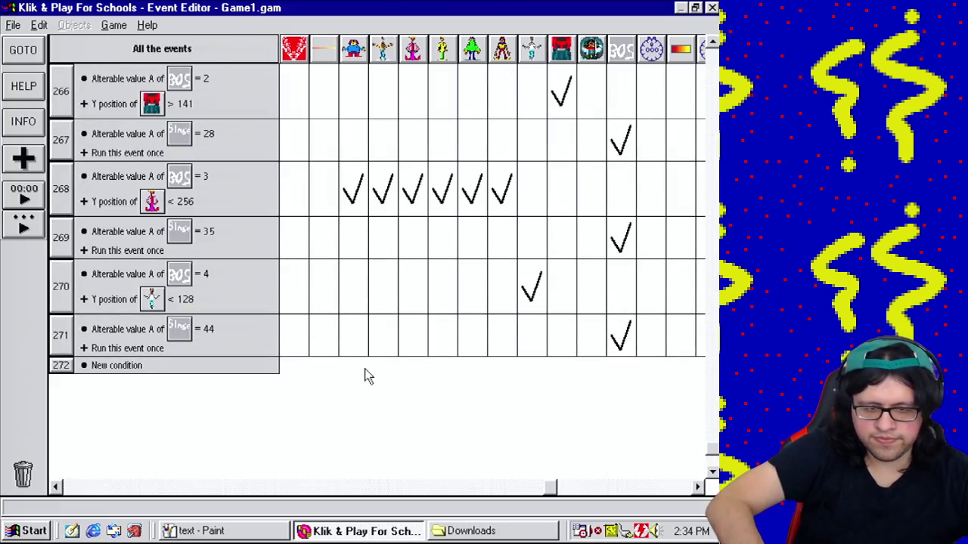
Step: Add a Crouch down animation action for a character and copy it to two more characters
{"action": "left_click", "coordinate": [355, 335]}
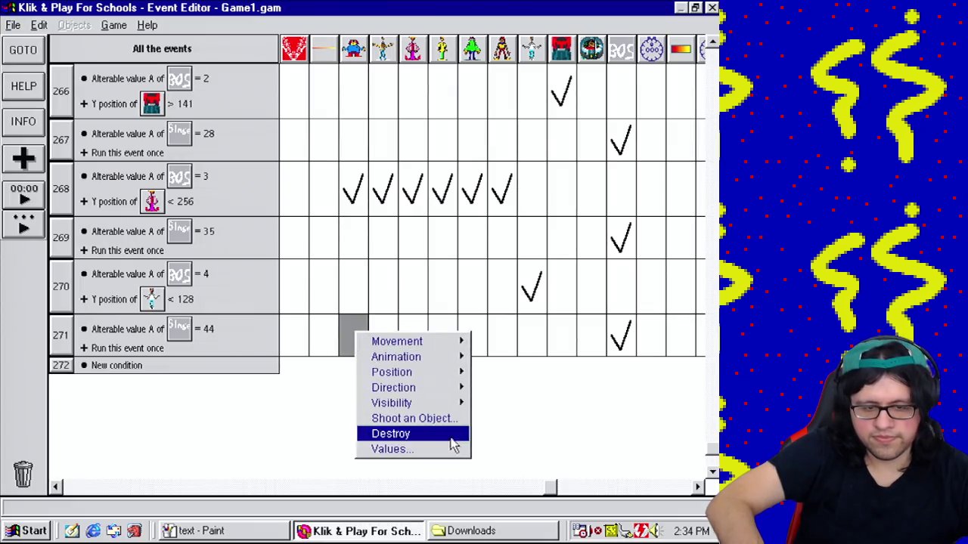
{"action": "mouse_move", "coordinate": [505, 387]}
{"action": "left_click", "coordinate": [592, 389]}
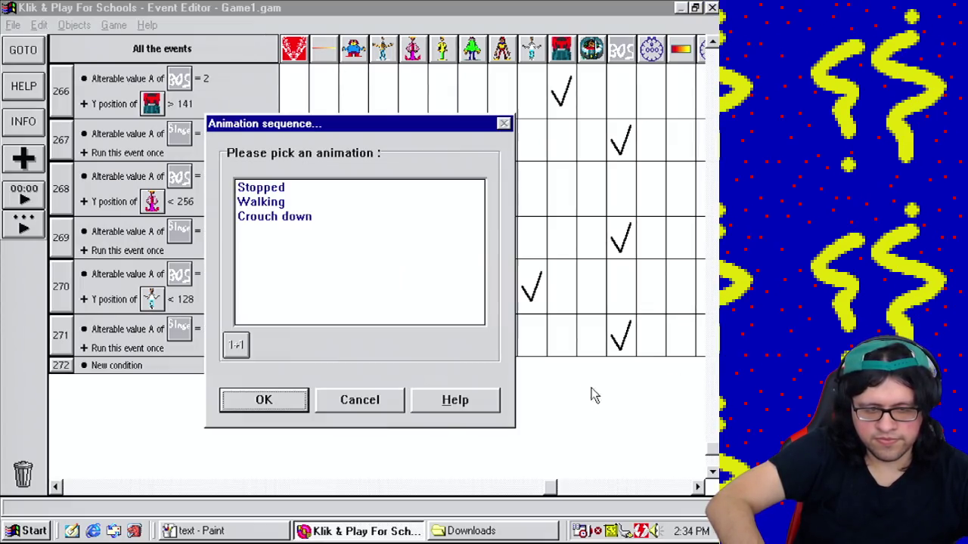
{"action": "left_click", "coordinate": [277, 241]}
{"action": "left_click", "coordinate": [276, 405]}
{"action": "left_click_drag", "start_coordinate": [353, 335], "coordinate": [382, 335]}
{"action": "mouse_move", "coordinate": [383, 335]}
{"action": "left_mouse_down"}
{"action": "mouse_move", "coordinate": [417, 327]}
{"action": "mouse_move", "coordinate": [447, 340]}
{"action": "mouse_move", "coordinate": [522, 339]}
{"action": "left_mouse_up"}
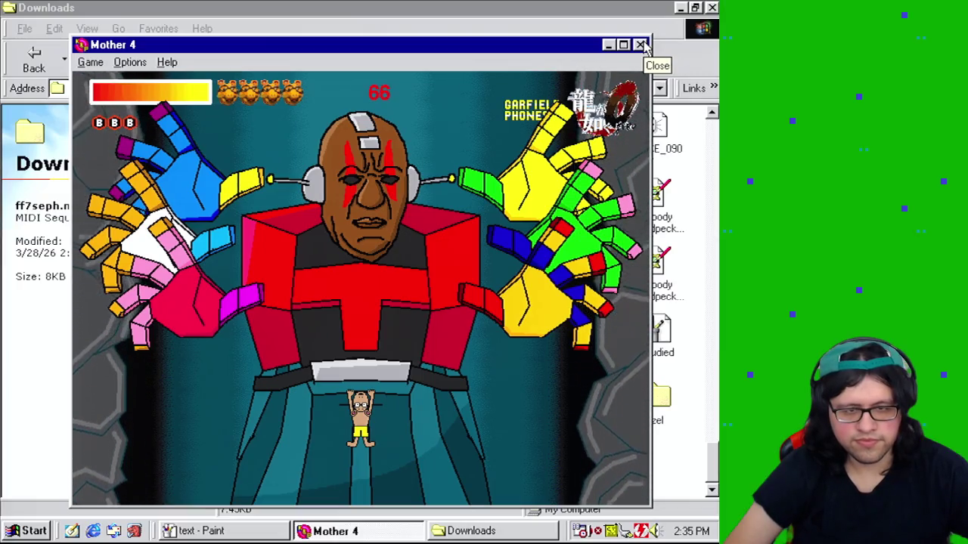
Step: Close the running test game to return to the Level Editor
{"action": "left_click", "coordinate": [640, 46]}
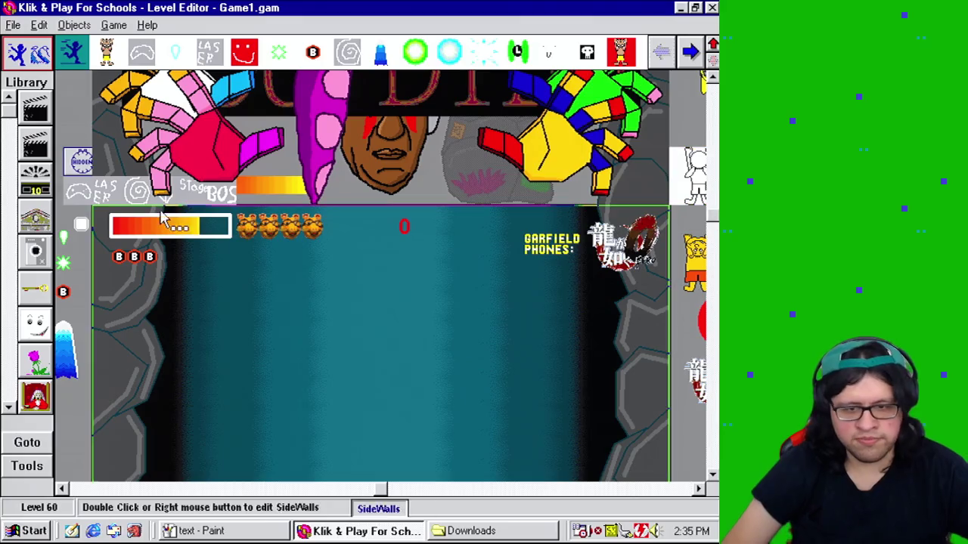
Step: Bring the bomb counter and fake health bar to the front layer
{"action": "right_click", "coordinate": [149, 257]}
{"action": "mouse_move", "coordinate": [177, 282]}
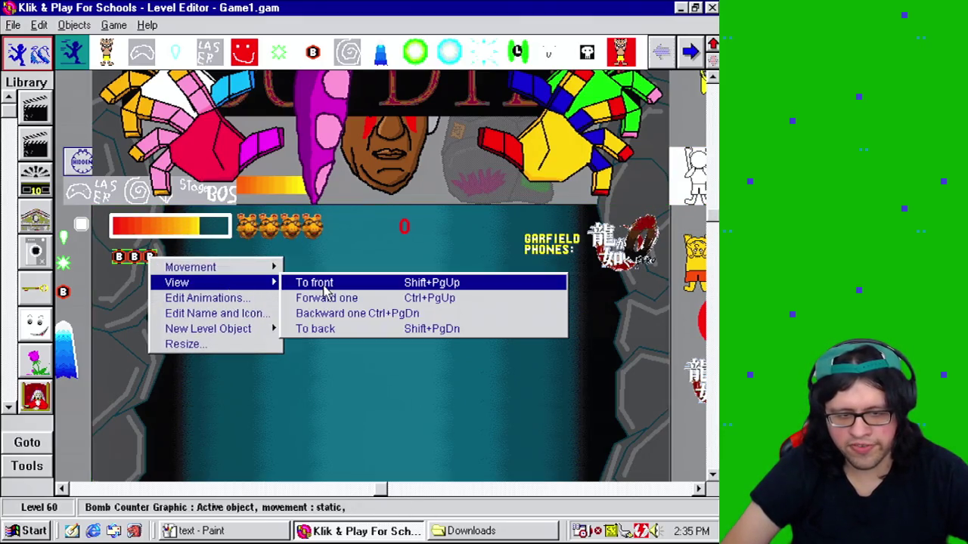
{"action": "left_click", "coordinate": [163, 229]}
{"action": "right_click", "coordinate": [165, 231]}
{"action": "mouse_move", "coordinate": [239, 257]}
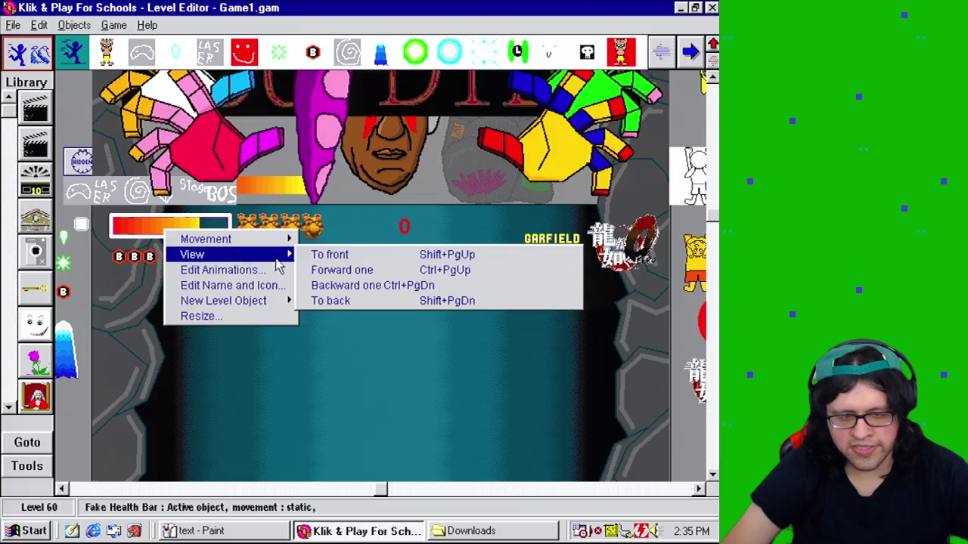
{"action": "left_click", "coordinate": [328, 247]}
Step: Bring the McLabel text to the front and launch a new test play of the level
{"action": "right_click", "coordinate": [310, 230]}
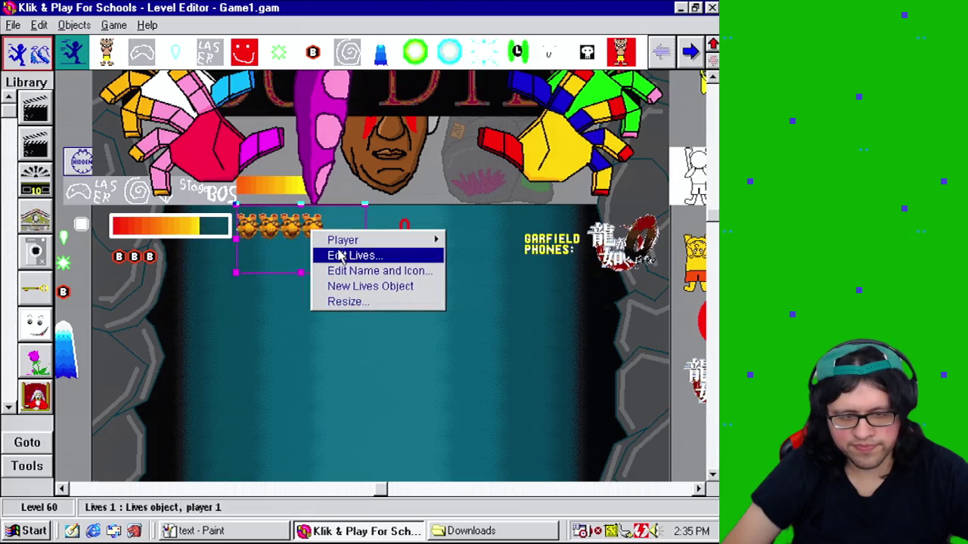
{"action": "left_click", "coordinate": [431, 198]}
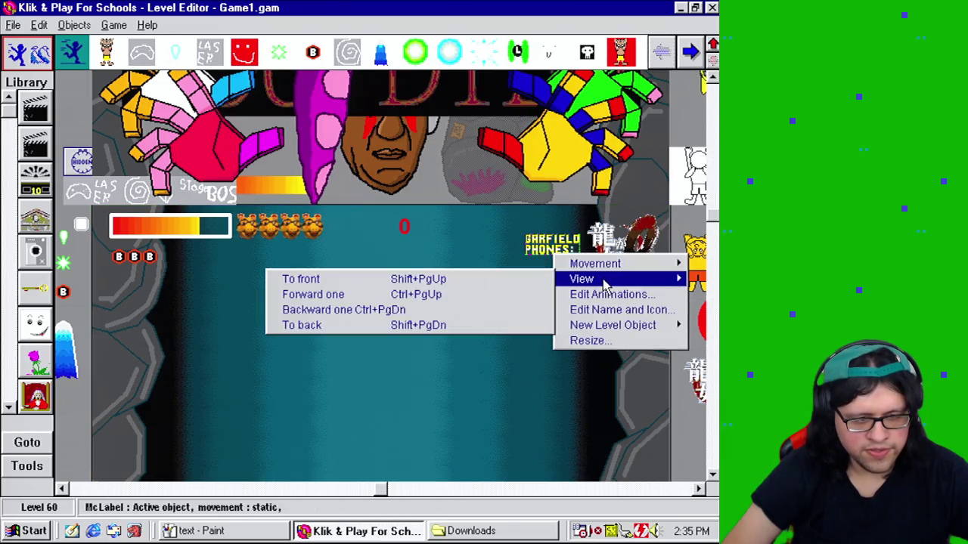
{"action": "left_click", "coordinate": [538, 279]}
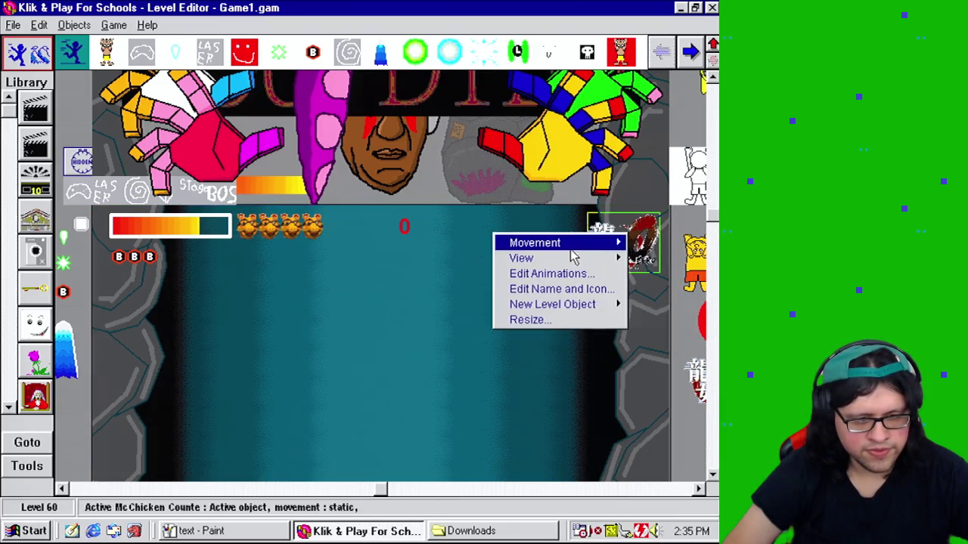
{"action": "left_click", "coordinate": [685, 316]}
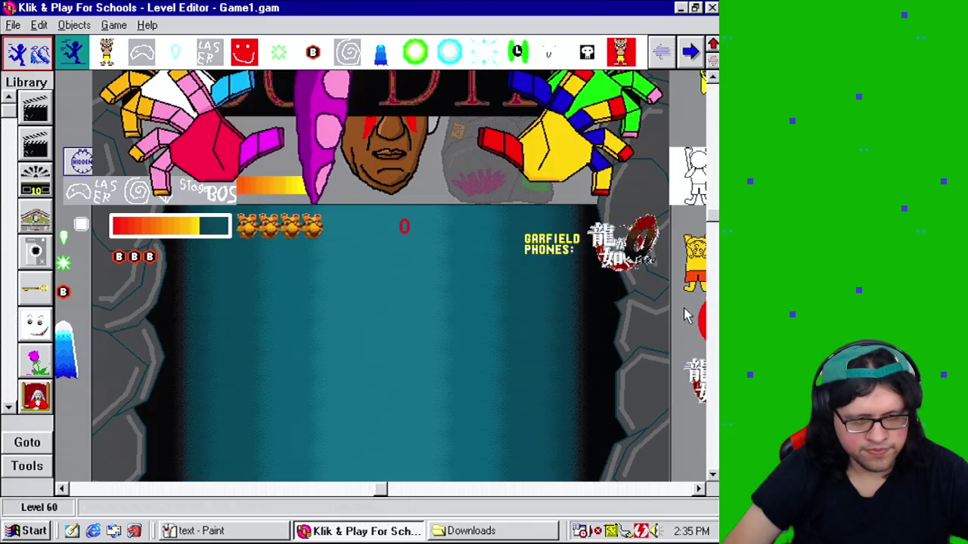
{"action": "left_click", "coordinate": [117, 24]}
{"action": "left_click", "coordinate": [146, 151]}
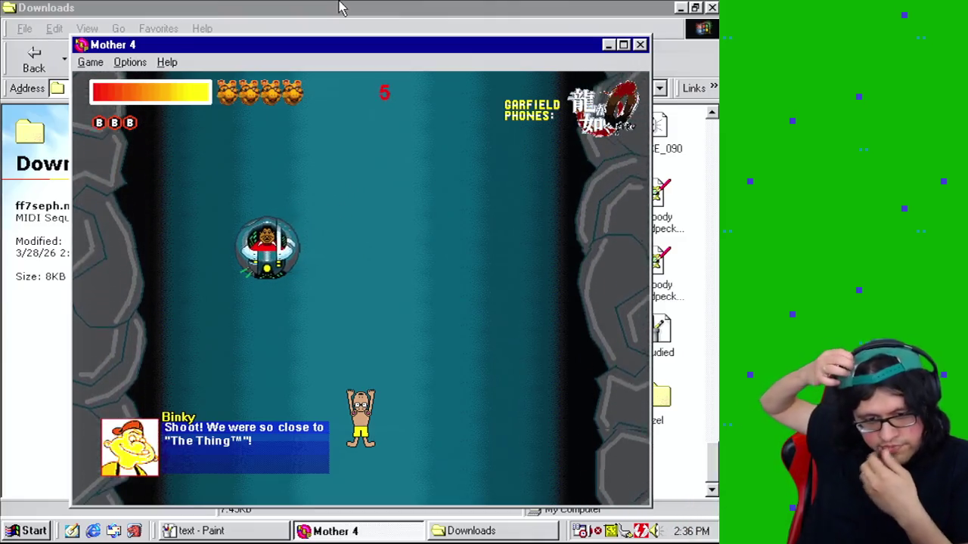
Step: Dismiss Binky's dialogue and steer the player around the playfield, firing at the pod
{"action": "key", "text": "Right"}
{"action": "key", "text": "Up"}
{"action": "key", "text": "Left"}
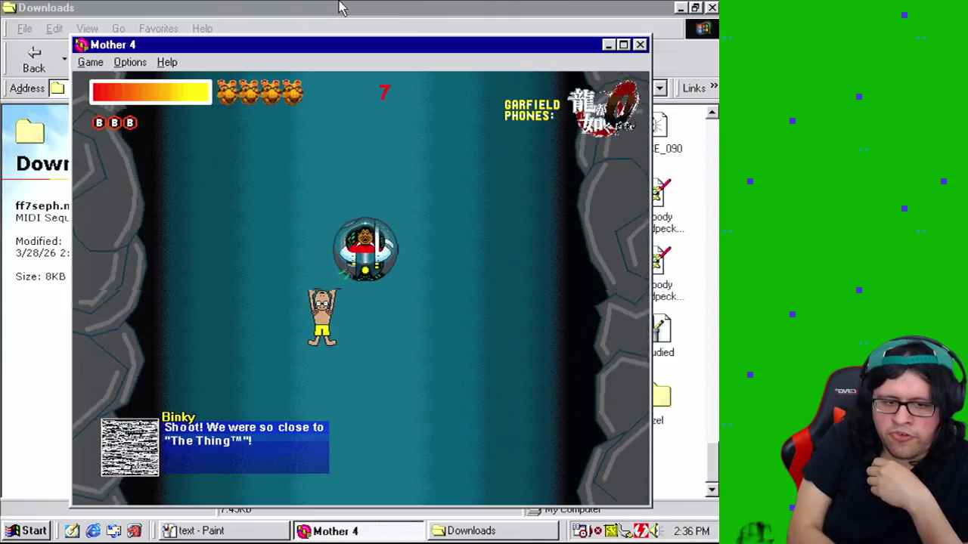
{"action": "key", "text": "Down"}
{"action": "key", "text": "Down"}
{"action": "key", "text": "Right"}
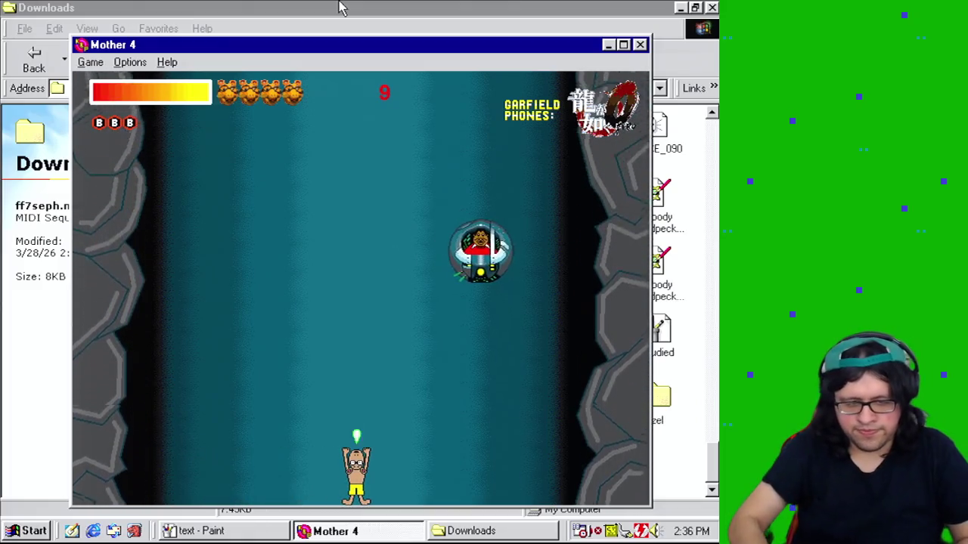
{"action": "key", "text": "Right"}
{"action": "key", "text": "Up"}
{"action": "key", "text": "Left"}
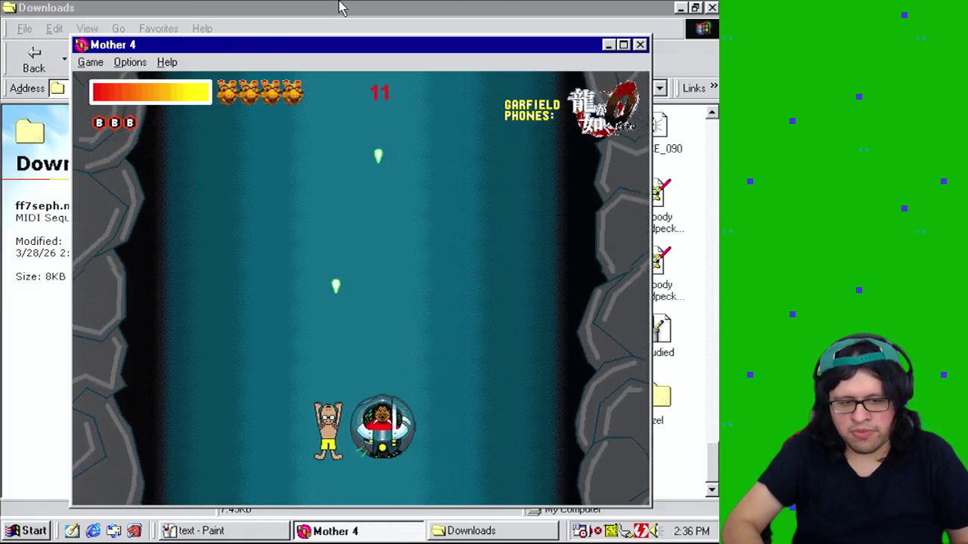
{"action": "key", "text": "Up"}
{"action": "key", "text": "Down"}
{"action": "key", "text": "Left"}
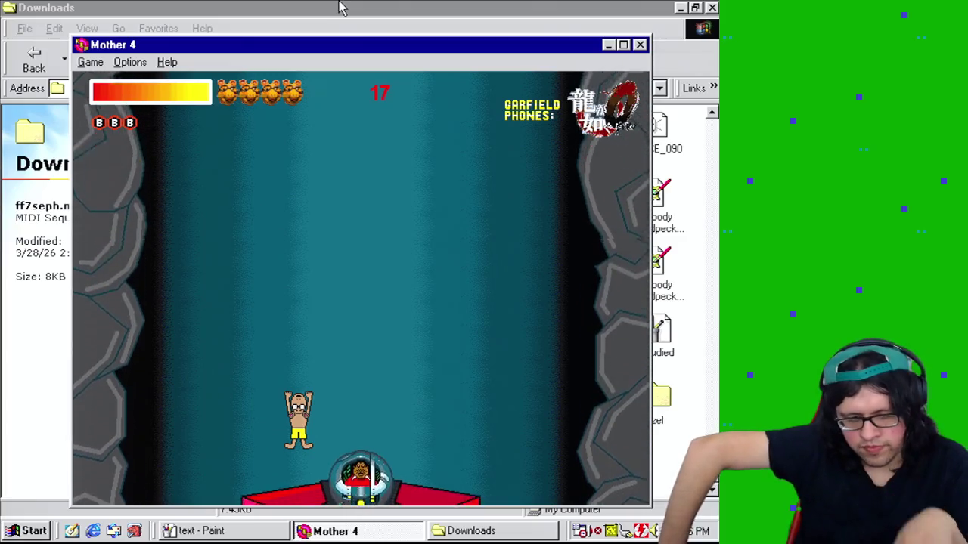
Step: Move onto the red platform to trigger the boss rising cutscene, then close the game
{"action": "key", "text": "Right"}
{"action": "key", "text": "Down"}
{"action": "key", "text": "Left"}
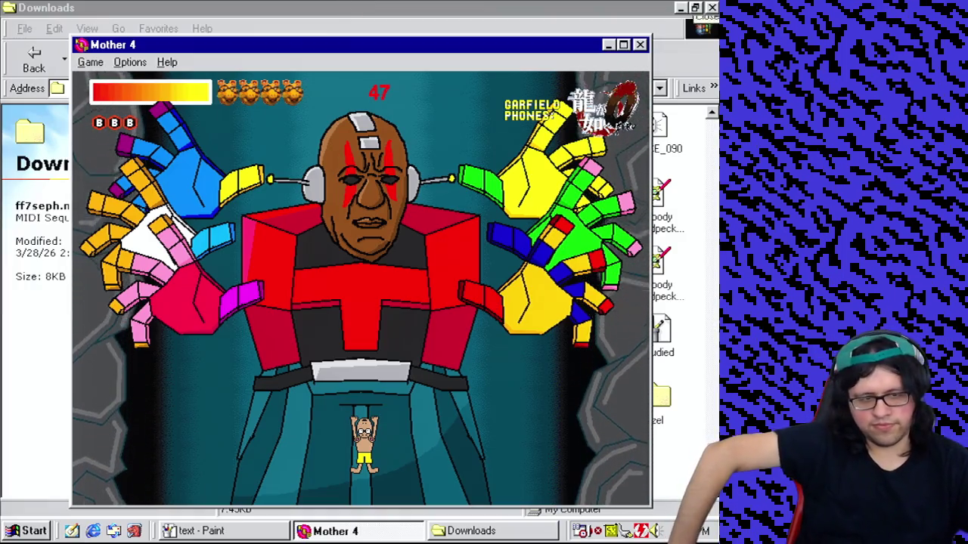
{"action": "left_click", "coordinate": [641, 45]}
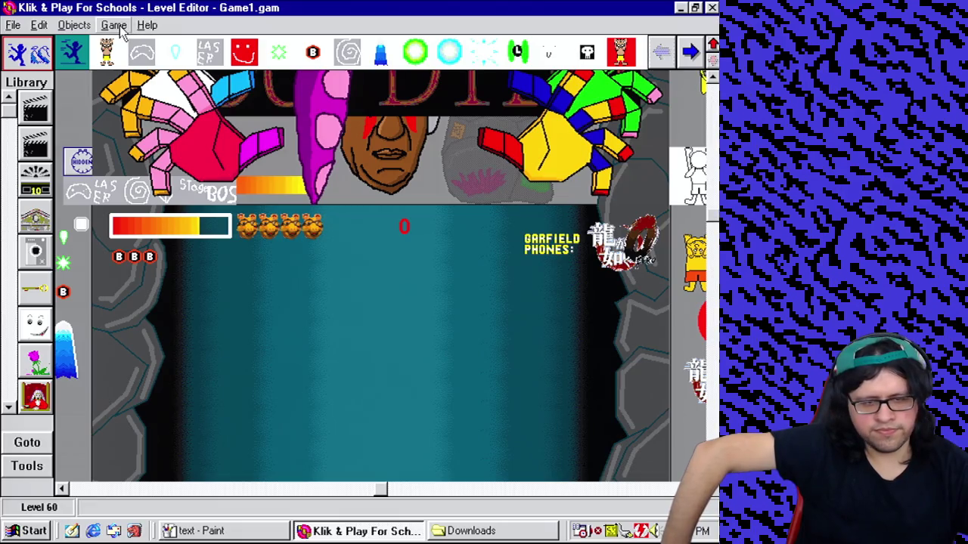
Step: Save the game as Game1.gam with the description Mother 4
{"action": "left_click", "coordinate": [13, 25]}
{"action": "left_click", "coordinate": [34, 81]}
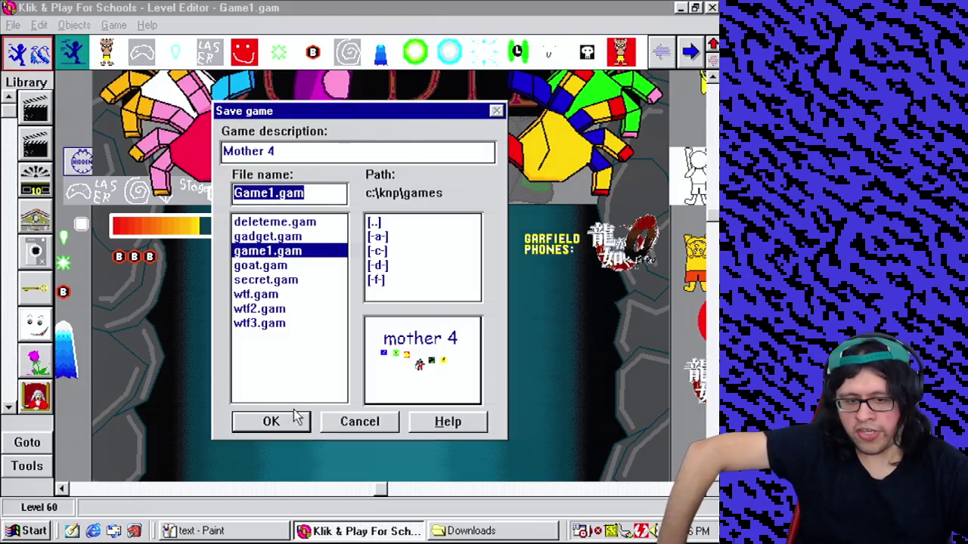
{"action": "left_click", "coordinate": [295, 421]}
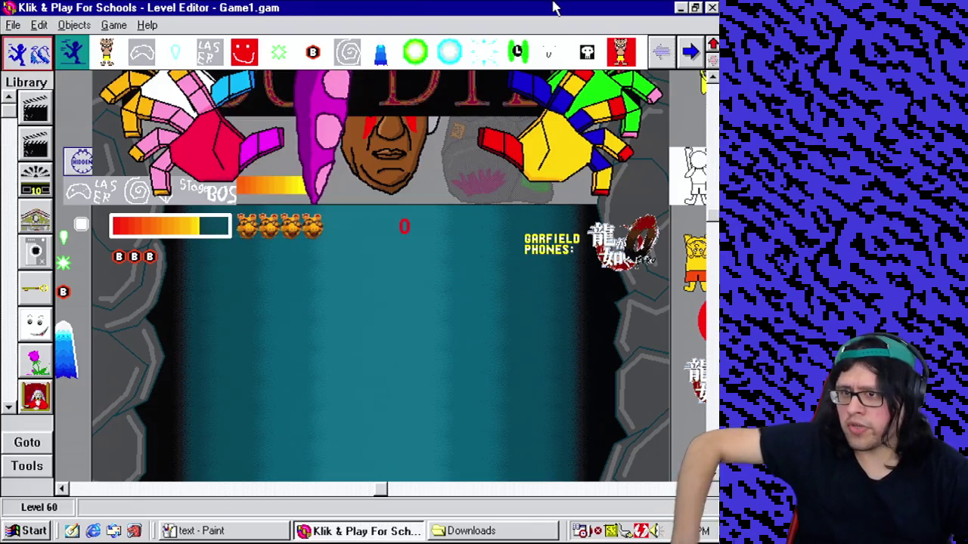
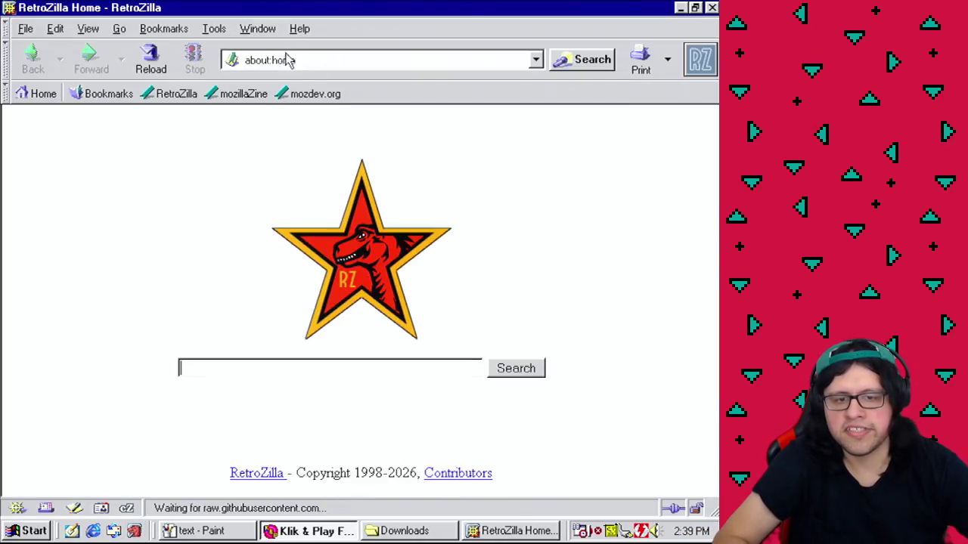
Step: Load archive.org/download/FinalFantasyViiDemo in RetroZilla's address bar
{"action": "left_click", "coordinate": [287, 60]}
{"action": "type", "text": "archive."}
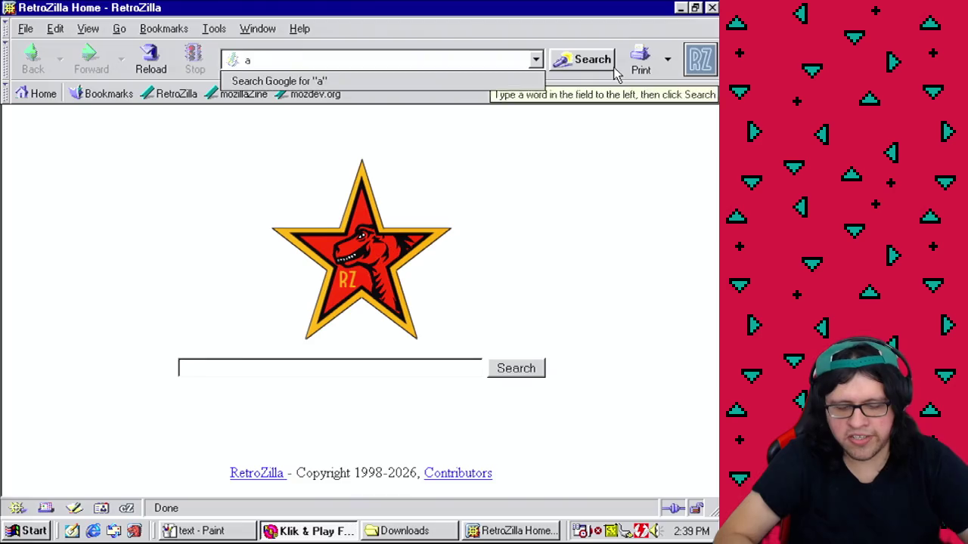
{"action": "type", "text": "org"}
{"action": "key", "text": "BackSpace"}
{"action": "key", "text": "BackSpace"}
{"action": "key", "text": "BackSpace"}
{"action": "key", "text": "BackSpace"}
{"action": "key", "text": "BackSpace"}
{"action": "key", "text": "BackSpace"}
{"action": "type", "text": "archi"}
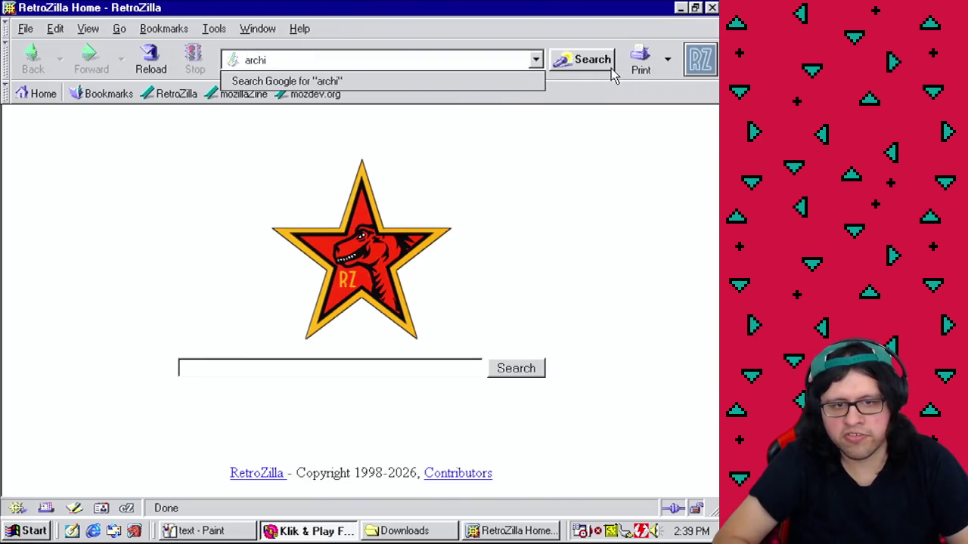
{"action": "type", "text": "ve.o"}
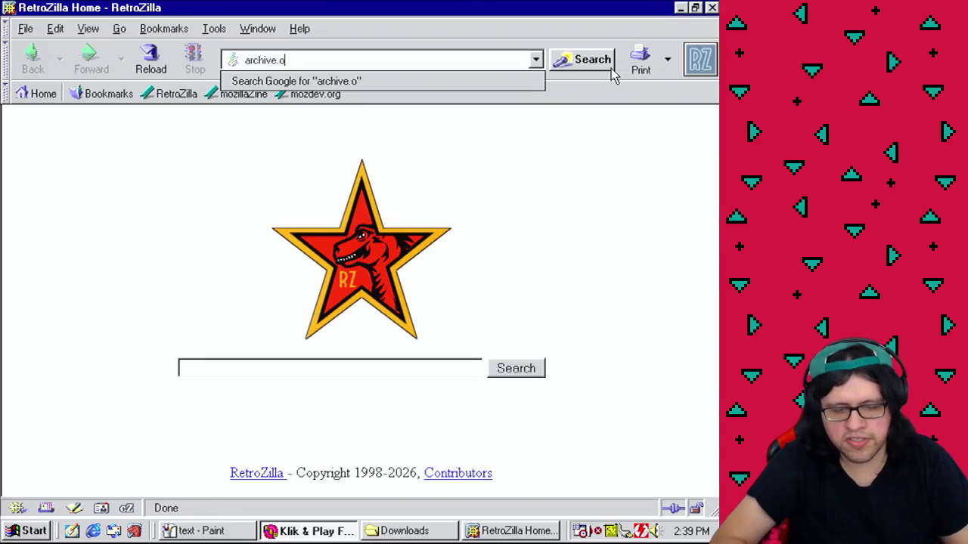
{"action": "type", "text": "rg/download/"}
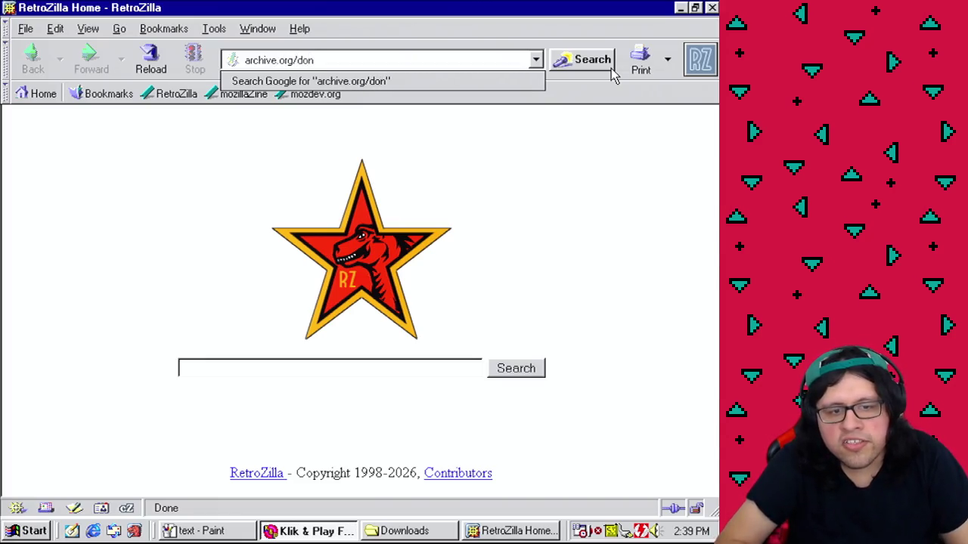
{"action": "type", "text": "FinalFantasy"}
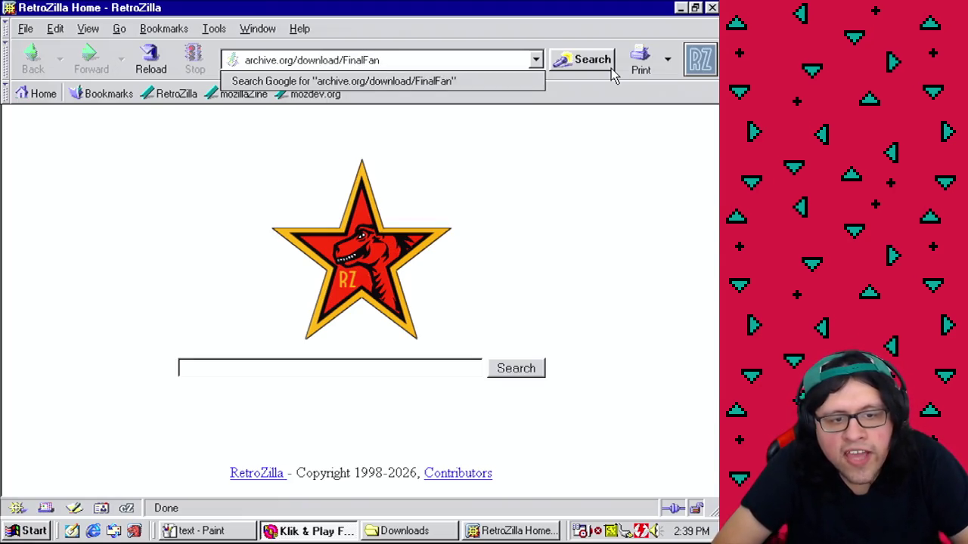
{"action": "type", "text": "VIiDemo"}
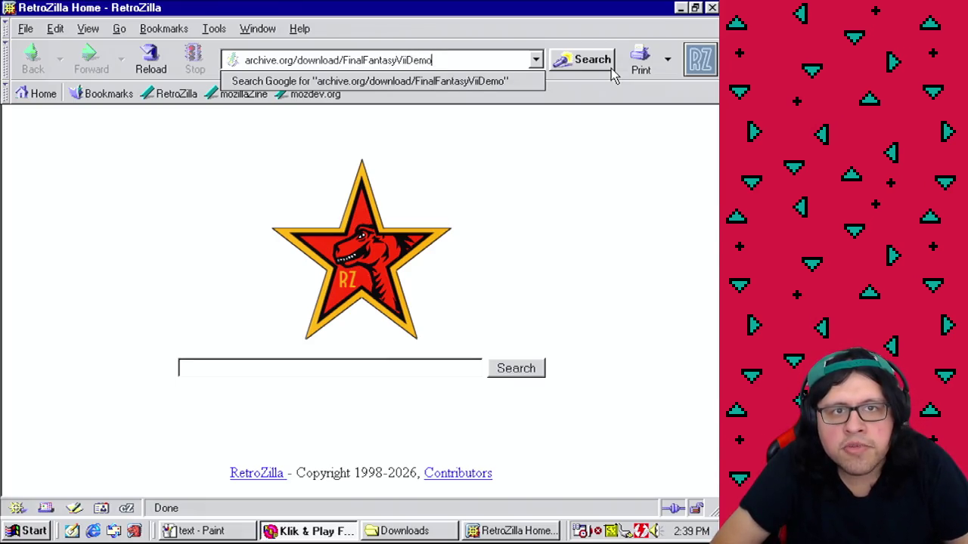
{"action": "key", "text": "Return"}
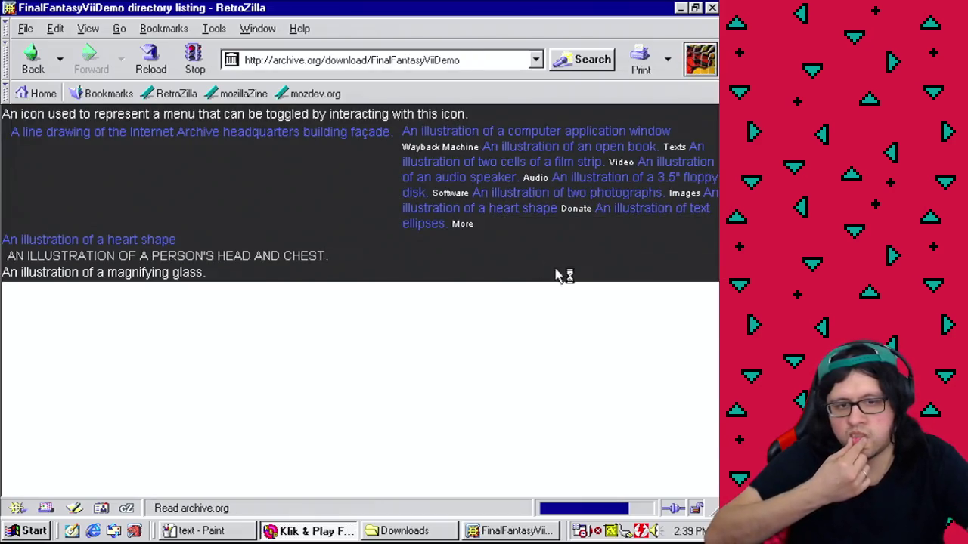
Step: Scroll the Files listing and open FinalFantasyViiDemo.zip, which shows a metadata error page
{"action": "scroll", "coordinate": [712, 391], "scroll_direction": "down", "scroll_amount": 4}
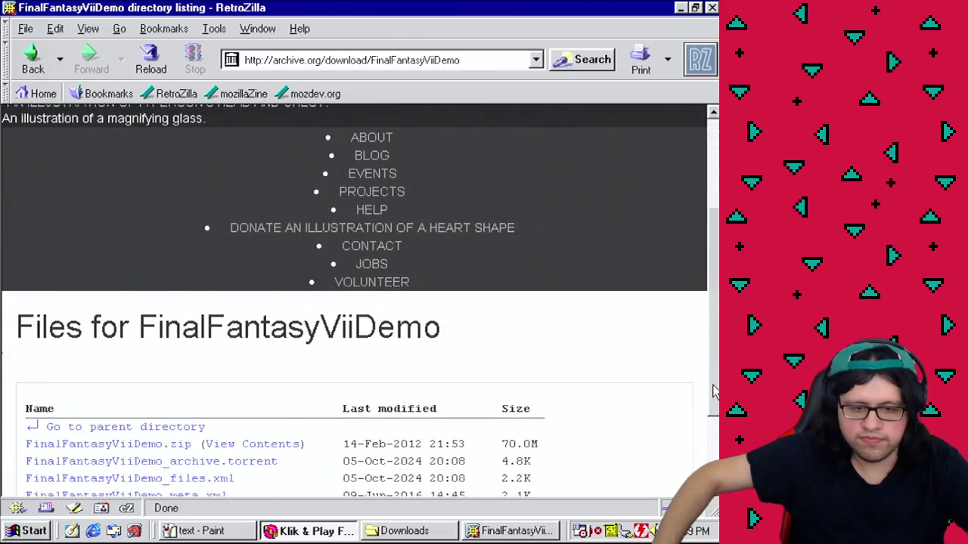
{"action": "scroll", "coordinate": [713, 390], "scroll_direction": "down", "scroll_amount": 3}
{"action": "left_click", "coordinate": [143, 331]}
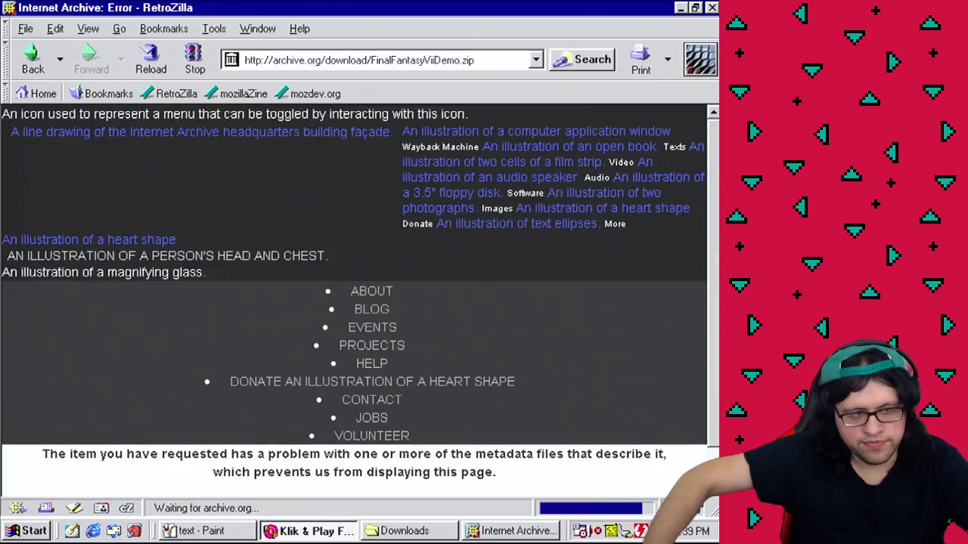
{"action": "scroll", "coordinate": [670, 296], "scroll_direction": "down", "scroll_amount": 1}
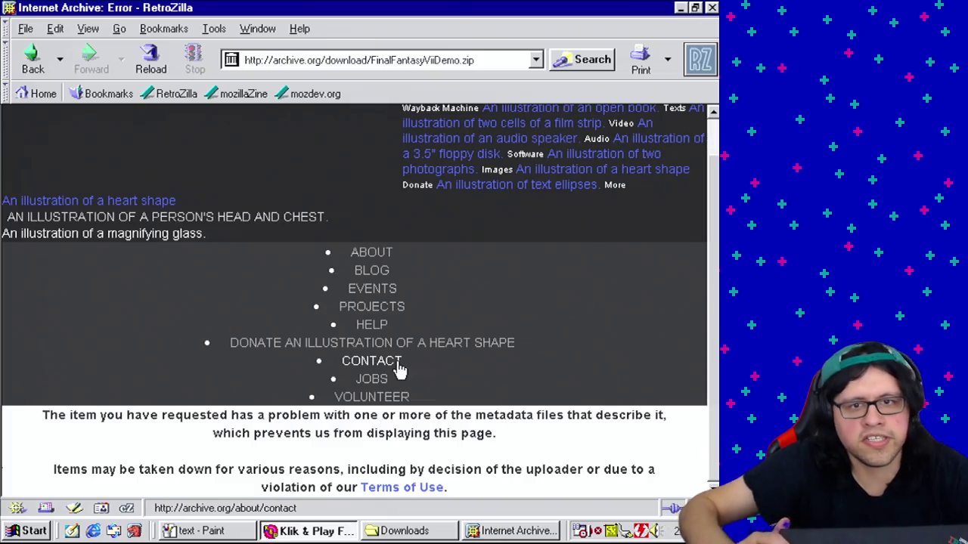
Step: Go to the filebin.net bin that holds FinalFantasyViiDemo.zip
{"action": "left_click", "coordinate": [486, 62]}
{"action": "type", "text": "f"}
{"action": "key", "text": "BackSpace"}
{"action": "type", "text": "filebin.ne"}
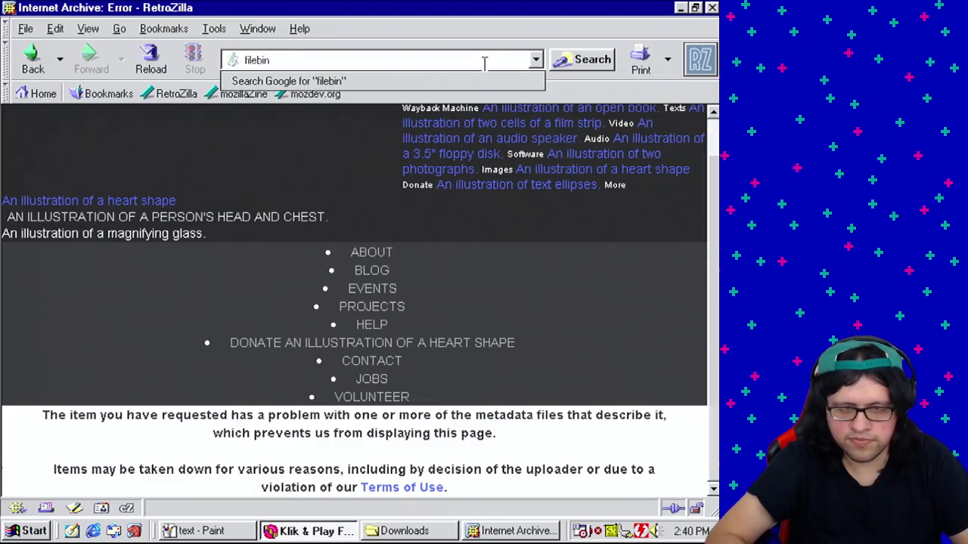
{"action": "type", "text": "t/"}
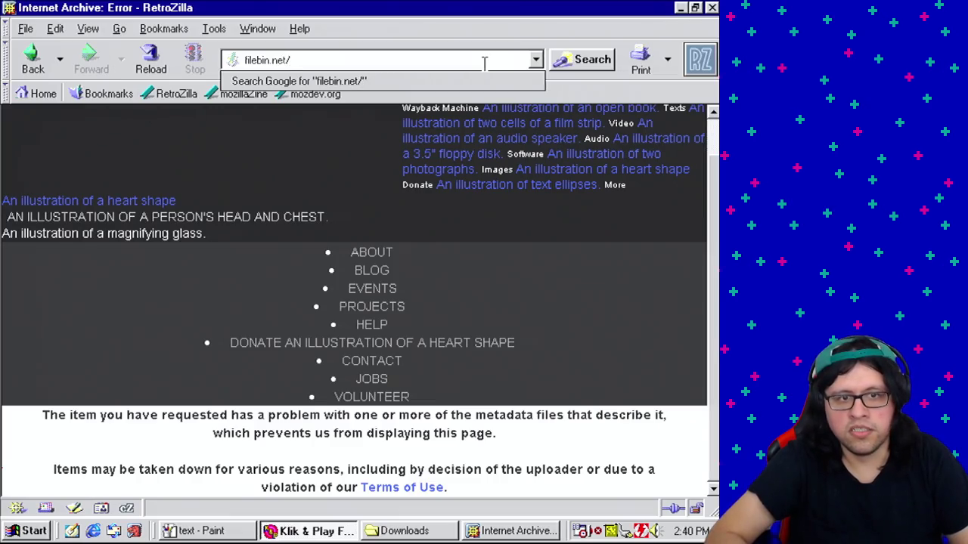
{"action": "type", "text": "d"}
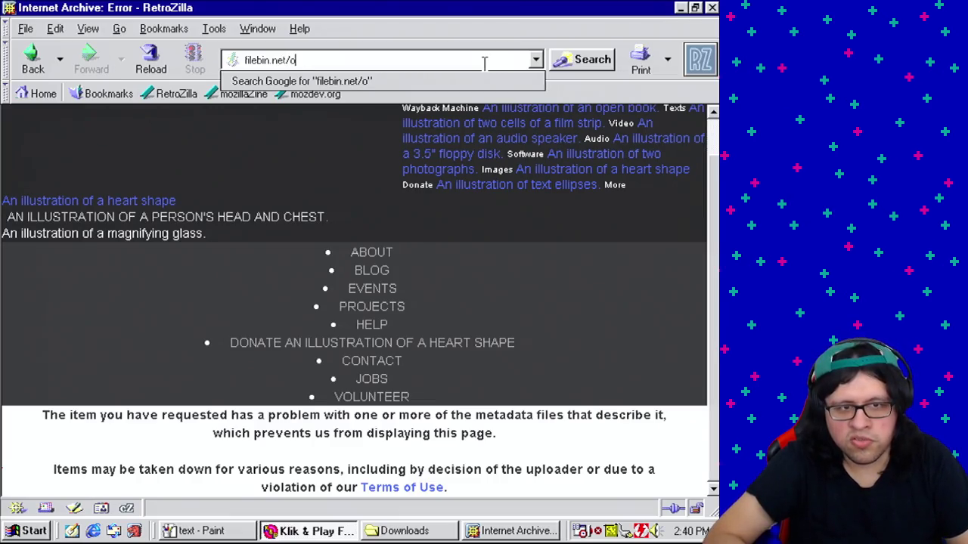
{"action": "type", "text": "34rips"}
{"action": "key", "text": "BackSpace"}
{"action": "key", "text": "BackSpace"}
{"action": "key", "text": "BackSpace"}
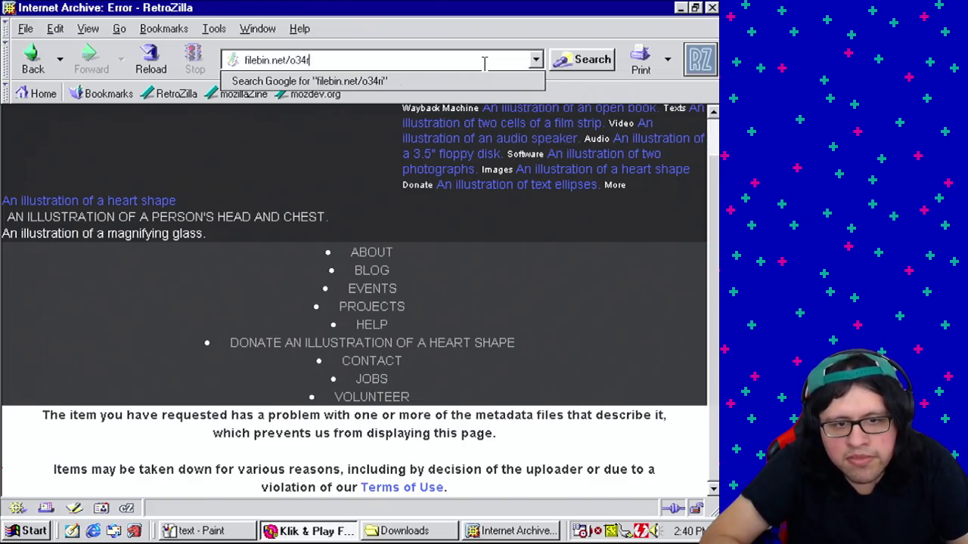
{"action": "type", "text": "upsoep"}
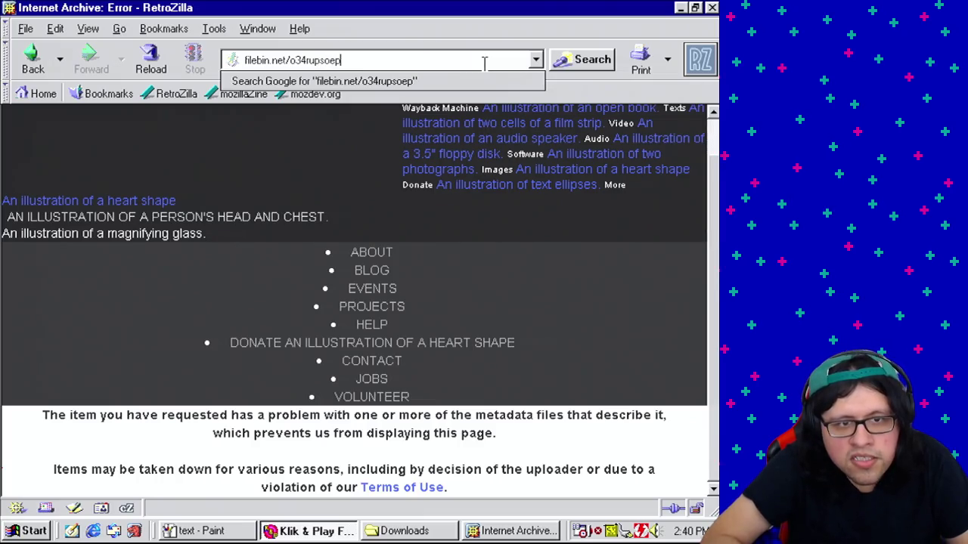
{"action": "type", "text": "0gtefx"}
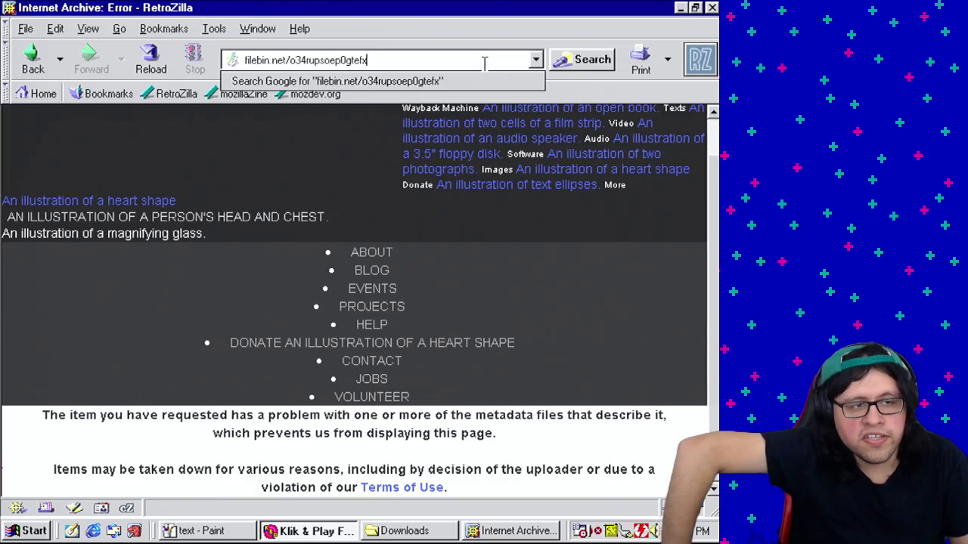
{"action": "key", "text": "Return"}
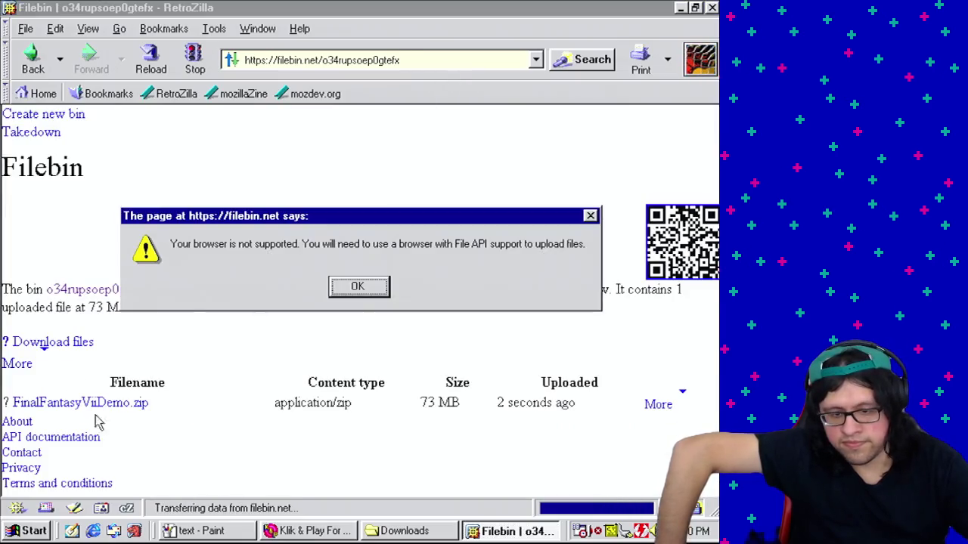
Step: Dismiss the File API alert, save FinalFantasyViiDemo.zip to Downloads, and return to Klik & Play
{"action": "left_click", "coordinate": [353, 286]}
{"action": "left_click", "coordinate": [133, 404]}
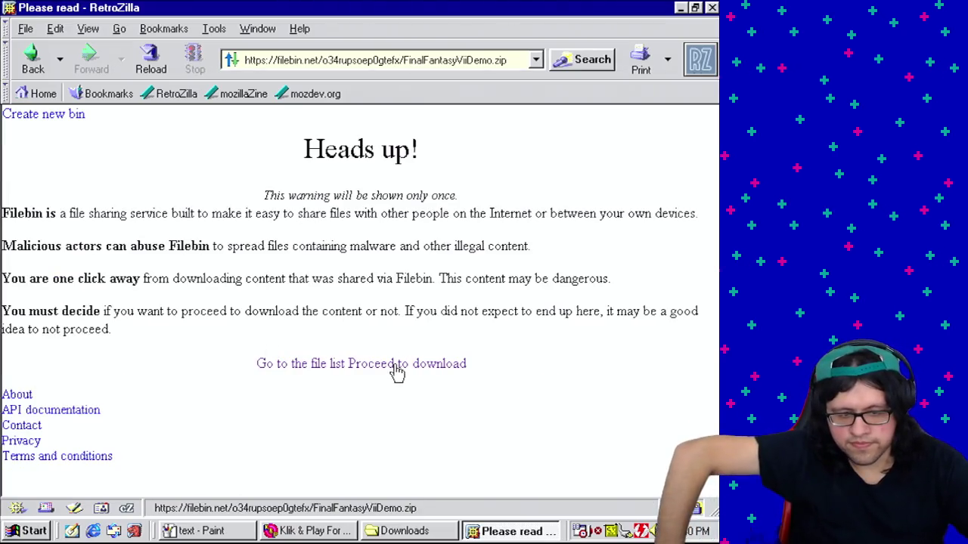
{"action": "left_click", "coordinate": [397, 366]}
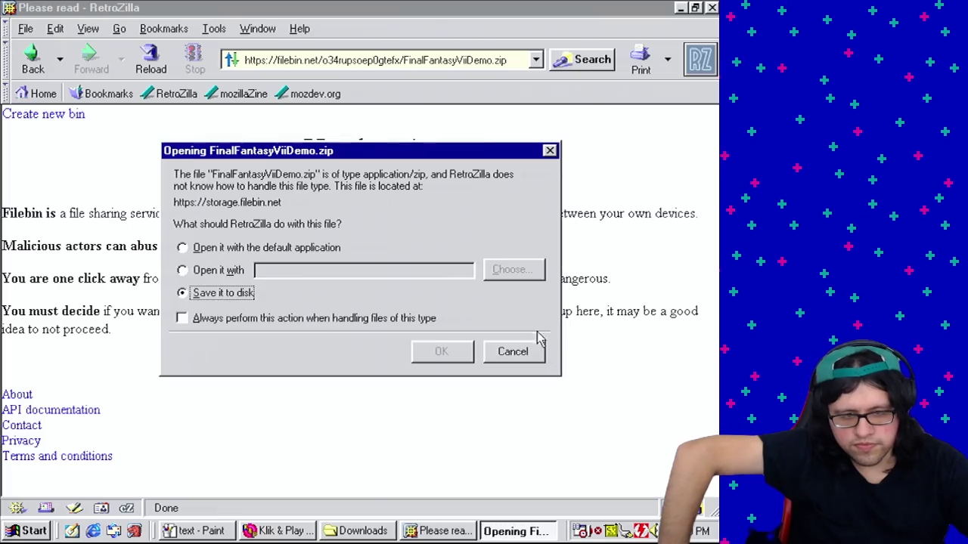
{"action": "left_click", "coordinate": [452, 351]}
{"action": "left_click", "coordinate": [338, 211]}
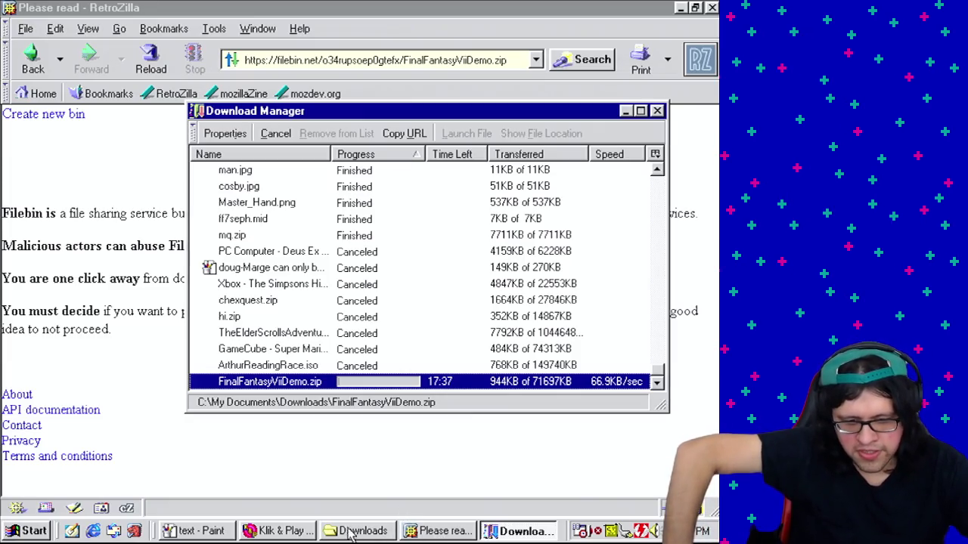
{"action": "left_click", "coordinate": [277, 531]}
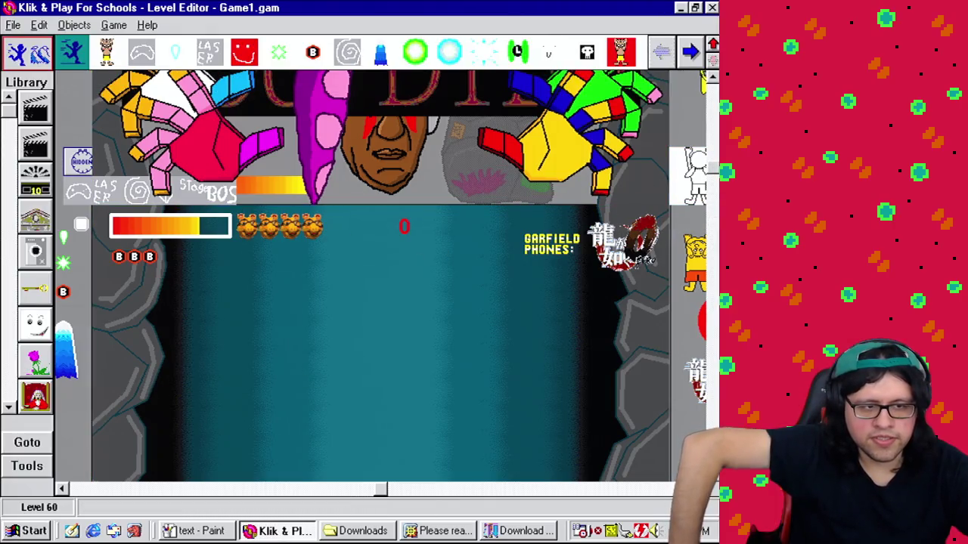
Step: Save Game1.gam, confirming the overwrite
{"action": "scroll", "coordinate": [381, 276], "scroll_direction": "up", "scroll_amount": 3}
{"action": "scroll", "coordinate": [381, 276], "scroll_direction": "down", "scroll_amount": 6}
{"action": "left_click", "coordinate": [13, 25]}
{"action": "left_click", "coordinate": [48, 89]}
{"action": "left_click", "coordinate": [284, 424]}
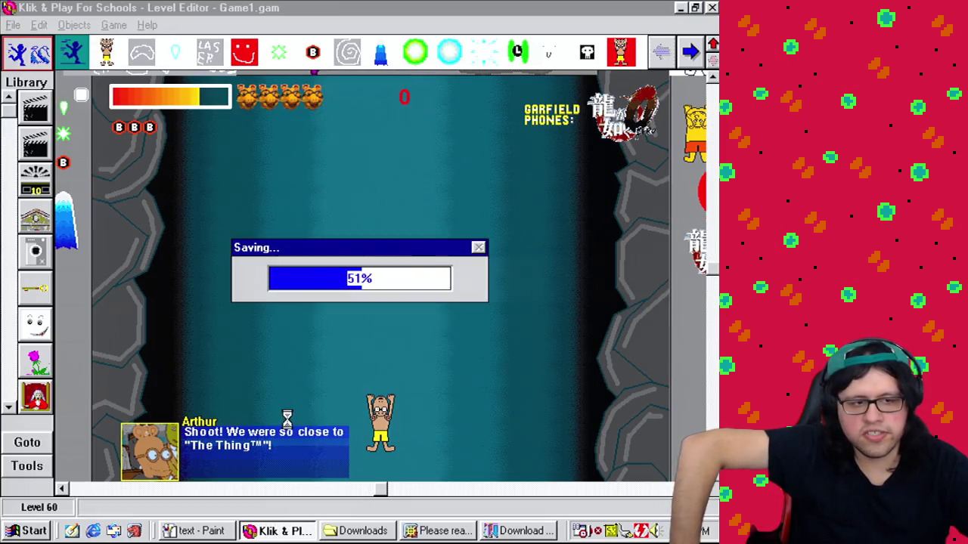
Step: Page the object shelf to its last set and open the Storyboard Editor
{"action": "left_click", "coordinate": [714, 52]}
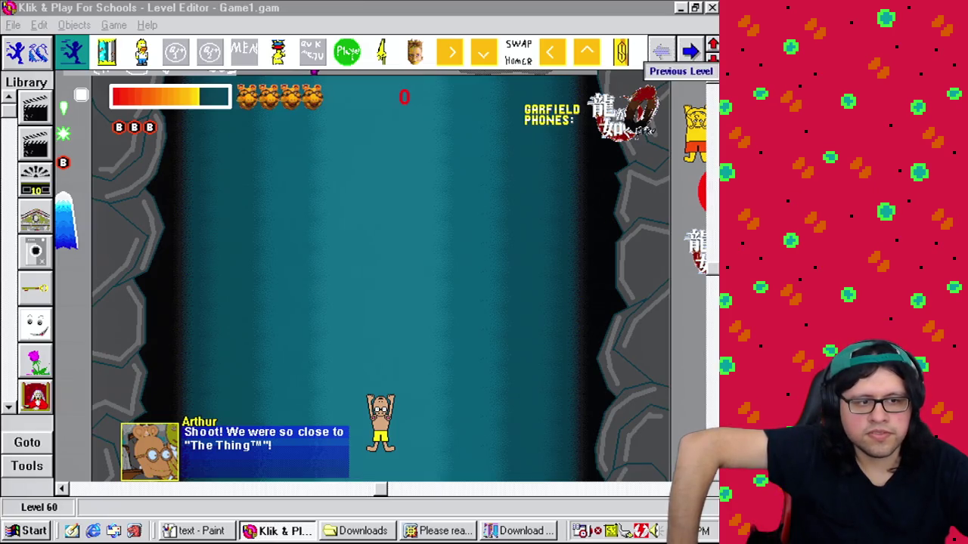
{"action": "left_click", "coordinate": [690, 51]}
{"action": "left_click", "coordinate": [690, 51]}
{"action": "left_click", "coordinate": [690, 51]}
{"action": "left_click", "coordinate": [689, 51]}
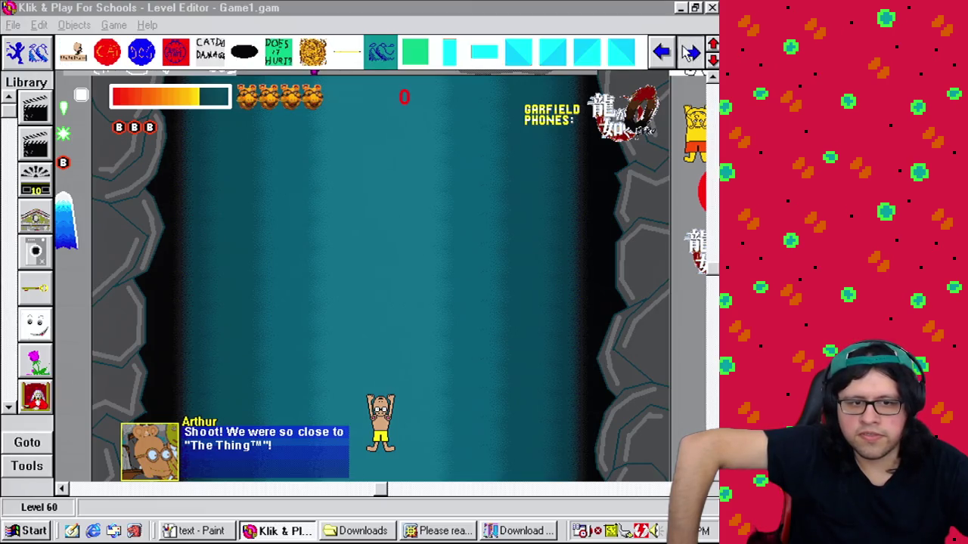
{"action": "left_click", "coordinate": [689, 51]}
{"action": "left_click", "coordinate": [689, 51]}
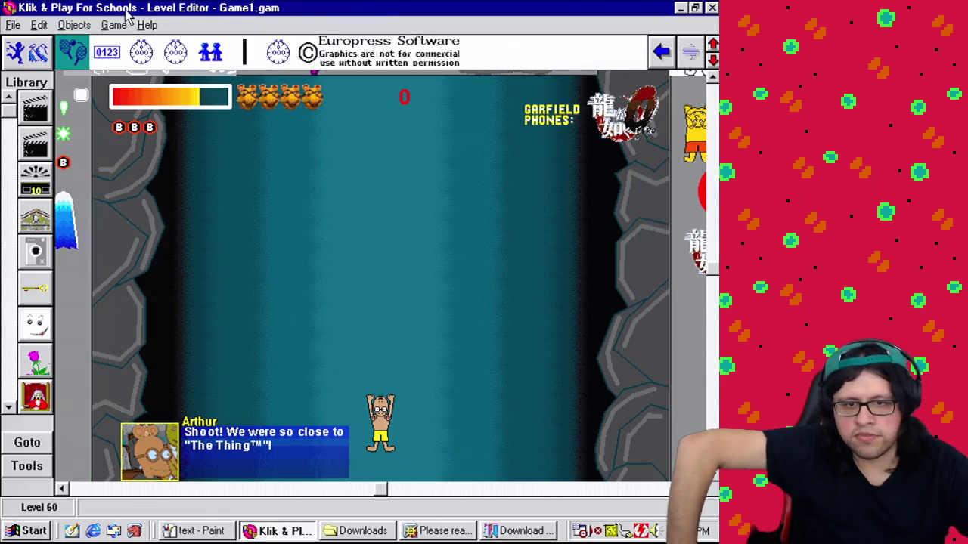
{"action": "left_click", "coordinate": [115, 25]}
{"action": "left_click", "coordinate": [137, 41]}
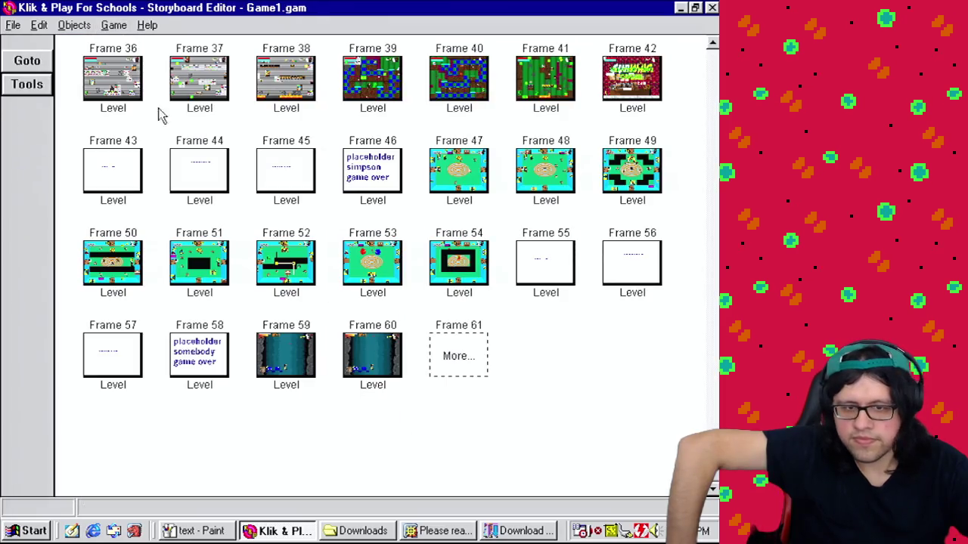
Step: Open Frame 9 in the level editor, then switch to its Event Editor
{"action": "scroll", "coordinate": [136, 129], "scroll_direction": "up", "scroll_amount": 5}
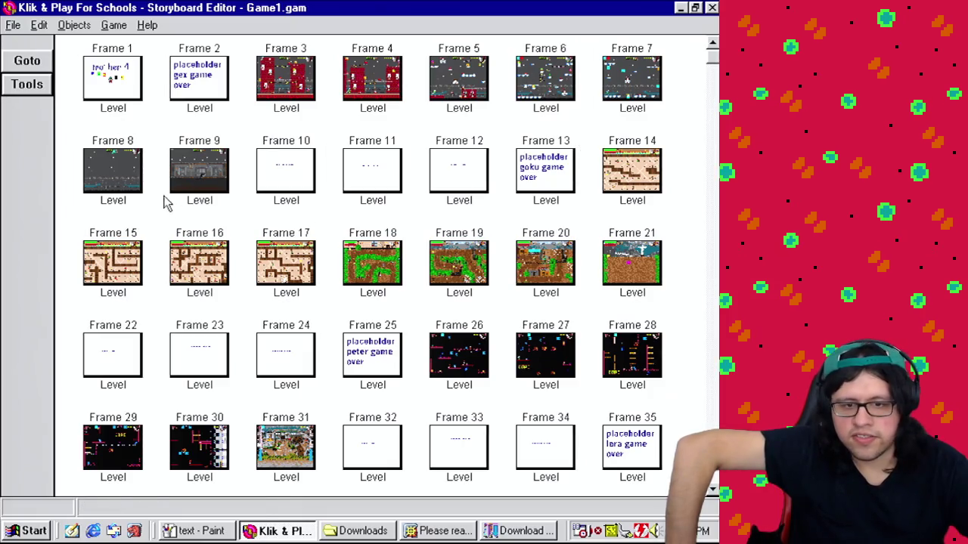
{"action": "right_click", "coordinate": [192, 175]}
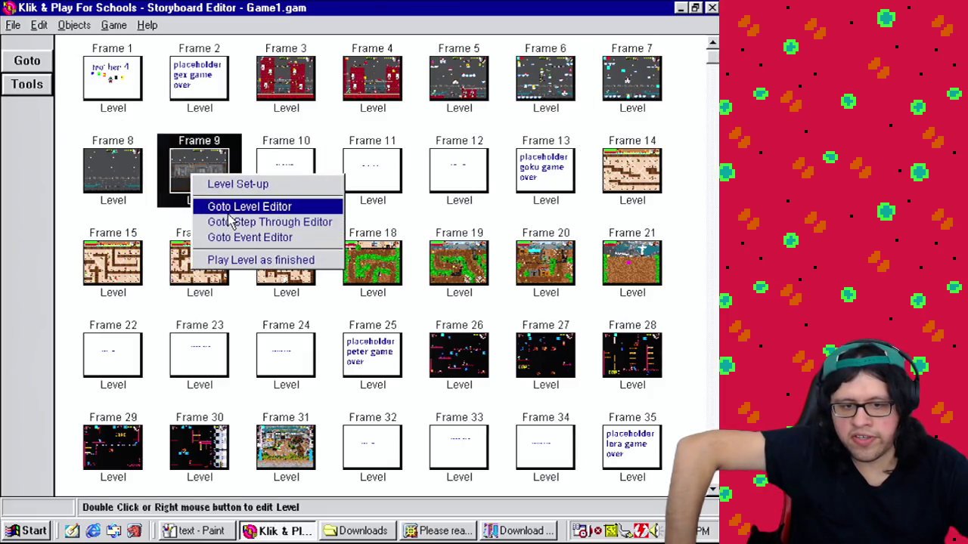
{"action": "left_click", "coordinate": [227, 207]}
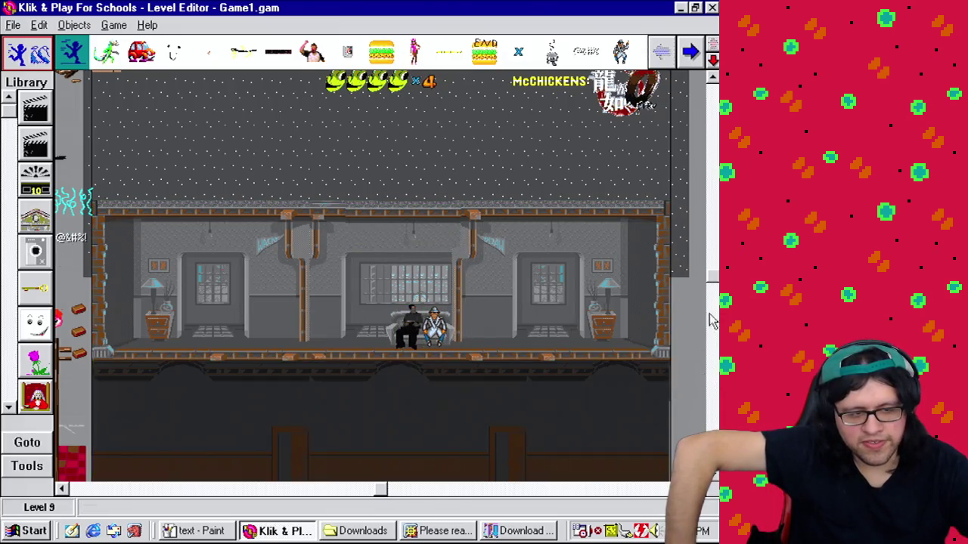
{"action": "scroll", "coordinate": [666, 151], "scroll_direction": "up", "scroll_amount": 3}
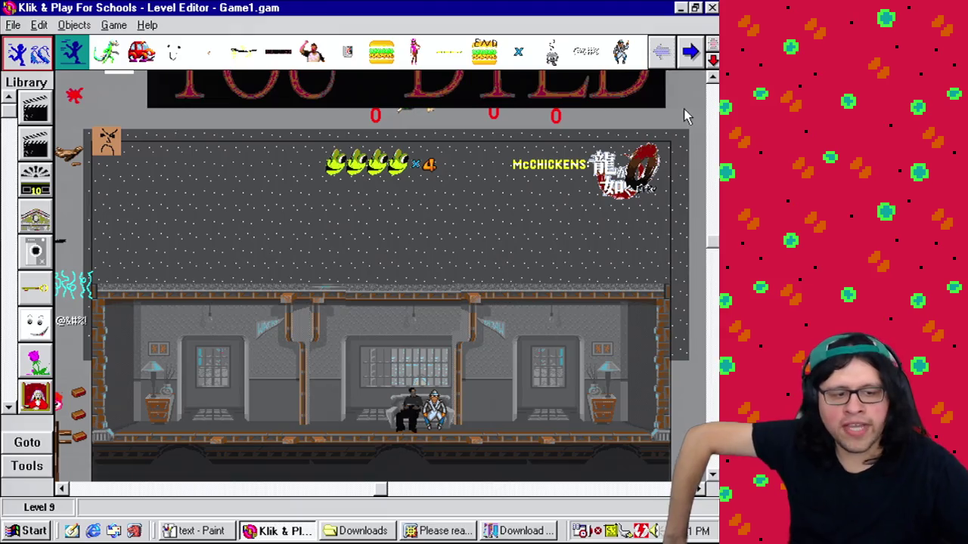
{"action": "left_click", "coordinate": [115, 26]}
{"action": "left_click", "coordinate": [171, 89]}
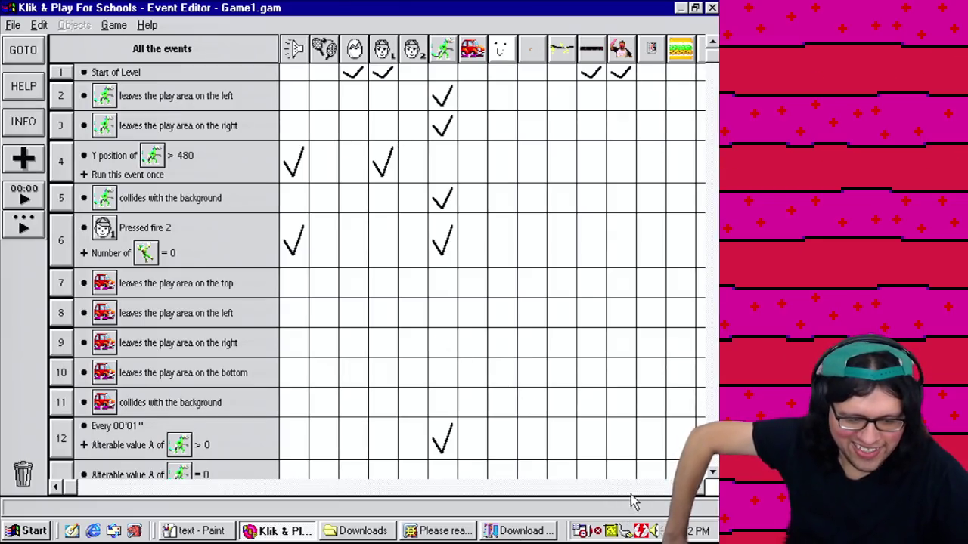
Step: Filter the Level 9 event list to the Boss health counter's events and scroll back left
{"action": "left_click", "coordinate": [634, 488]}
{"action": "left_click", "coordinate": [634, 490]}
{"action": "left_click", "coordinate": [634, 490]}
{"action": "left_click", "coordinate": [634, 490]}
{"action": "left_click", "coordinate": [571, 49]}
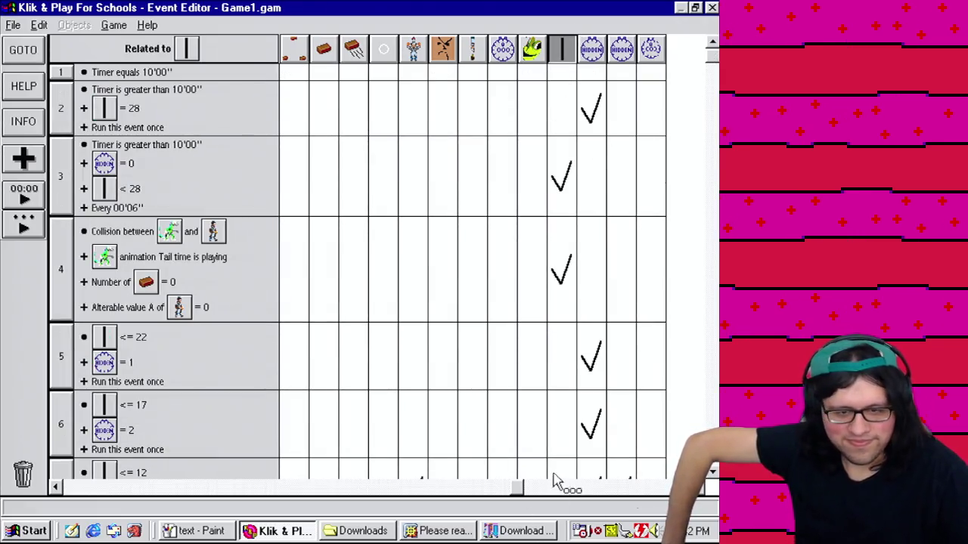
{"action": "left_click_drag", "start_coordinate": [518, 488], "coordinate": [57, 488]}
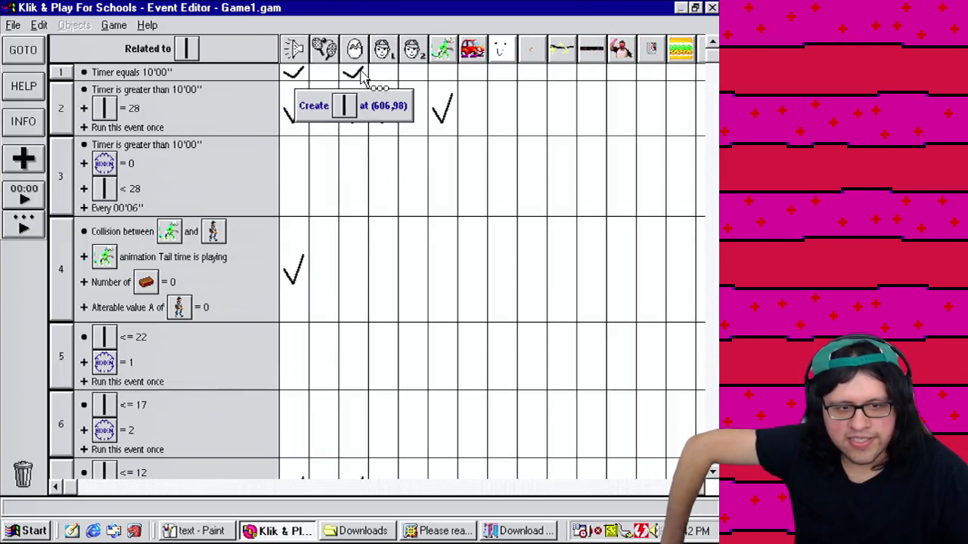
{"action": "left_click", "coordinate": [30, 531]}
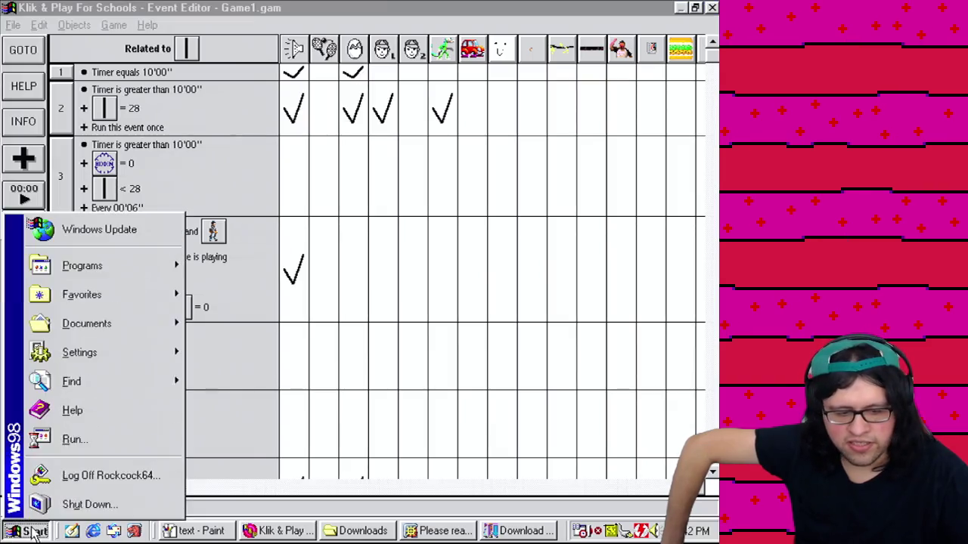
Step: Start a new Notepad note recording the position 606,98, then go back to Klik & Play
{"action": "mouse_move", "coordinate": [129, 271]}
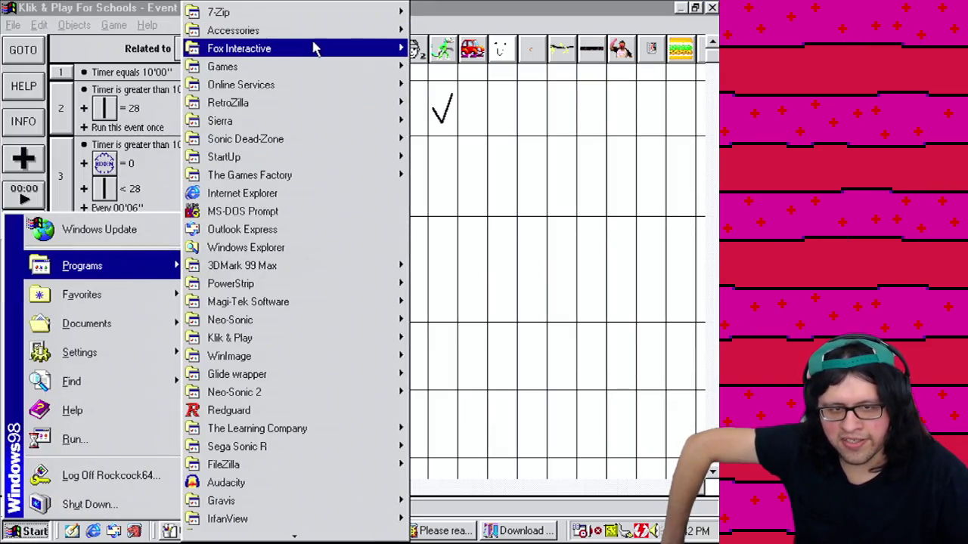
{"action": "mouse_move", "coordinate": [321, 32]}
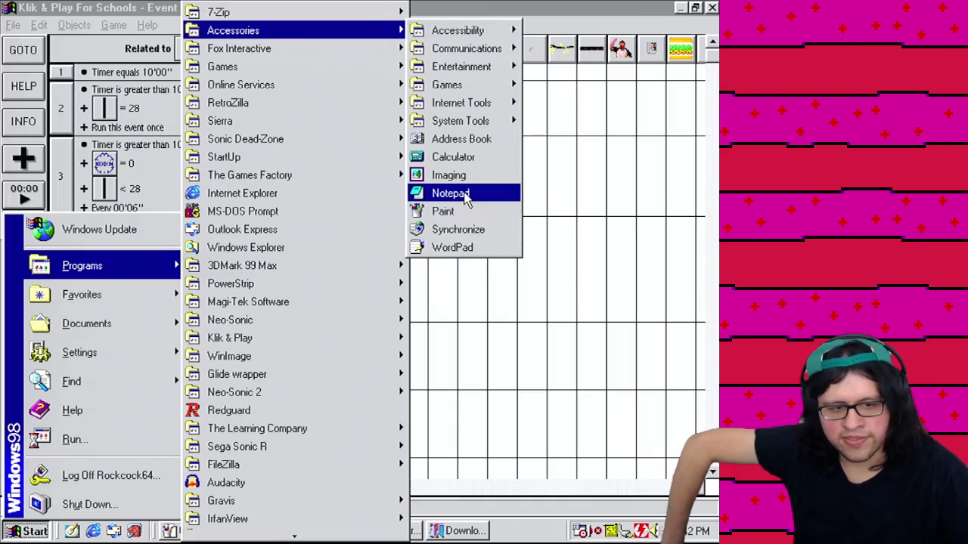
{"action": "left_click", "coordinate": [467, 195]}
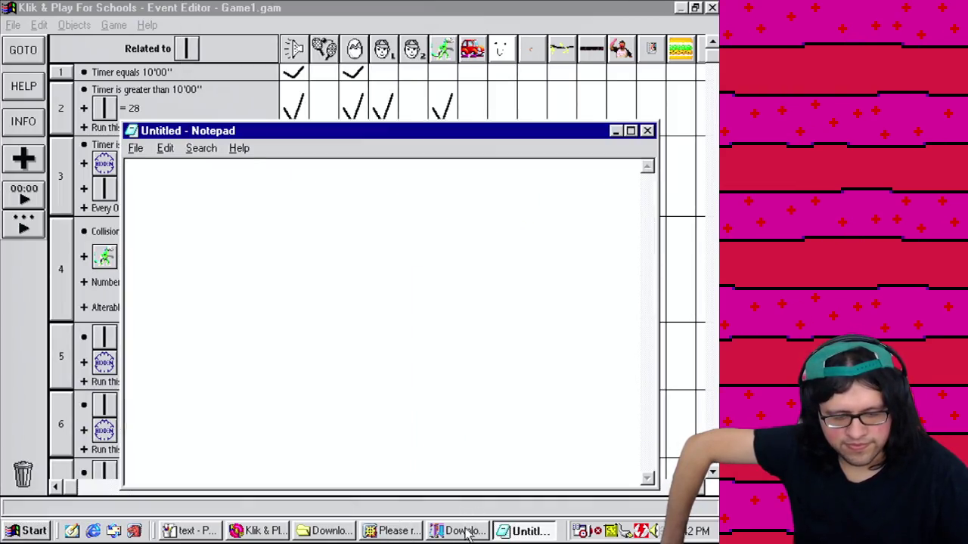
{"action": "left_click", "coordinate": [466, 531]}
{"action": "left_click", "coordinate": [463, 531]}
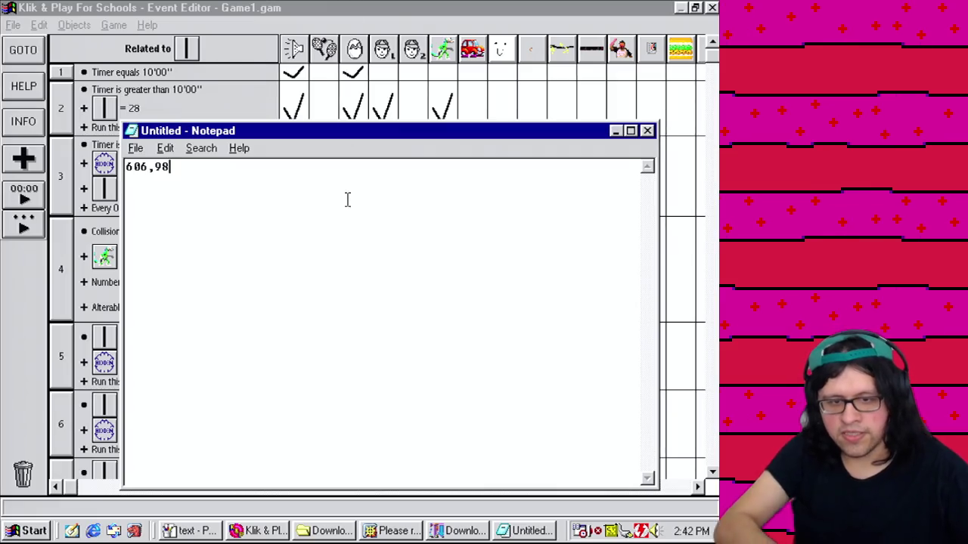
{"action": "left_click", "coordinate": [410, 16]}
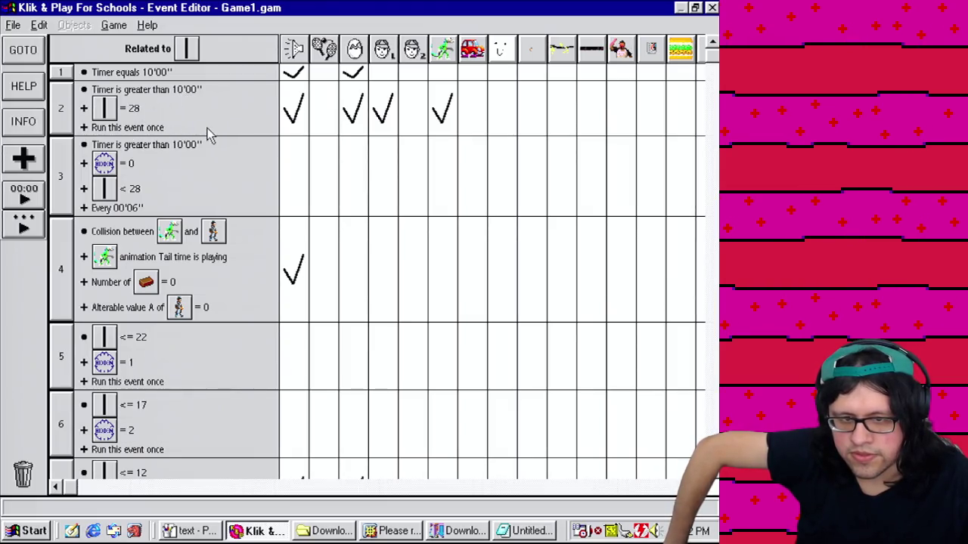
{"action": "mouse_move", "coordinate": [309, 113]}
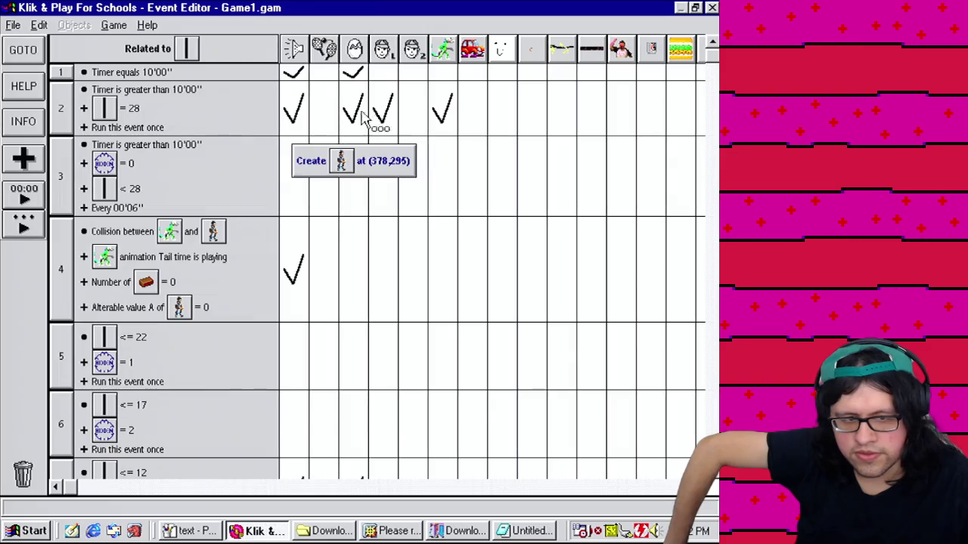
{"action": "mouse_move", "coordinate": [384, 115]}
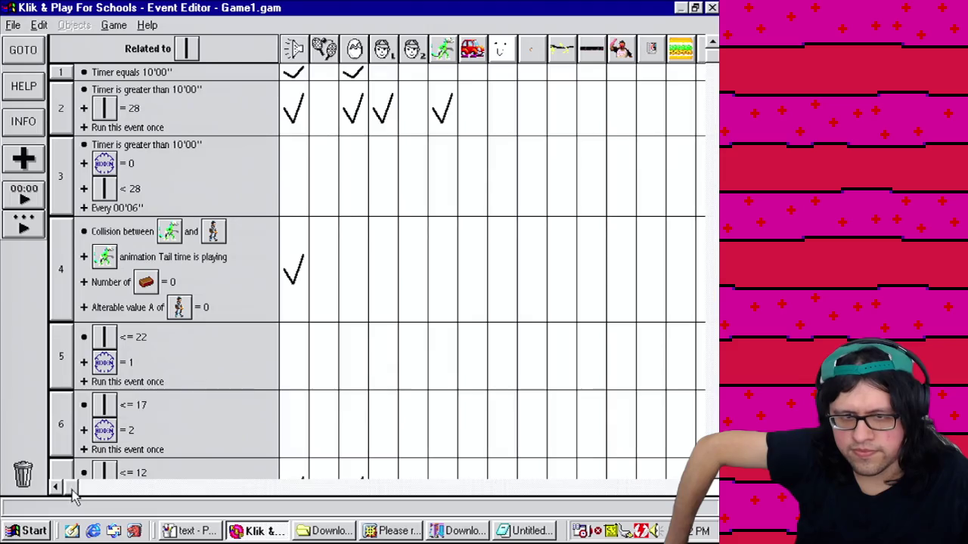
{"action": "left_click_drag", "start_coordinate": [73, 491], "coordinate": [521, 488]}
{"action": "mouse_move", "coordinate": [564, 187]}
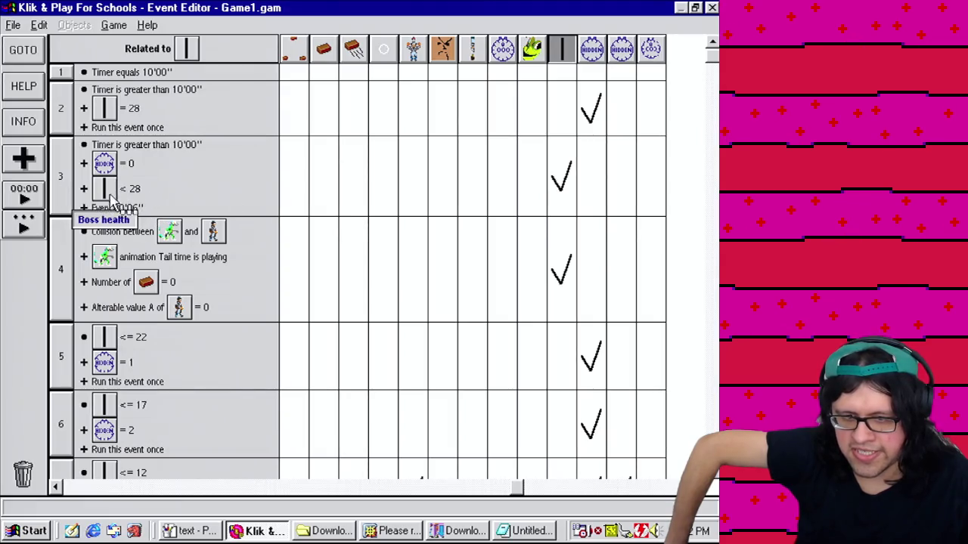
Step: Move the Notepad note aside and add the rule "Every 00'06'' add 1 until 28"
{"action": "left_click", "coordinate": [522, 536]}
{"action": "mouse_move", "coordinate": [315, 147]}
{"action": "left_mouse_down"}
{"action": "mouse_move", "coordinate": [292, 144]}
{"action": "mouse_move", "coordinate": [351, 239]}
{"action": "left_mouse_up"}
{"action": "type", "text": "Every 00'06\" add 1 un"}
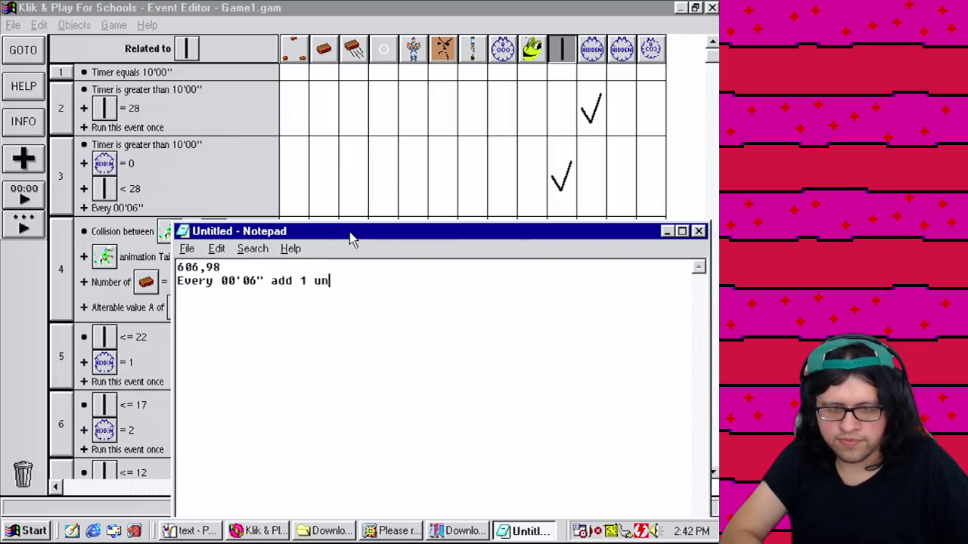
{"action": "type", "text": "til "}
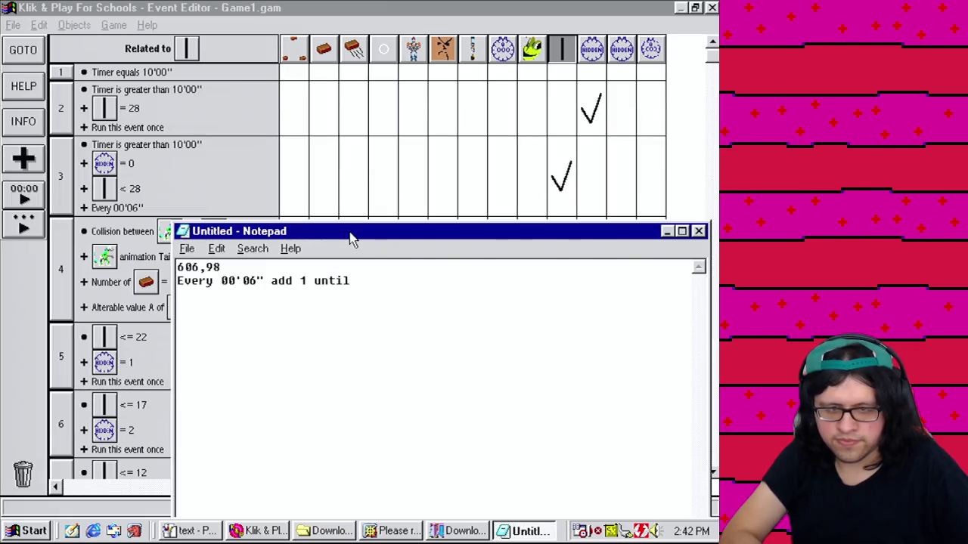
{"action": "type", "text": "28"}
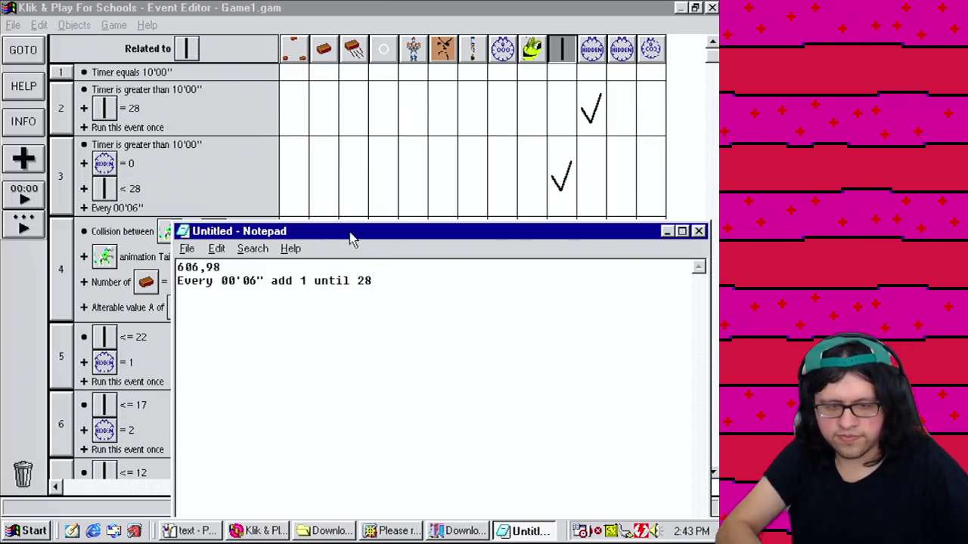
{"action": "left_click", "coordinate": [305, 8]}
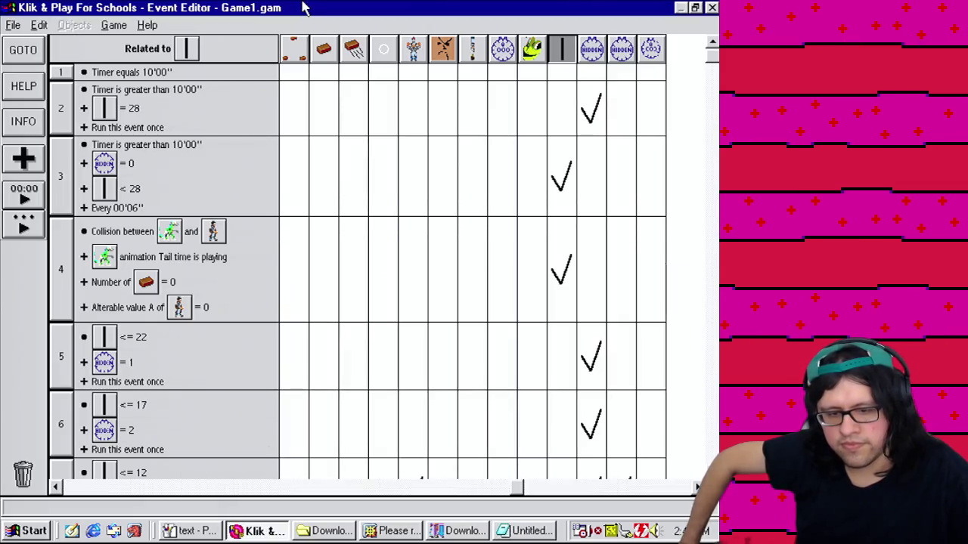
{"action": "left_click", "coordinate": [181, 49]}
Step: Clear the event filter with No Filters so all events show again
{"action": "left_click", "coordinate": [183, 78]}
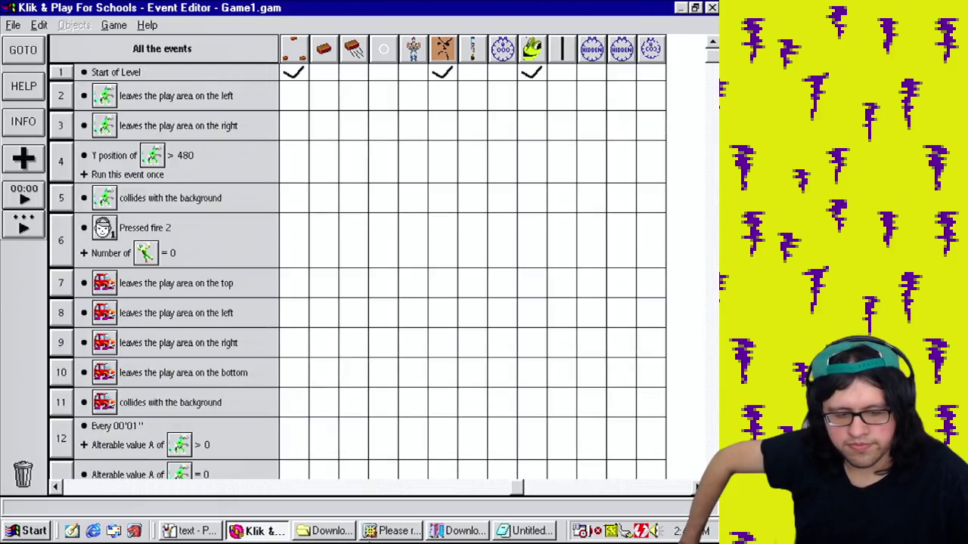
{"action": "left_click", "coordinate": [386, 533]}
{"action": "left_click", "coordinate": [381, 536]}
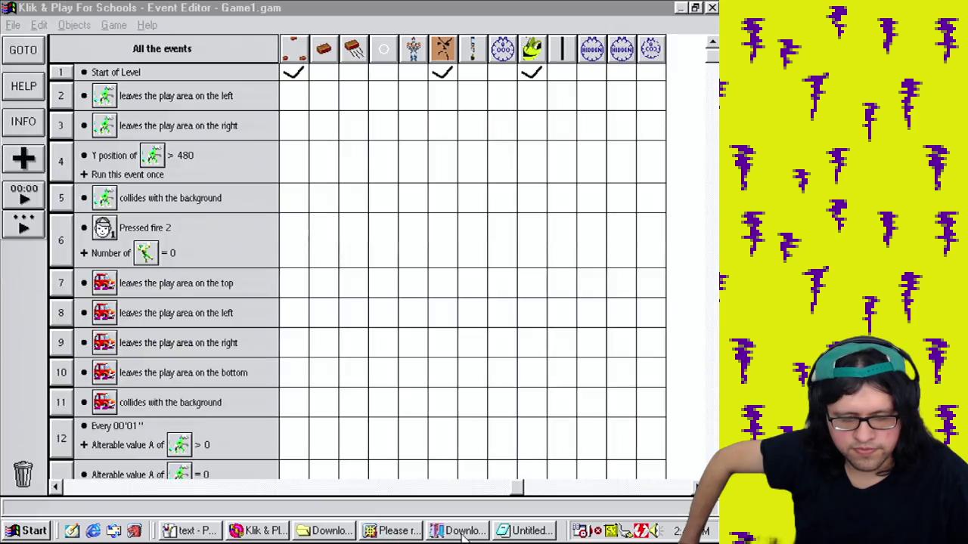
{"action": "left_click", "coordinate": [463, 535]}
{"action": "left_click", "coordinate": [259, 534]}
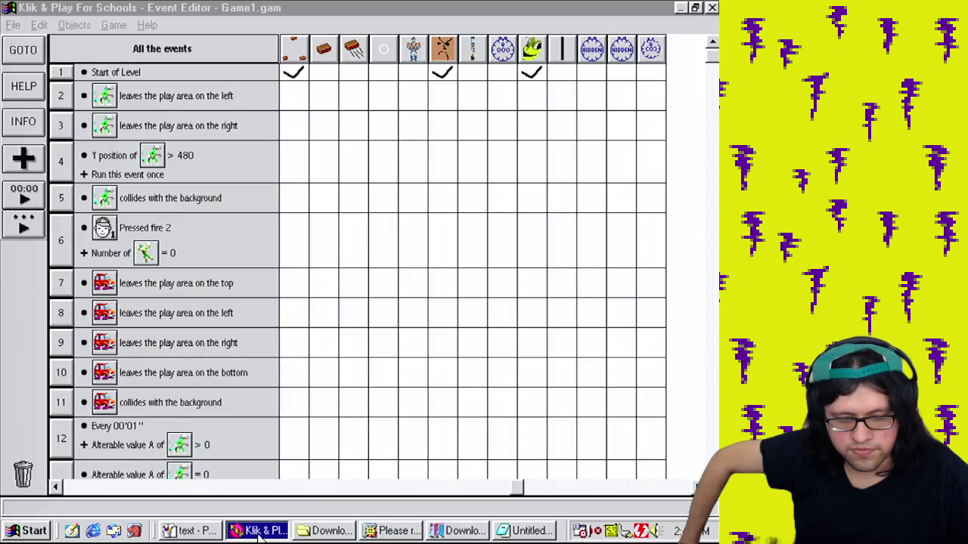
Step: Open the Storyboard Editor and scroll down to Frame 60
{"action": "left_click", "coordinate": [114, 25]}
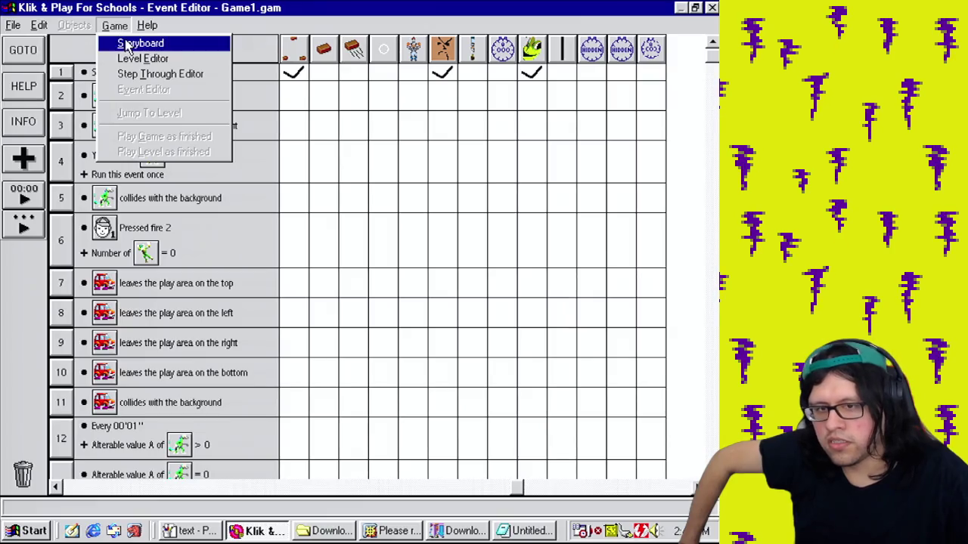
{"action": "left_click", "coordinate": [128, 46]}
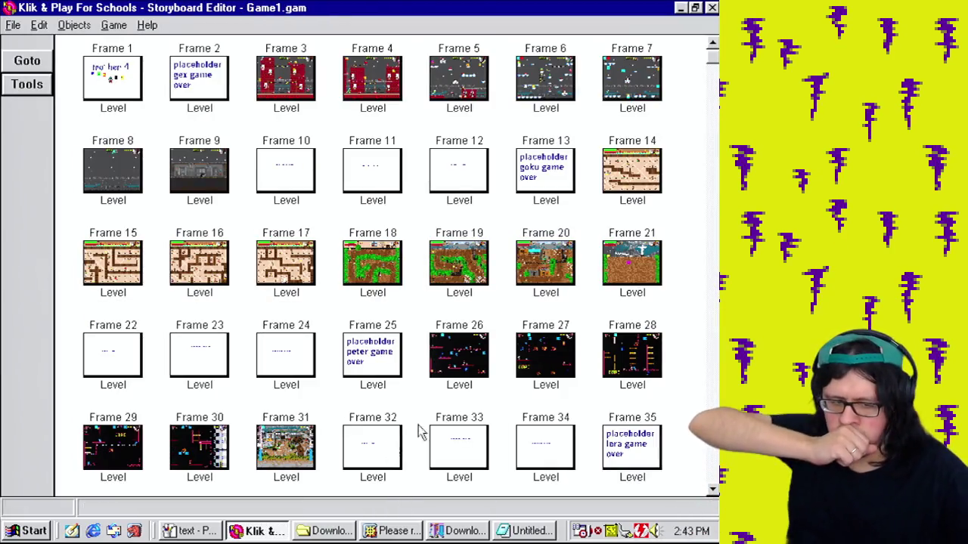
{"action": "left_click_drag", "start_coordinate": [712, 53], "coordinate": [712, 390]}
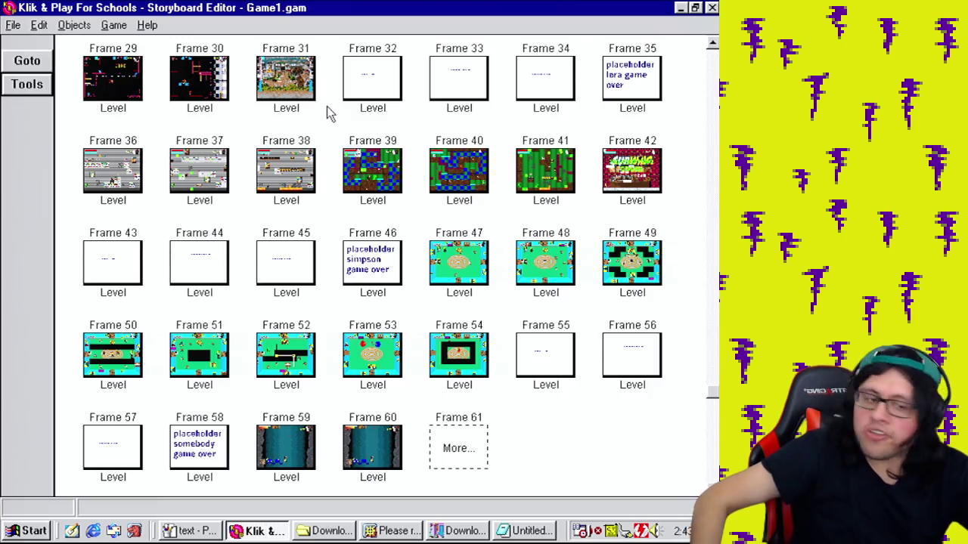
Step: Save the game under its existing name, Game1.gam, with the description Mother 4
{"action": "left_click", "coordinate": [14, 27]}
{"action": "left_click", "coordinate": [32, 81]}
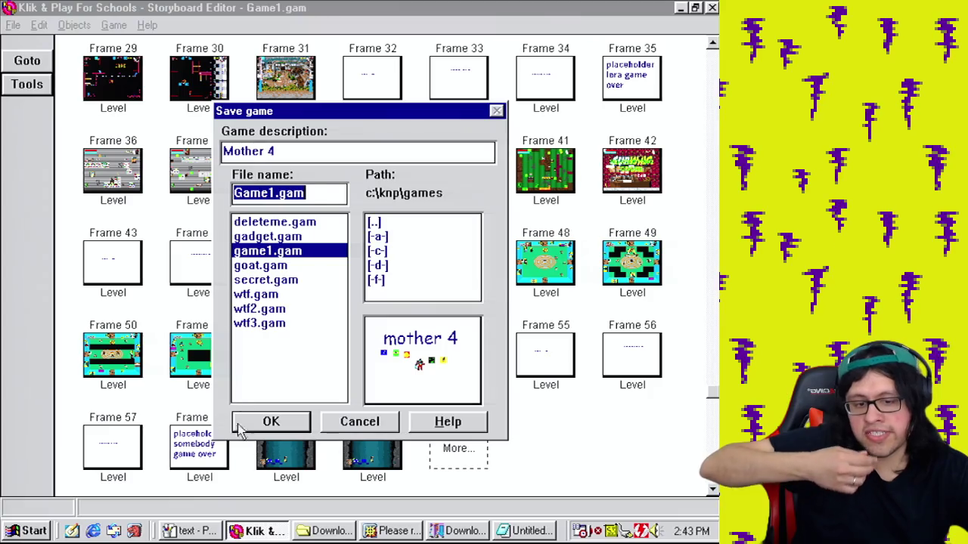
{"action": "left_click", "coordinate": [273, 422]}
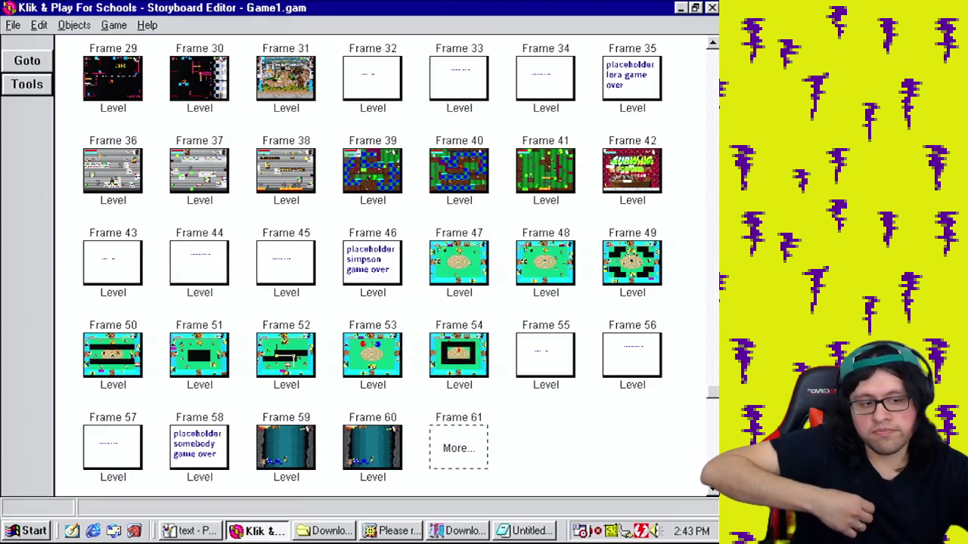
{"action": "scroll", "coordinate": [718, 162], "scroll_direction": "up", "scroll_amount": 10}
{"action": "scroll", "coordinate": [718, 162], "scroll_direction": "down", "scroll_amount": 10}
{"action": "scroll", "coordinate": [718, 162], "scroll_direction": "up", "scroll_amount": 10}
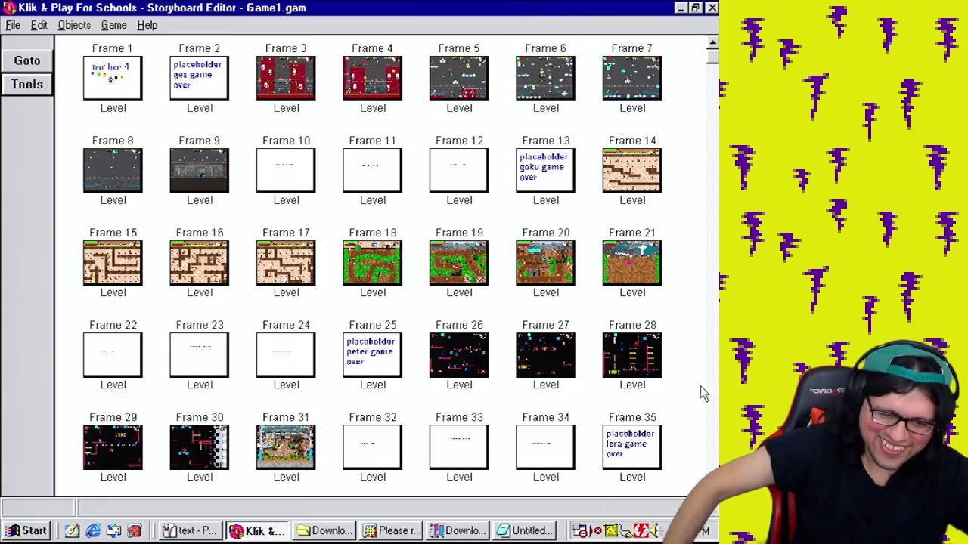
{"action": "scroll", "coordinate": [695, 389], "scroll_direction": "down", "scroll_amount": 5}
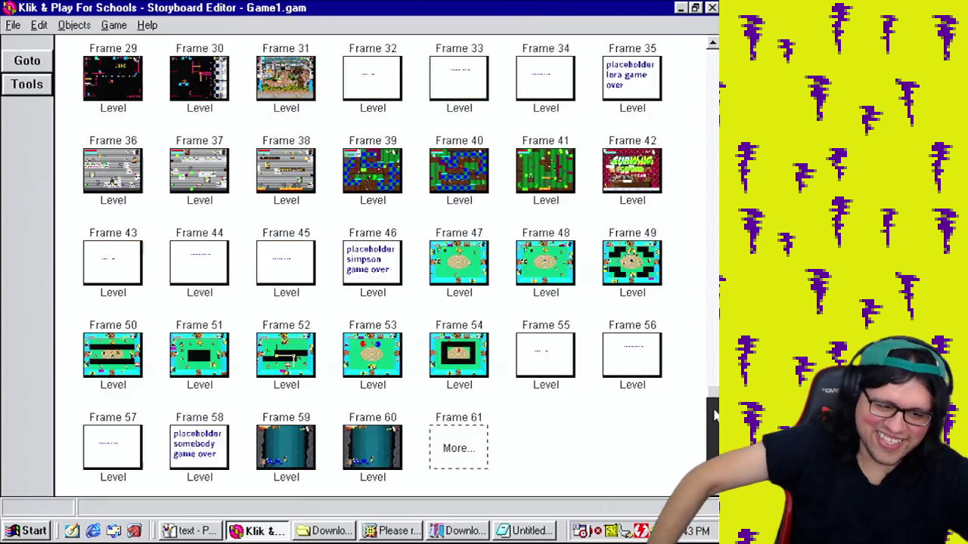
Step: Open level 60 in the level editor and move the Boss health bar just right of the play area
{"action": "right_click", "coordinate": [374, 450]}
{"action": "left_click", "coordinate": [459, 478]}
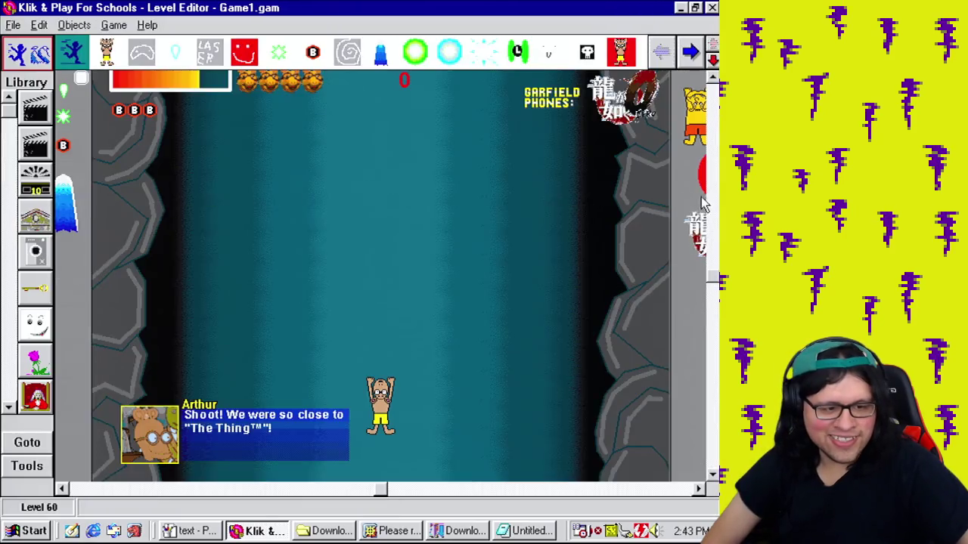
{"action": "left_click_drag", "start_coordinate": [649, 182], "coordinate": [591, 177]}
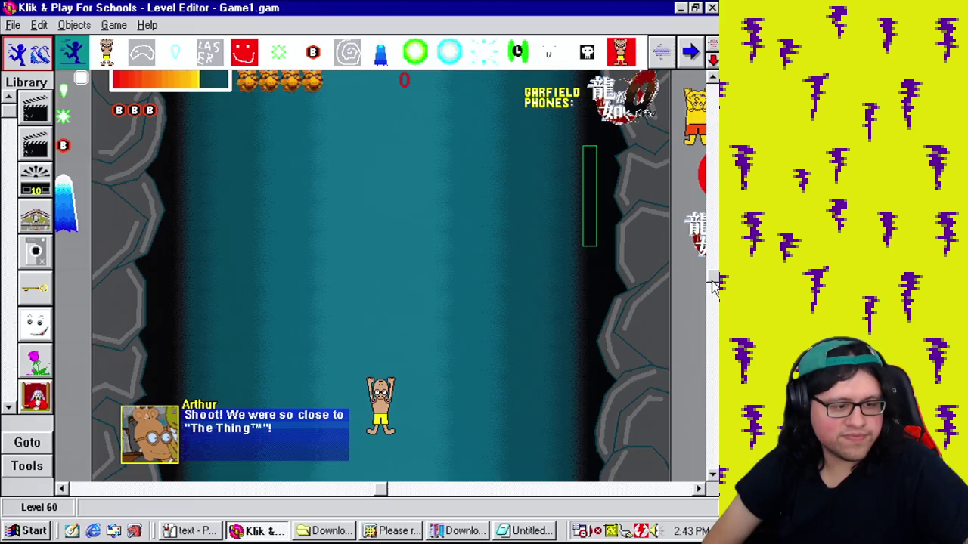
{"action": "scroll", "coordinate": [627, 379], "scroll_direction": "up", "scroll_amount": 3}
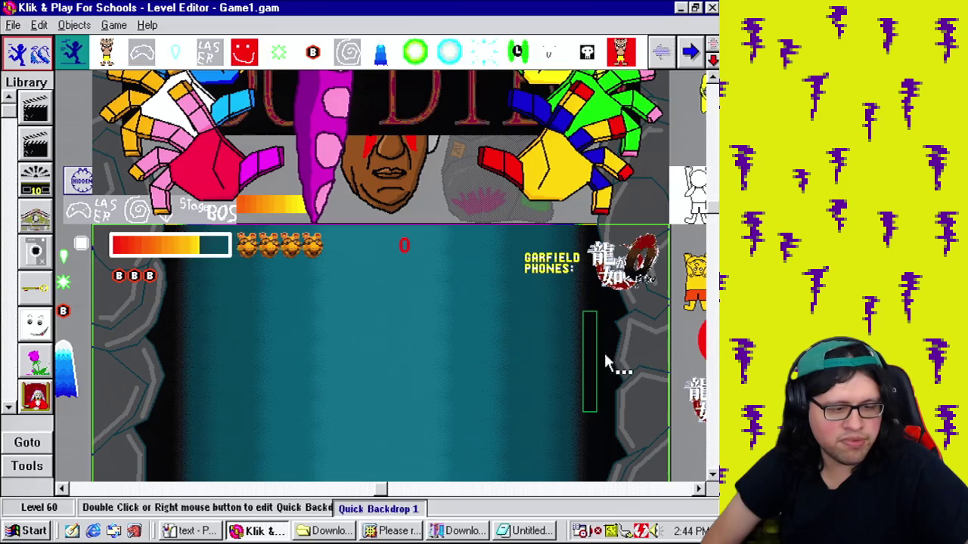
{"action": "left_click_drag", "start_coordinate": [586, 366], "coordinate": [528, 366]}
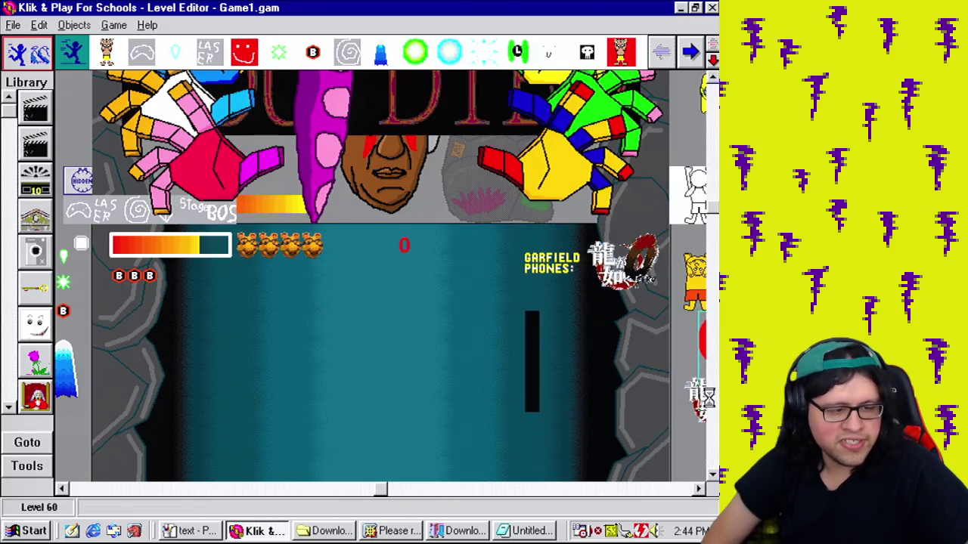
{"action": "scroll", "coordinate": [703, 400], "scroll_direction": "right", "scroll_amount": 5}
{"action": "left_click_drag", "start_coordinate": [593, 240], "coordinate": [607, 211]}
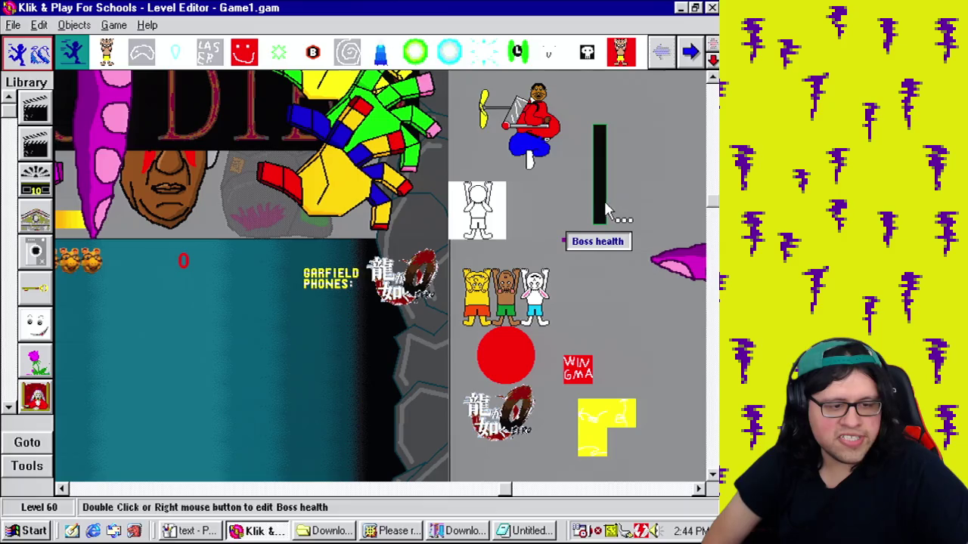
{"action": "right_click", "coordinate": [602, 208]}
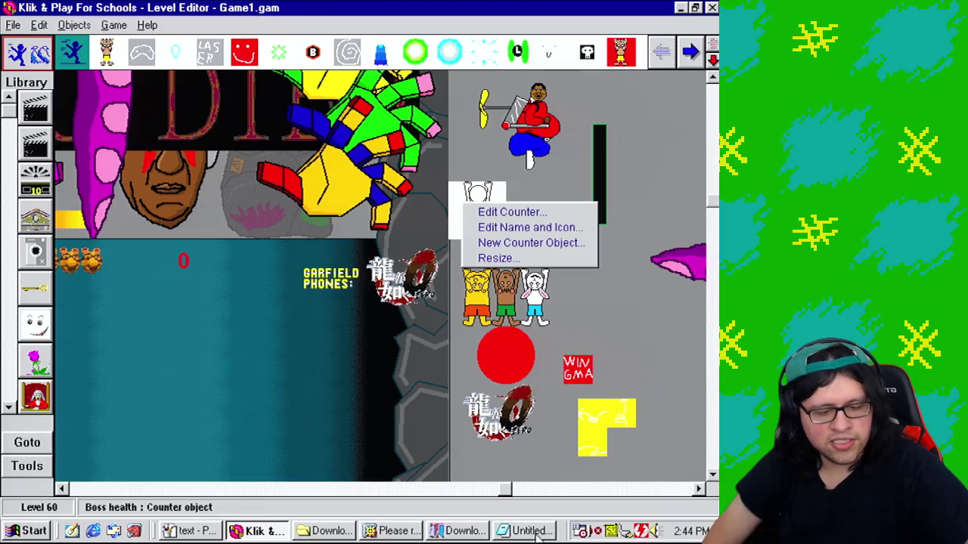
{"action": "left_click", "coordinate": [457, 531]}
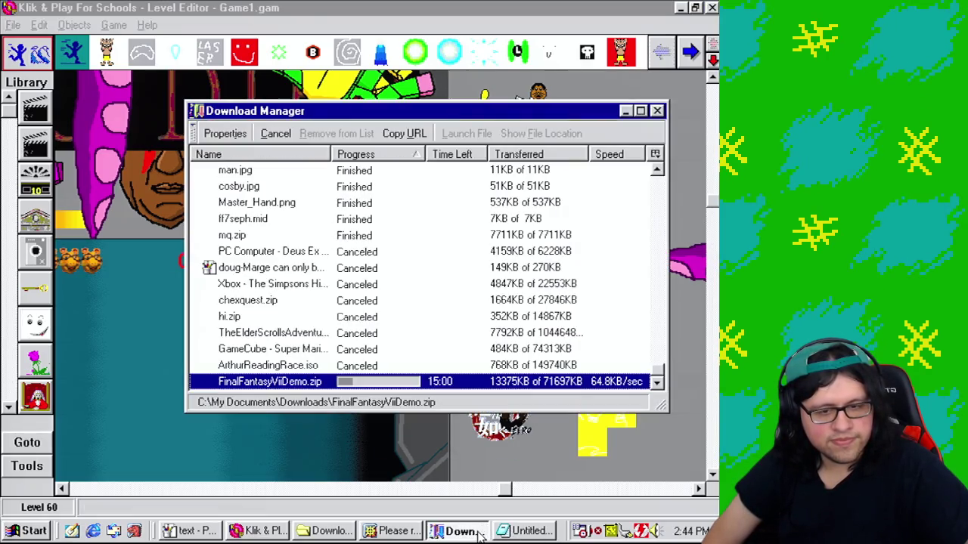
Step: Inspect the Boss health counter's animation frames, then cancel out without changes
{"action": "left_click", "coordinate": [478, 532]}
{"action": "right_click", "coordinate": [599, 205]}
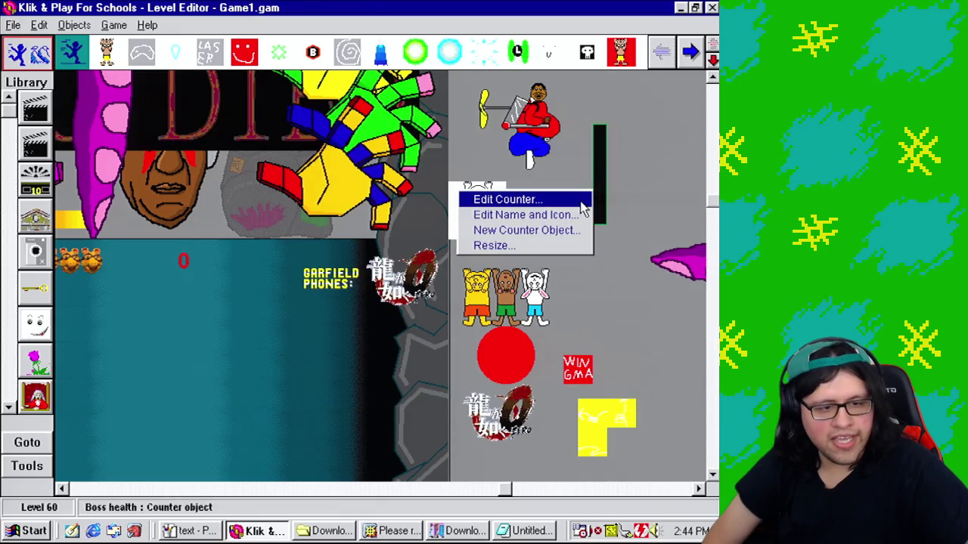
{"action": "left_click", "coordinate": [514, 200]}
{"action": "left_click", "coordinate": [324, 342]}
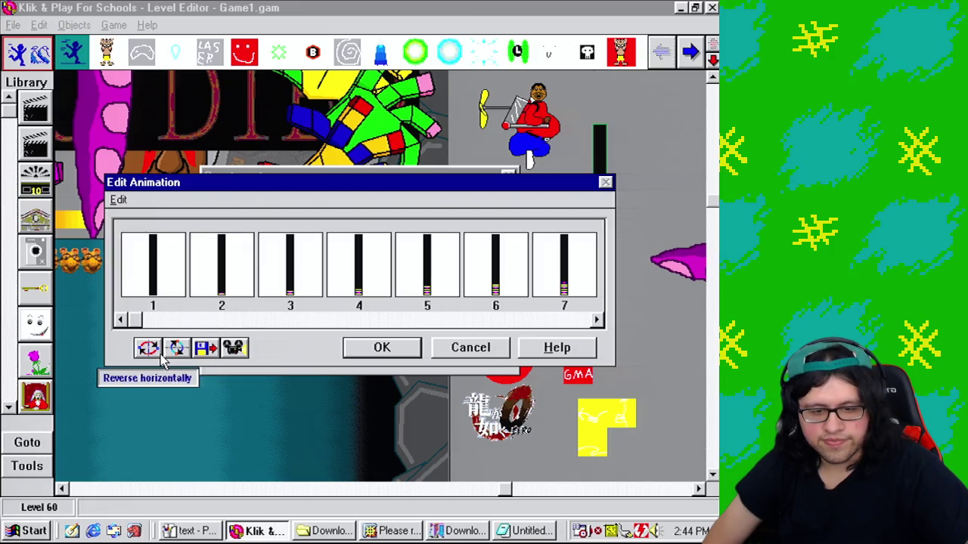
{"action": "left_click_drag", "start_coordinate": [138, 320], "coordinate": [597, 321]}
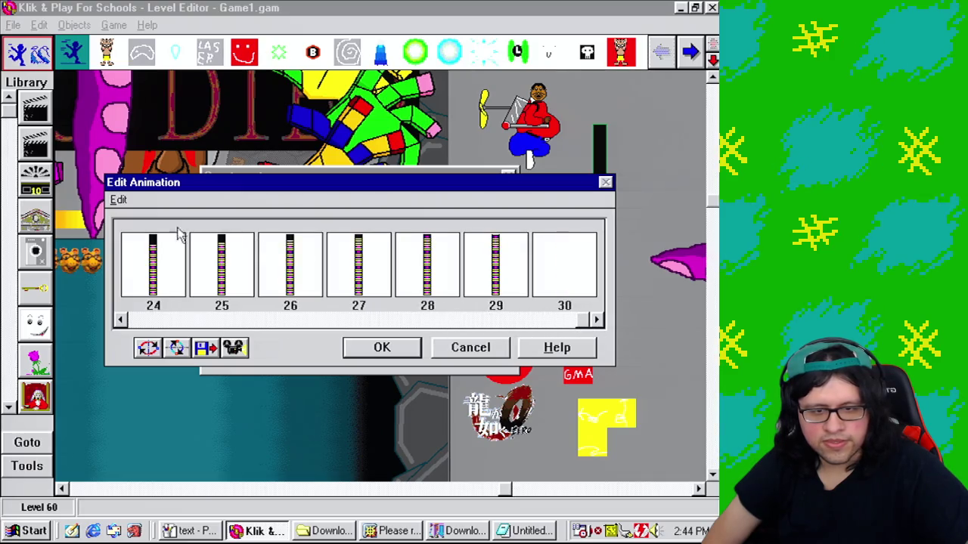
{"action": "left_click", "coordinate": [119, 201]}
{"action": "left_click", "coordinate": [122, 201]}
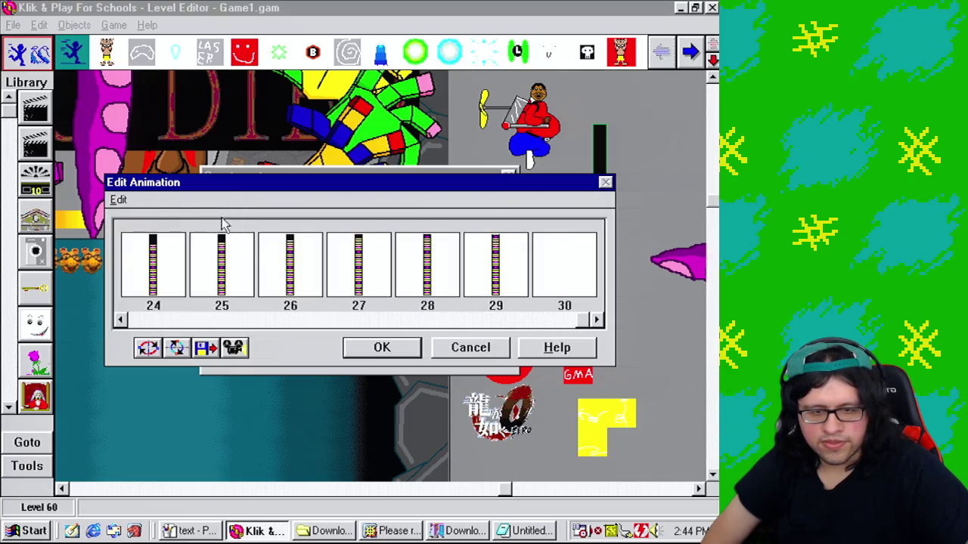
{"action": "left_click", "coordinate": [460, 353]}
{"action": "left_click", "coordinate": [482, 327]}
Step: Check the download progress again, then save Game1.gam
{"action": "right_click", "coordinate": [456, 189]}
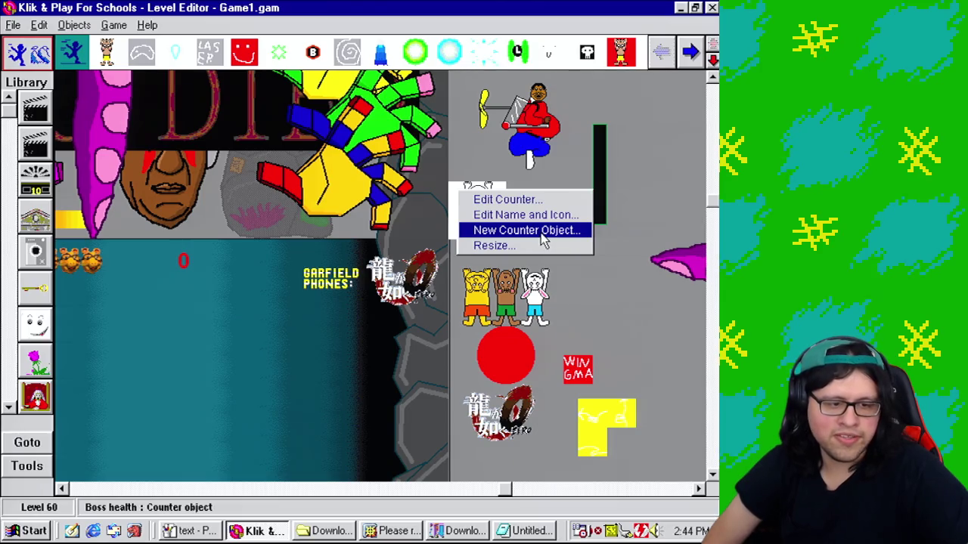
{"action": "left_click", "coordinate": [648, 191]}
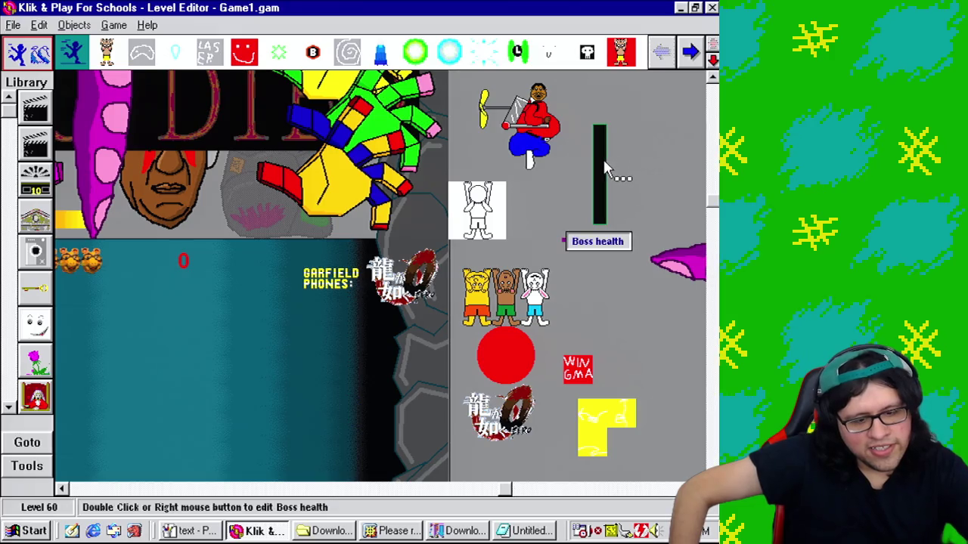
{"action": "left_click", "coordinate": [476, 535]}
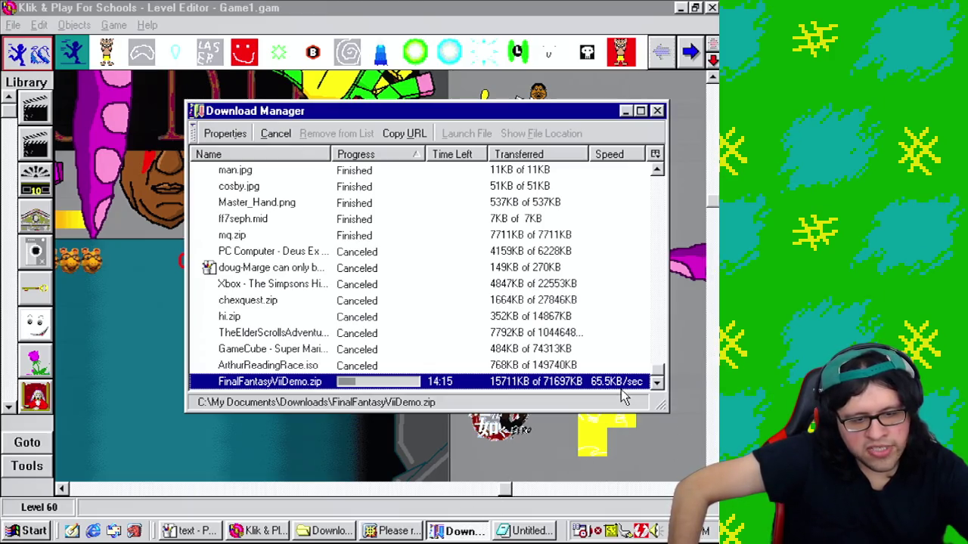
{"action": "left_click", "coordinate": [462, 532]}
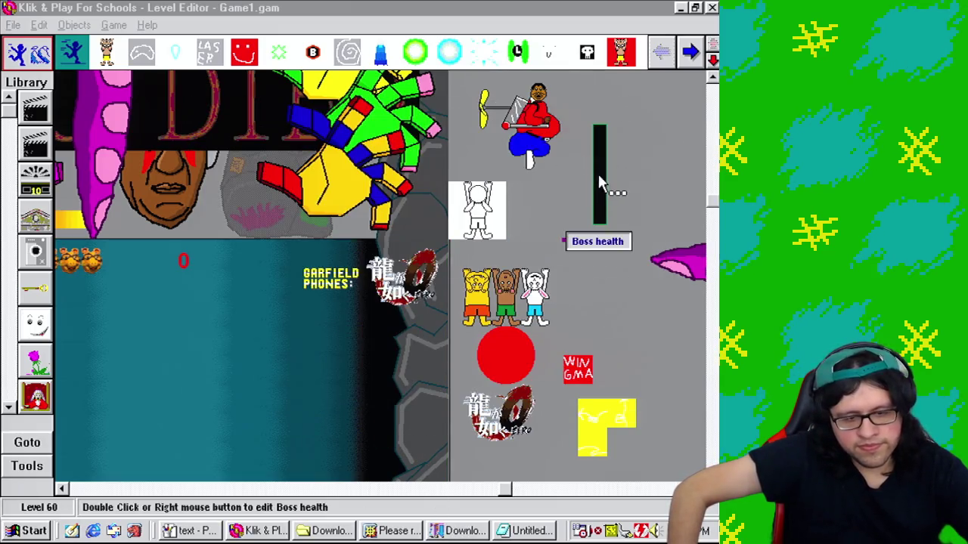
{"action": "left_click", "coordinate": [14, 24]}
{"action": "left_click", "coordinate": [34, 81]}
{"action": "left_click", "coordinate": [284, 422]}
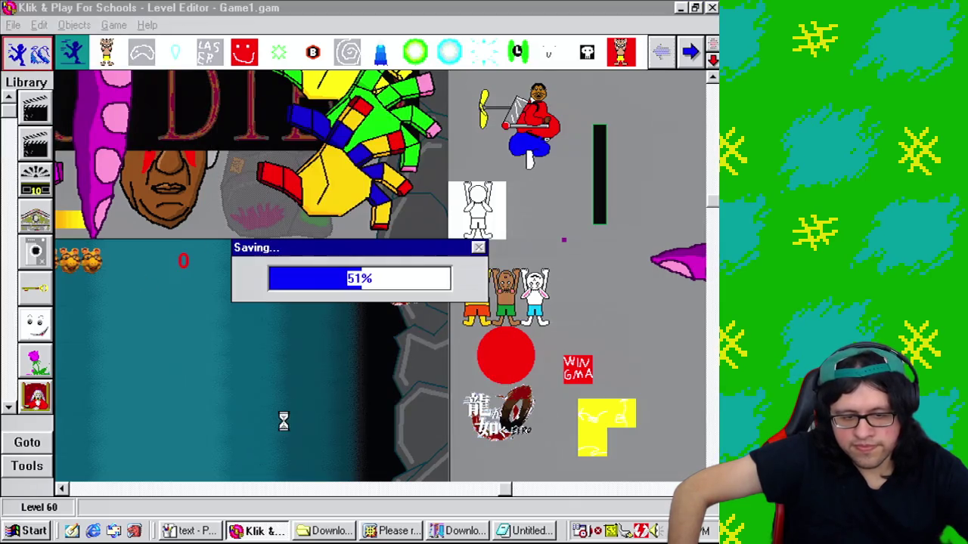
Step: Open the Boss health counter's first frame image and step through the bar frames
{"action": "right_click", "coordinate": [600, 209]}
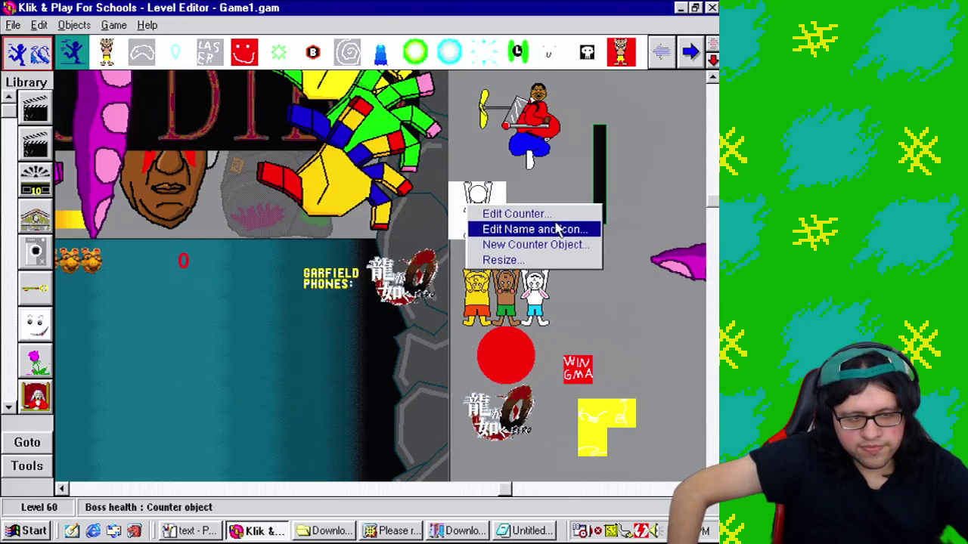
{"action": "left_click", "coordinate": [514, 214]}
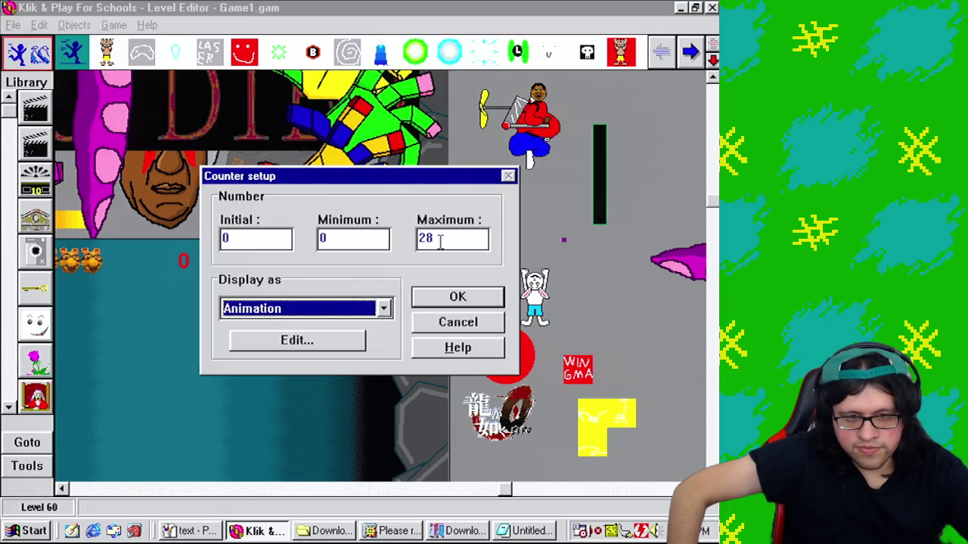
{"action": "left_click", "coordinate": [295, 344]}
{"action": "left_click", "coordinate": [179, 279]}
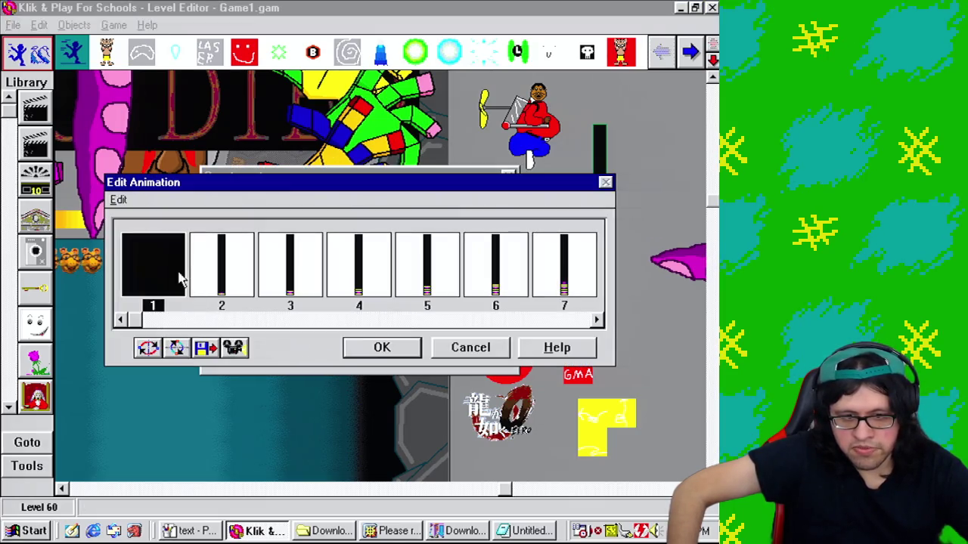
{"action": "double_click", "coordinate": [180, 279]}
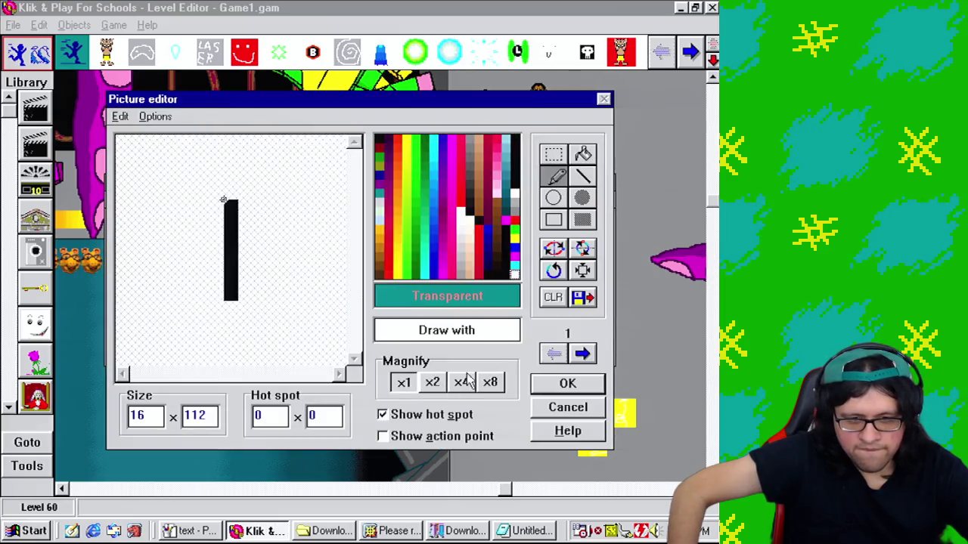
{"action": "left_click", "coordinate": [583, 355]}
{"action": "left_click", "coordinate": [583, 355]}
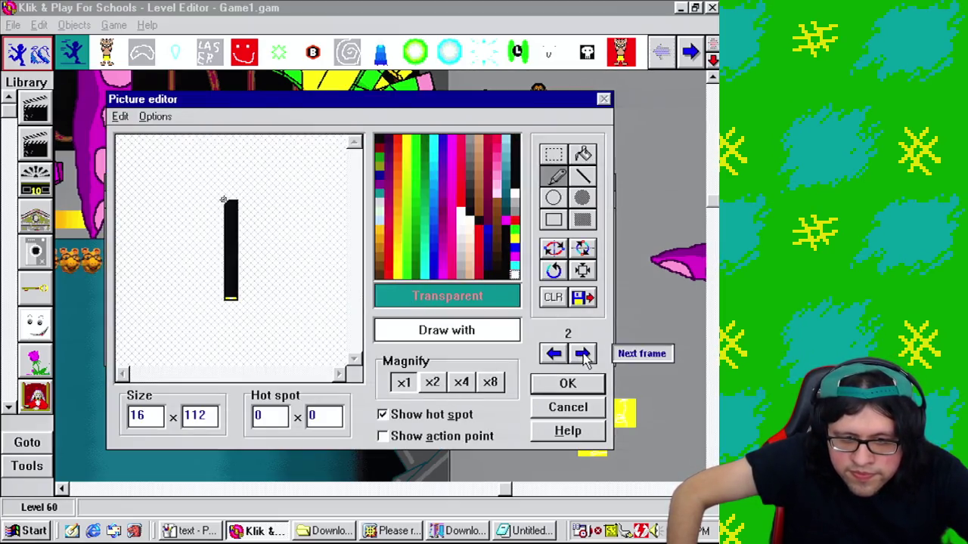
{"action": "left_click", "coordinate": [584, 355]}
{"action": "left_click", "coordinate": [584, 355]}
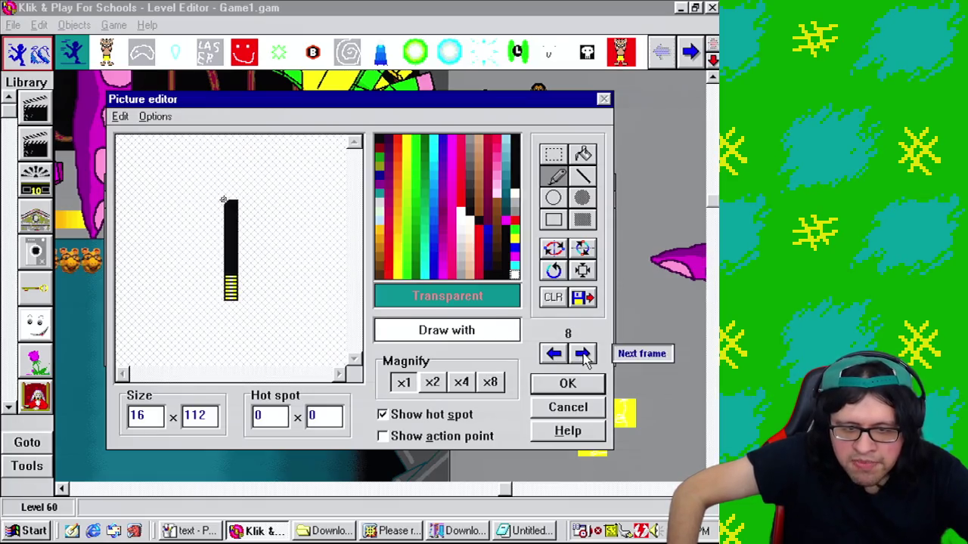
{"action": "left_click", "coordinate": [583, 355]}
{"action": "left_click", "coordinate": [584, 356]}
{"action": "left_click", "coordinate": [584, 356]}
{"action": "left_click", "coordinate": [584, 356]}
{"action": "left_click", "coordinate": [584, 355]}
{"action": "left_click", "coordinate": [584, 355]}
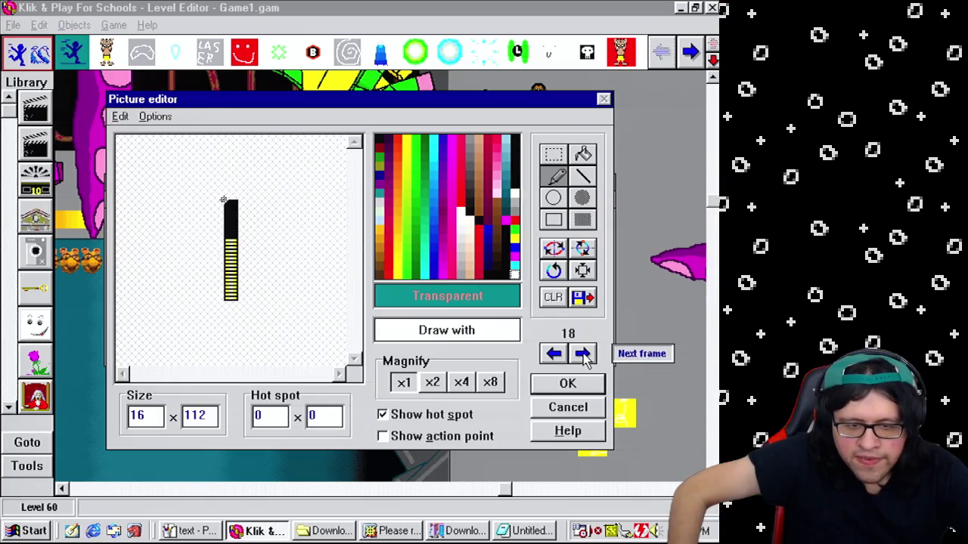
{"action": "left_click", "coordinate": [584, 356]}
{"action": "left_click", "coordinate": [584, 356]}
{"action": "left_click", "coordinate": [584, 355]}
{"action": "left_click", "coordinate": [584, 356]}
{"action": "left_click", "coordinate": [584, 355]}
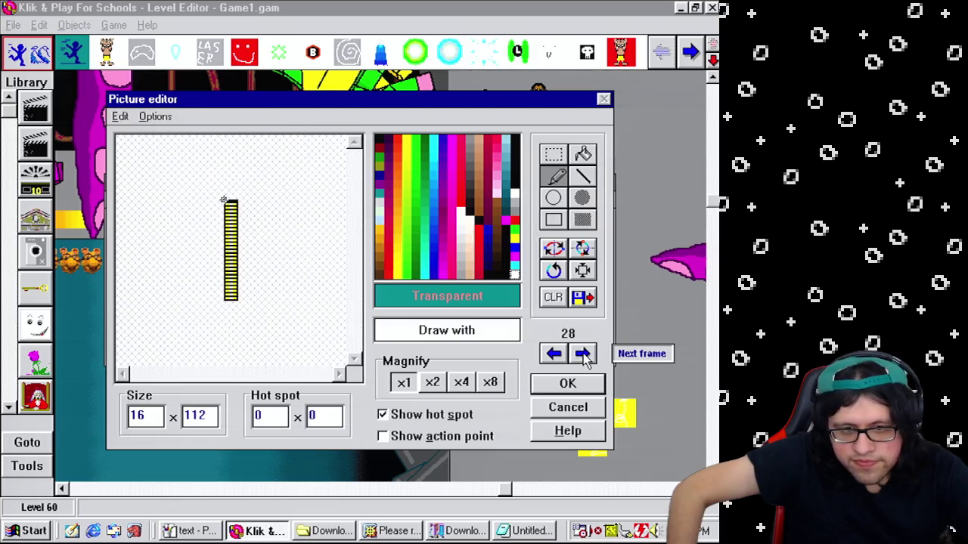
{"action": "left_click", "coordinate": [584, 355]}
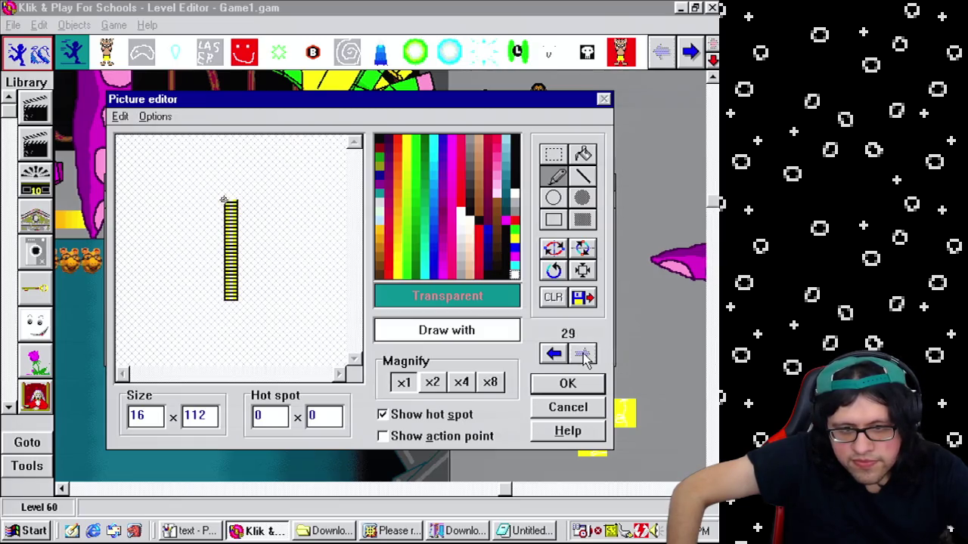
Step: Copy the whole striped yellow bar image, then cancel out of the counter's editors
{"action": "left_click", "coordinate": [552, 154]}
{"action": "left_click", "coordinate": [432, 383]}
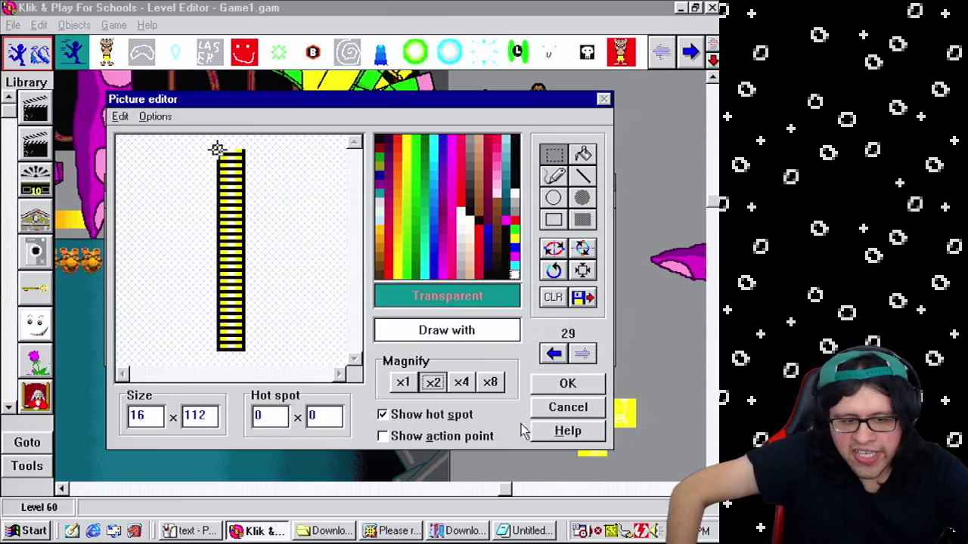
{"action": "left_click", "coordinate": [438, 417]}
{"action": "mouse_move", "coordinate": [220, 156]}
{"action": "left_mouse_down"}
{"action": "mouse_move", "coordinate": [233, 199]}
{"action": "mouse_move", "coordinate": [246, 368]}
{"action": "left_mouse_up"}
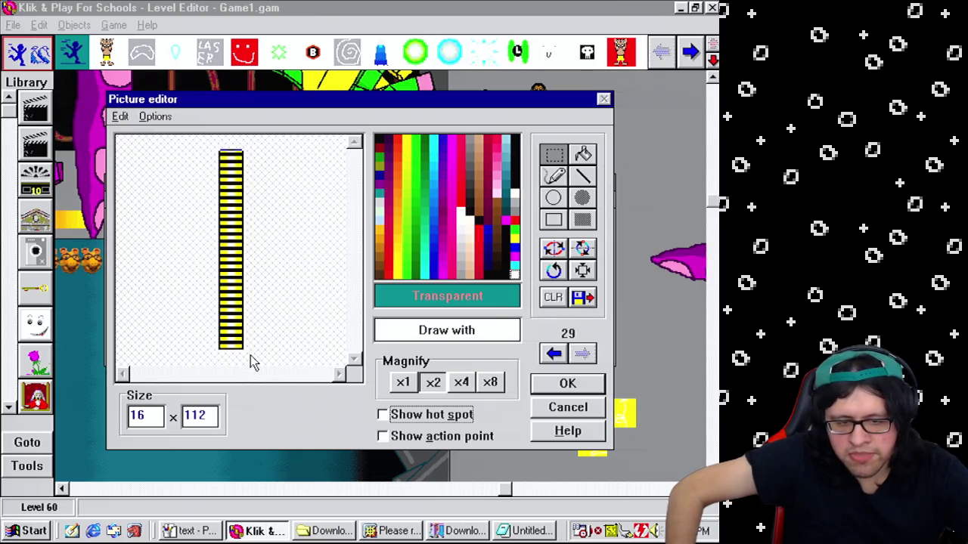
{"action": "left_click", "coordinate": [120, 116]}
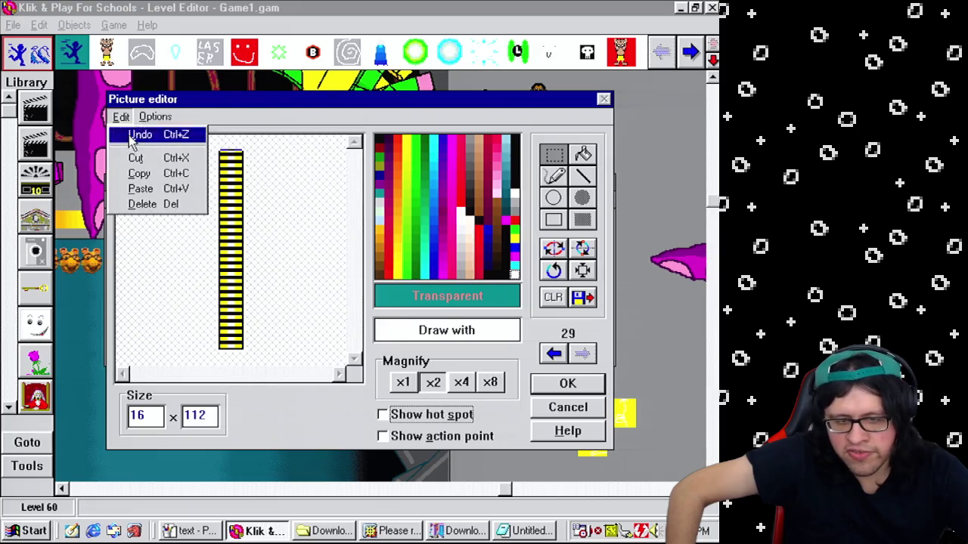
{"action": "left_click", "coordinate": [153, 173]}
{"action": "left_click", "coordinate": [567, 408]}
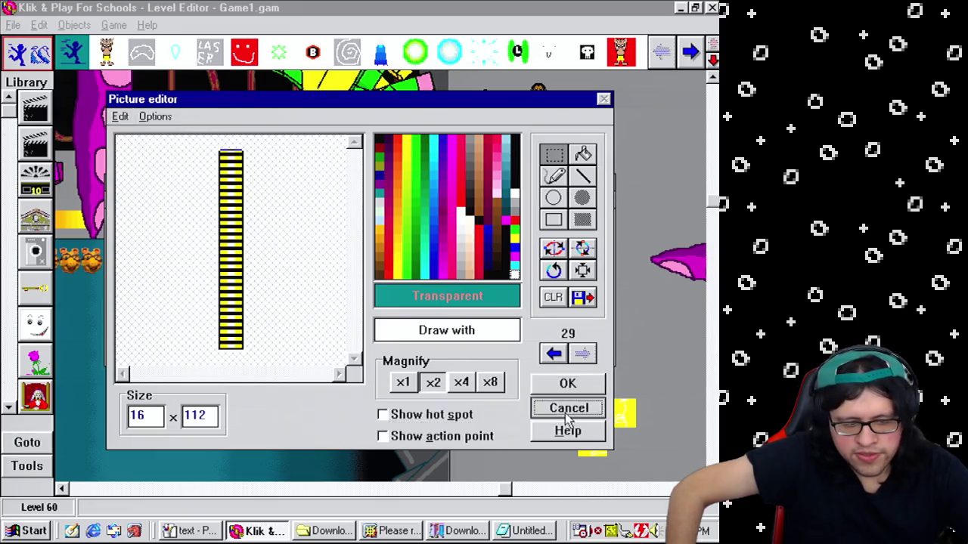
{"action": "left_click", "coordinate": [495, 354]}
{"action": "left_click", "coordinate": [447, 327]}
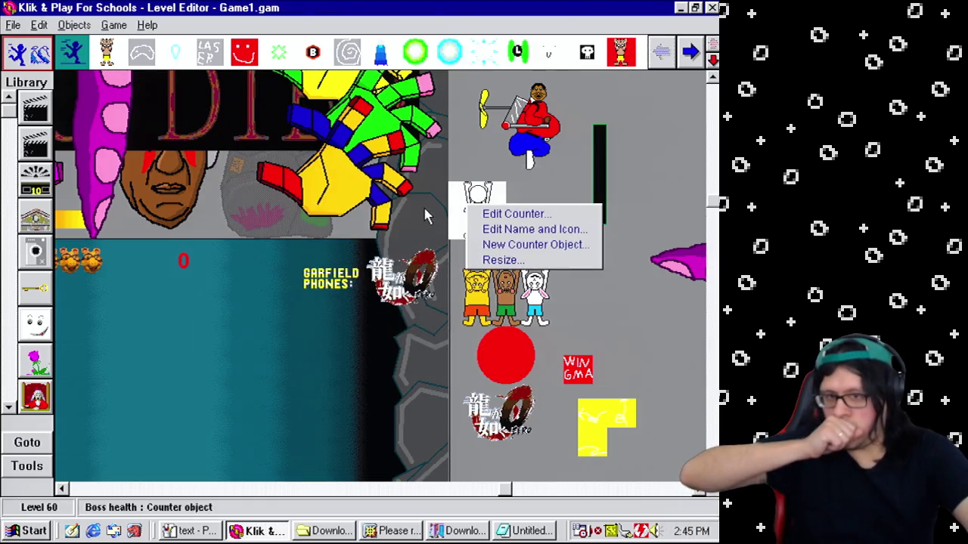
Step: Create a new 32-direction active object with the copied striped bar pasted into frame 1
{"action": "left_click", "coordinate": [597, 134]}
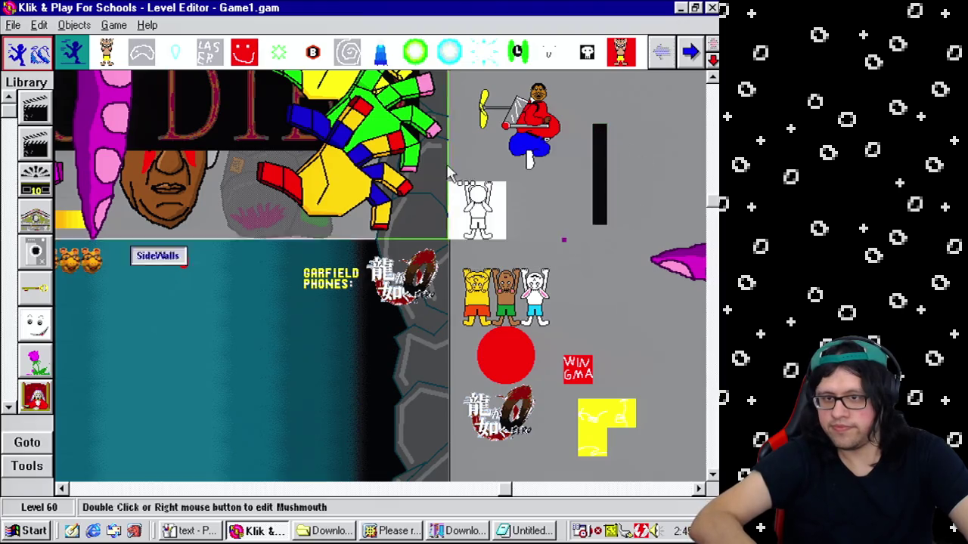
{"action": "left_click", "coordinate": [35, 469]}
{"action": "left_click", "coordinate": [156, 490]}
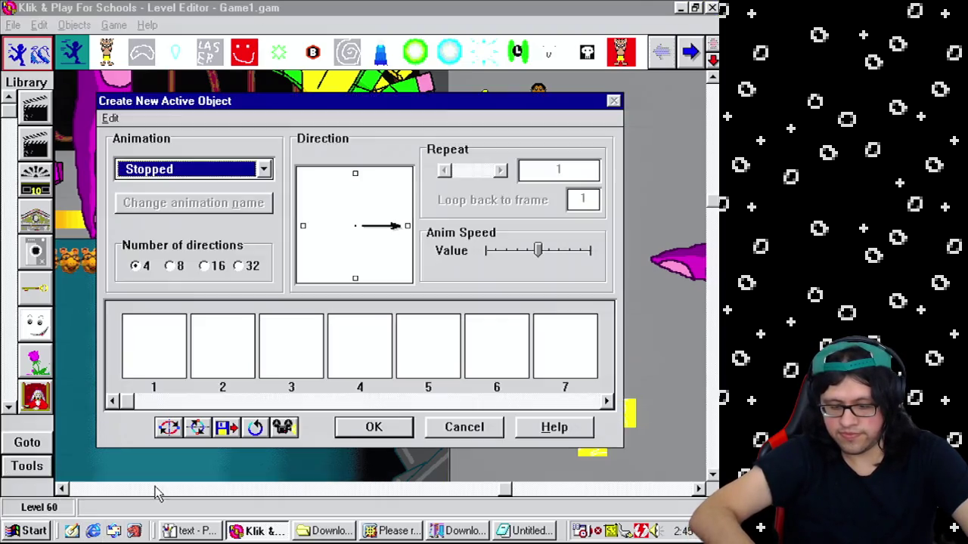
{"action": "left_click", "coordinate": [239, 266]}
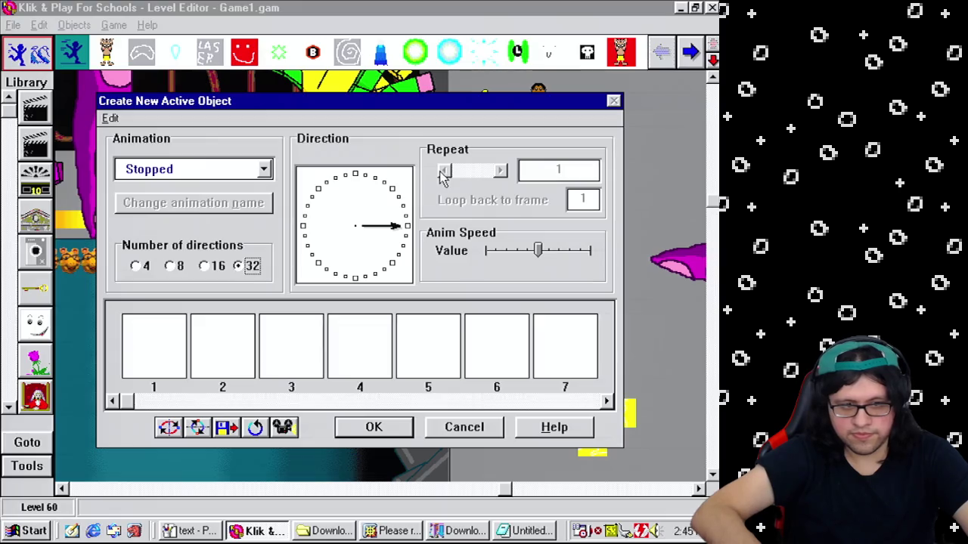
{"action": "double_click", "coordinate": [173, 357]}
{"action": "key", "text": "ctrl+v"}
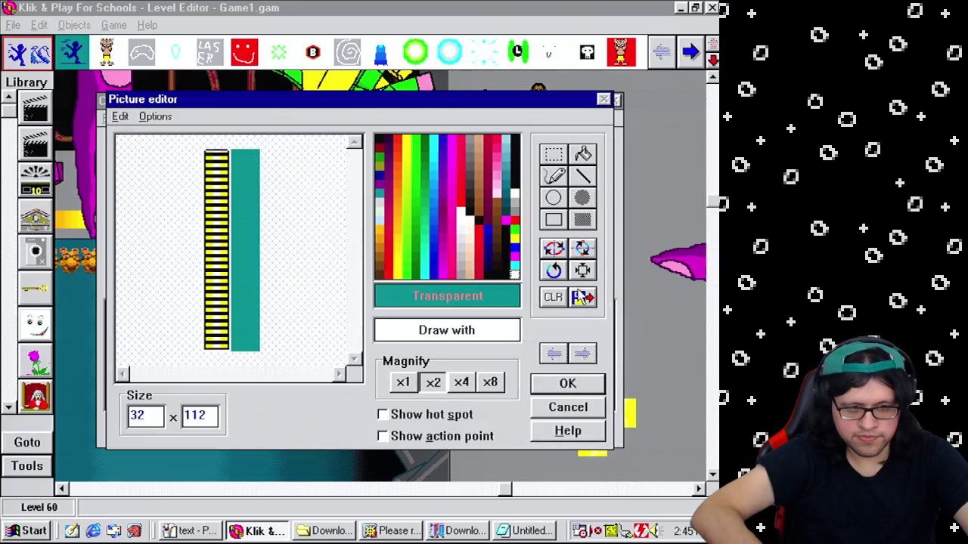
{"action": "left_click", "coordinate": [443, 414]}
{"action": "left_click", "coordinate": [443, 414]}
{"action": "left_click", "coordinate": [567, 384]}
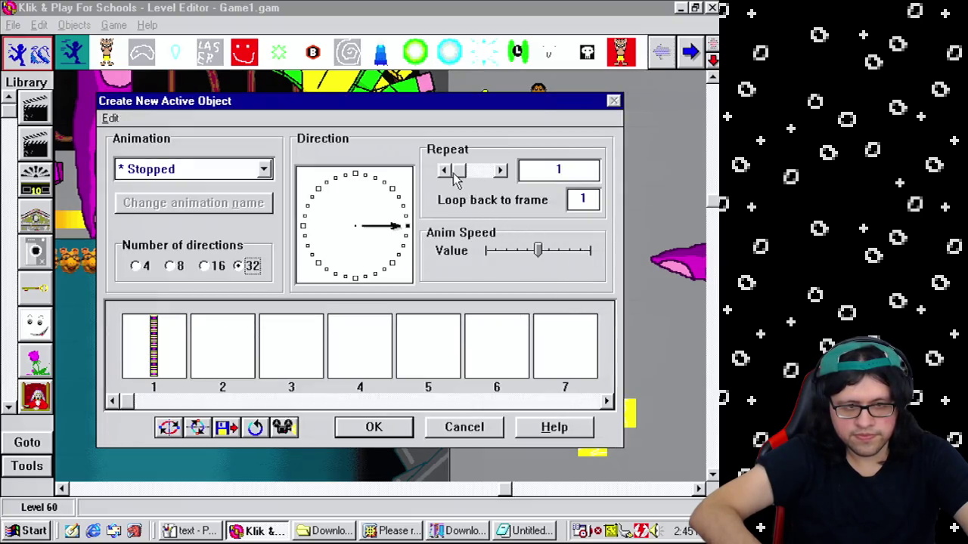
Step: Make its animation loop at maximum speed, place it on level 60, and edit its animations
{"action": "left_click", "coordinate": [454, 173]}
{"action": "left_click_drag", "start_coordinate": [537, 251], "coordinate": [690, 276]}
{"action": "left_click", "coordinate": [412, 433]}
{"action": "left_click", "coordinate": [595, 271]}
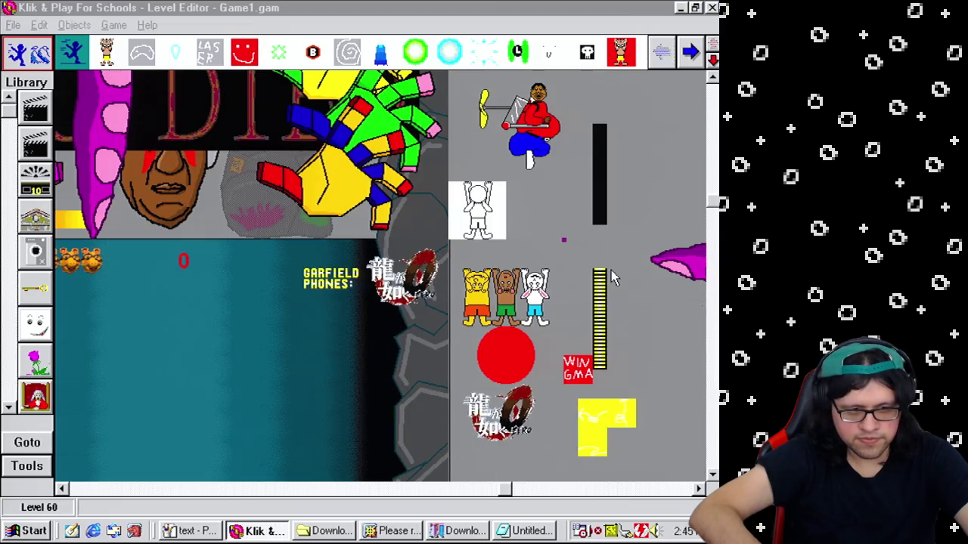
{"action": "left_click_drag", "start_coordinate": [598, 218], "coordinate": [613, 257]}
{"action": "right_click", "coordinate": [601, 238]}
{"action": "left_click", "coordinate": [587, 277]}
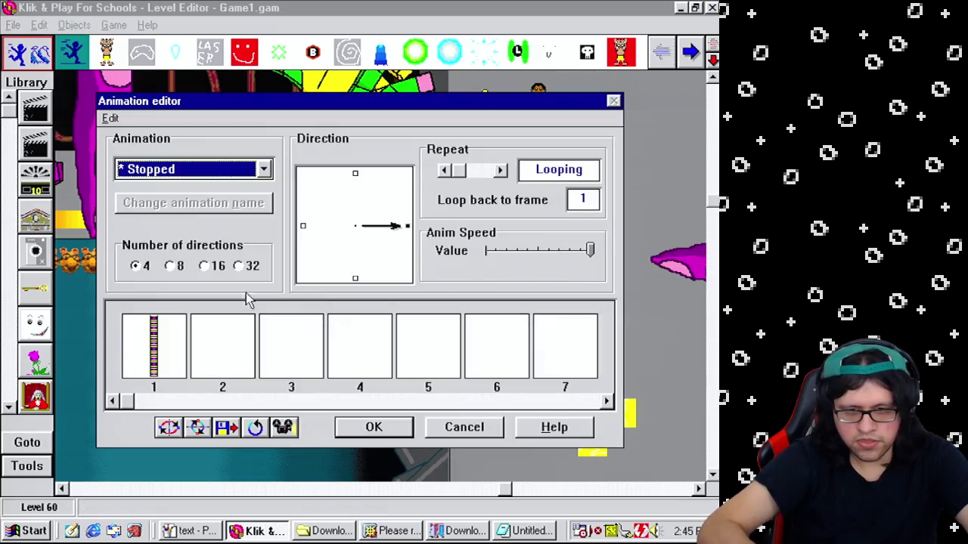
Step: Set the bar object to 32 directions
{"action": "left_click", "coordinate": [239, 267]}
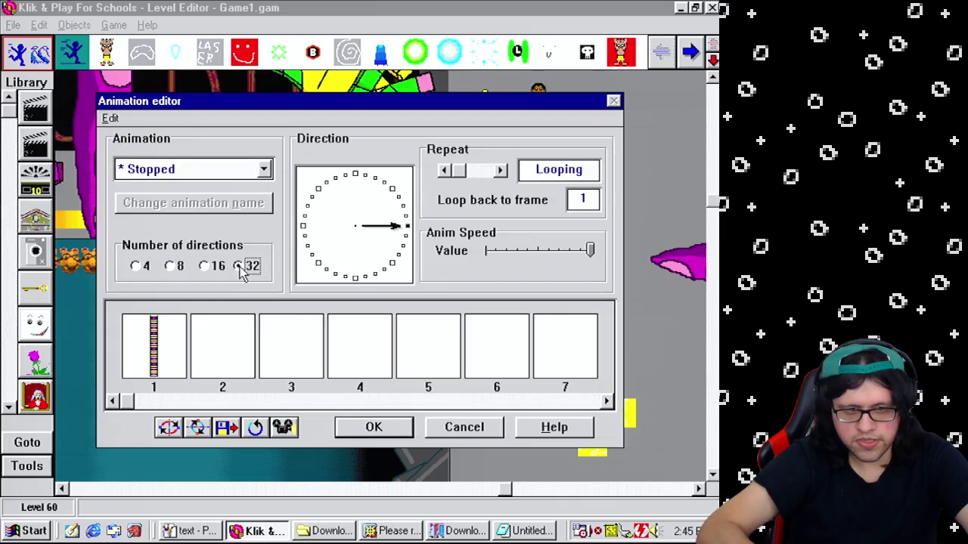
{"action": "left_click", "coordinate": [356, 176]}
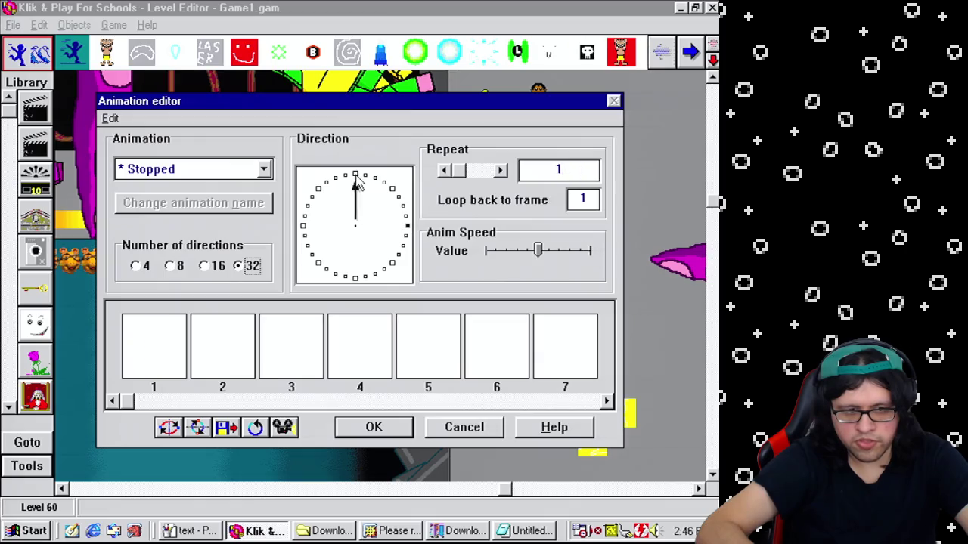
{"action": "left_click", "coordinate": [408, 226]}
{"action": "key", "text": "Left"}
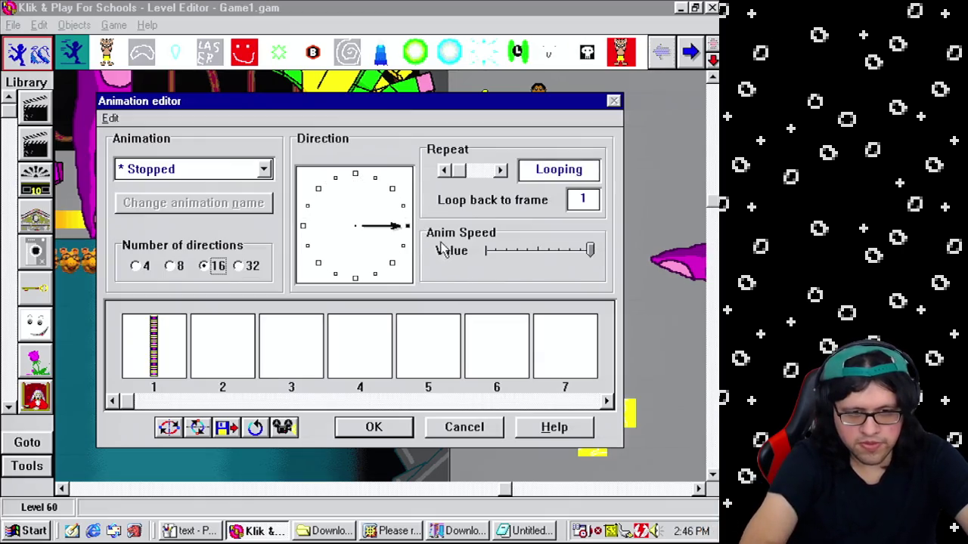
{"action": "key", "text": "Right"}
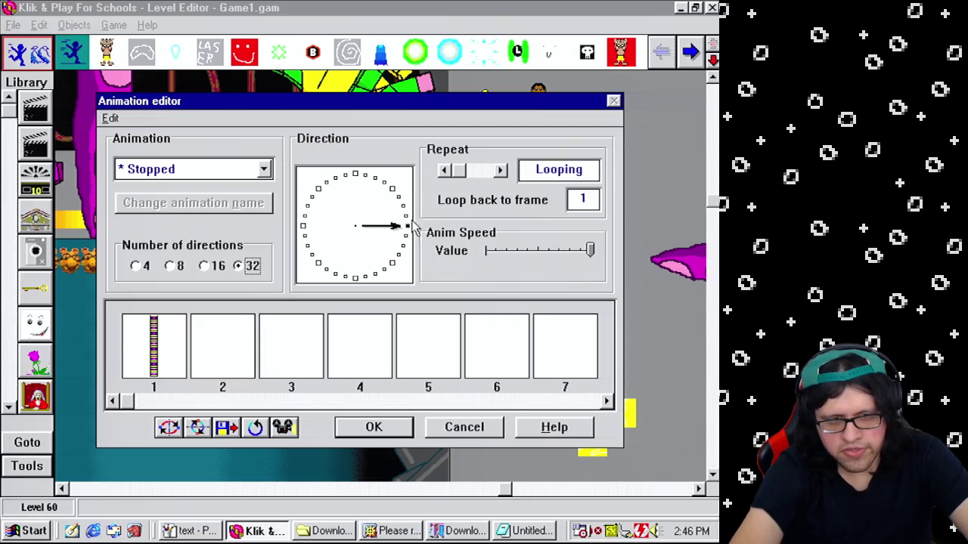
Step: Step around the direction wheel counter-clockwise from up-right to a down-right direction
{"action": "left_click", "coordinate": [405, 216]}
{"action": "left_click", "coordinate": [402, 206]}
{"action": "left_click", "coordinate": [401, 201]}
{"action": "left_click", "coordinate": [394, 193]}
{"action": "left_click", "coordinate": [382, 188]}
{"action": "left_click", "coordinate": [366, 181]}
{"action": "left_click", "coordinate": [358, 180]}
{"action": "left_click", "coordinate": [346, 185]}
{"action": "left_click", "coordinate": [340, 184]}
{"action": "left_click", "coordinate": [334, 188]}
{"action": "left_click", "coordinate": [323, 193]}
{"action": "left_click", "coordinate": [313, 206]}
{"action": "left_click", "coordinate": [310, 211]}
{"action": "left_click", "coordinate": [309, 223]}
{"action": "left_click", "coordinate": [305, 233]}
{"action": "left_click", "coordinate": [307, 242]}
{"action": "left_click", "coordinate": [312, 253]}
{"action": "left_click", "coordinate": [317, 262]}
{"action": "left_click", "coordinate": [322, 269]}
{"action": "left_click", "coordinate": [333, 278]}
{"action": "left_click", "coordinate": [345, 280]}
{"action": "left_click", "coordinate": [350, 281]}
{"action": "left_click", "coordinate": [355, 282]}
{"action": "left_click_drag", "start_coordinate": [367, 280], "coordinate": [394, 270]}
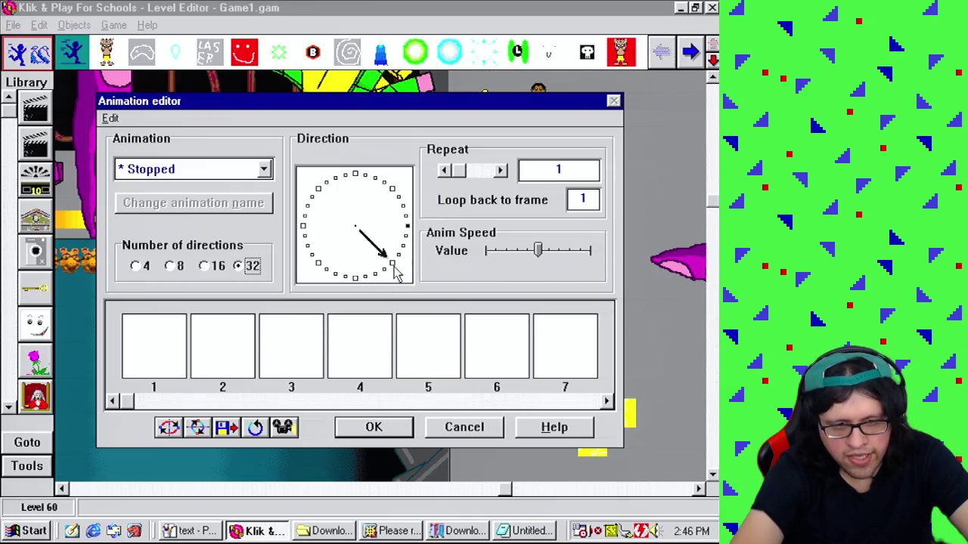
Step: Give the down-right direction's frame the bar trimmed to 16 pixels, then reopen the right-facing frame
{"action": "double_click", "coordinate": [177, 344]}
{"action": "left_click", "coordinate": [580, 269]}
{"action": "left_click", "coordinate": [454, 416]}
{"action": "left_click", "coordinate": [457, 418]}
{"action": "left_click", "coordinate": [559, 386]}
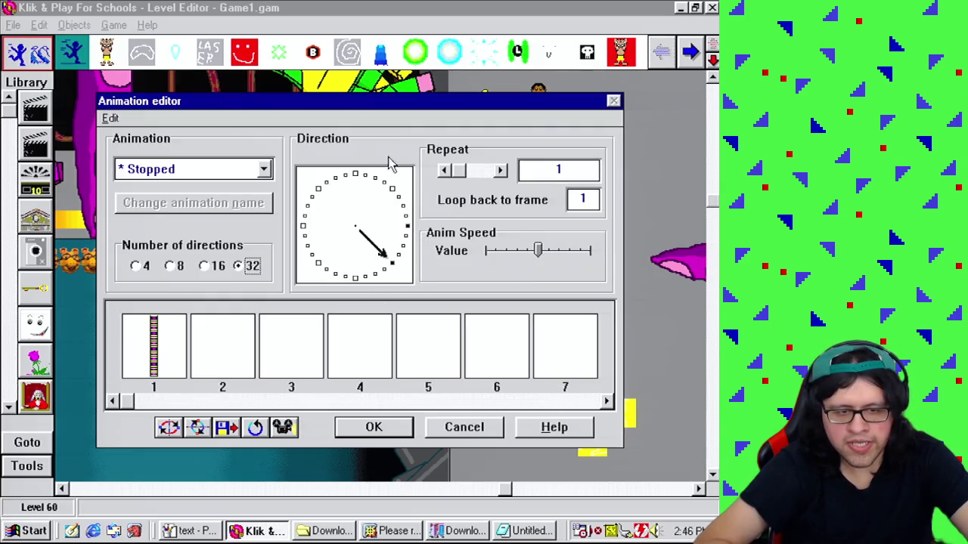
{"action": "left_click", "coordinate": [408, 226]}
{"action": "double_click", "coordinate": [167, 346]}
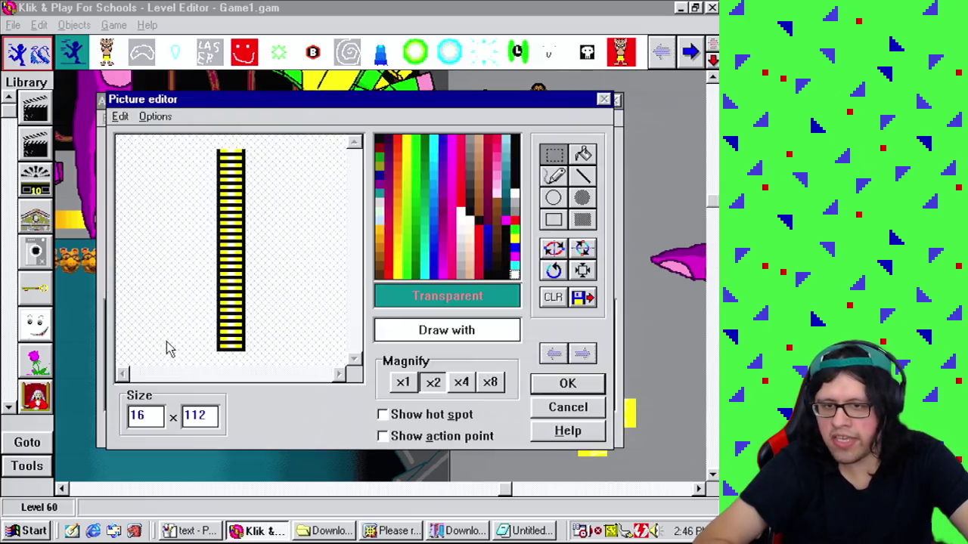
Step: Cover the right-facing frame with a solid black filled rectangle
{"action": "left_click", "coordinate": [582, 219]}
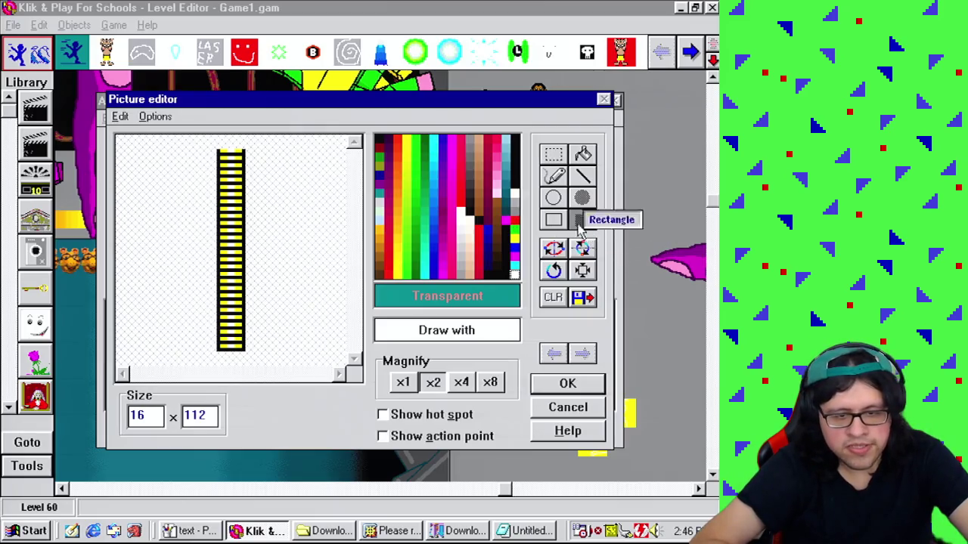
{"action": "right_click", "coordinate": [252, 253]}
{"action": "mouse_move", "coordinate": [244, 163]}
{"action": "left_mouse_down"}
{"action": "mouse_move", "coordinate": [227, 155]}
{"action": "mouse_move", "coordinate": [249, 309]}
{"action": "mouse_move", "coordinate": [274, 388]}
{"action": "left_mouse_up"}
{"action": "left_click", "coordinate": [487, 274]}
{"action": "left_click", "coordinate": [567, 384]}
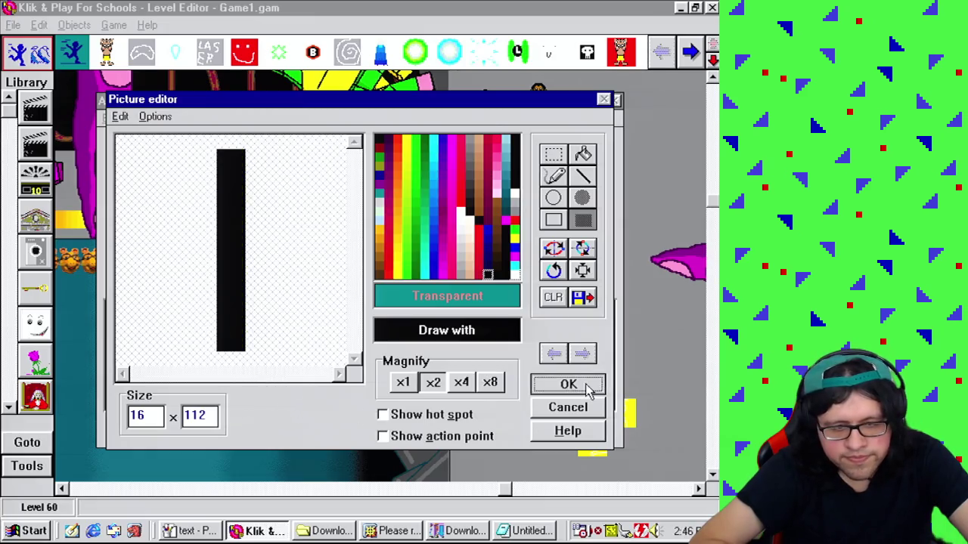
Step: Minimize the download manager and view the first down-right direction's frame unchanged
{"action": "left_click", "coordinate": [453, 532]}
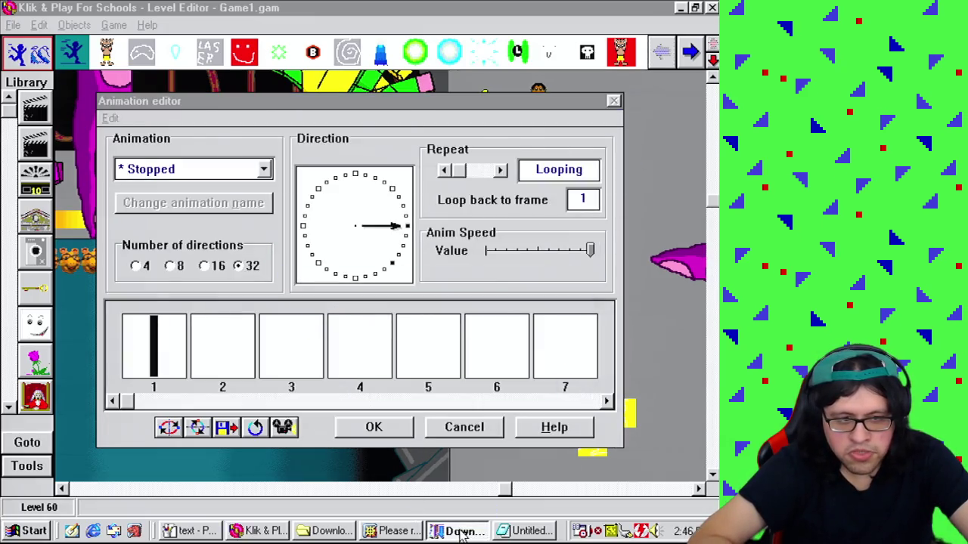
{"action": "left_click", "coordinate": [465, 533]}
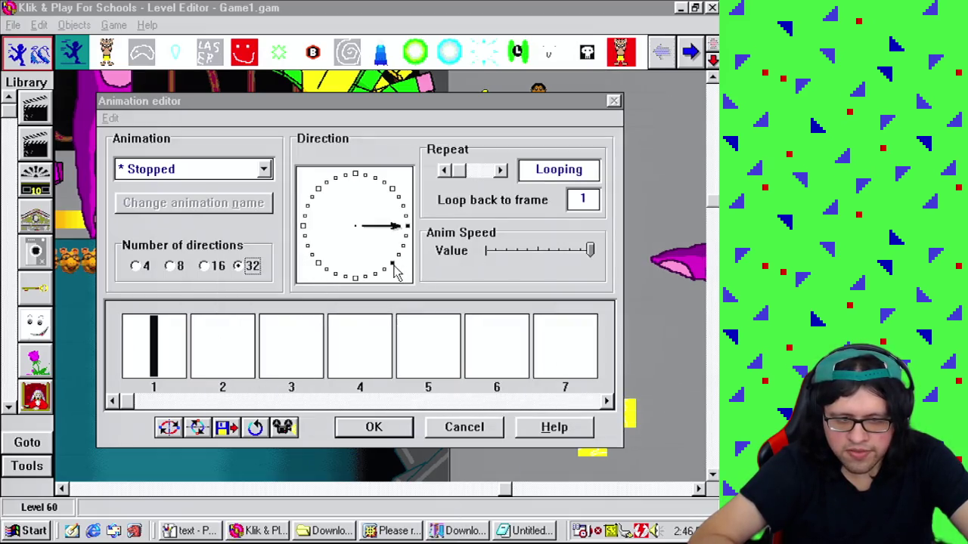
{"action": "left_click", "coordinate": [392, 263]}
{"action": "double_click", "coordinate": [171, 362]}
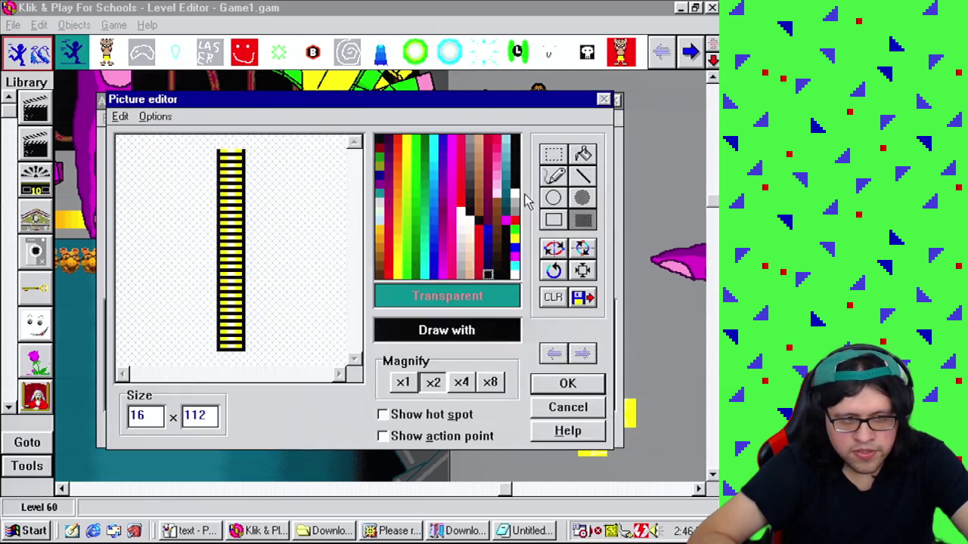
{"action": "left_click", "coordinate": [567, 383]}
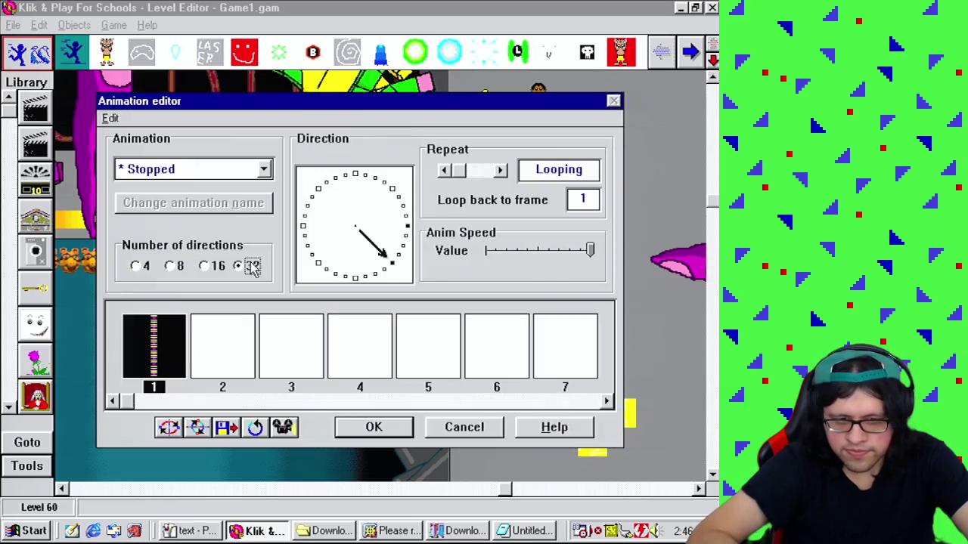
Step: In the next down-right direction, zoom to x8 and paint the bar's top stripe black
{"action": "left_click", "coordinate": [384, 270]}
{"action": "double_click", "coordinate": [169, 350]}
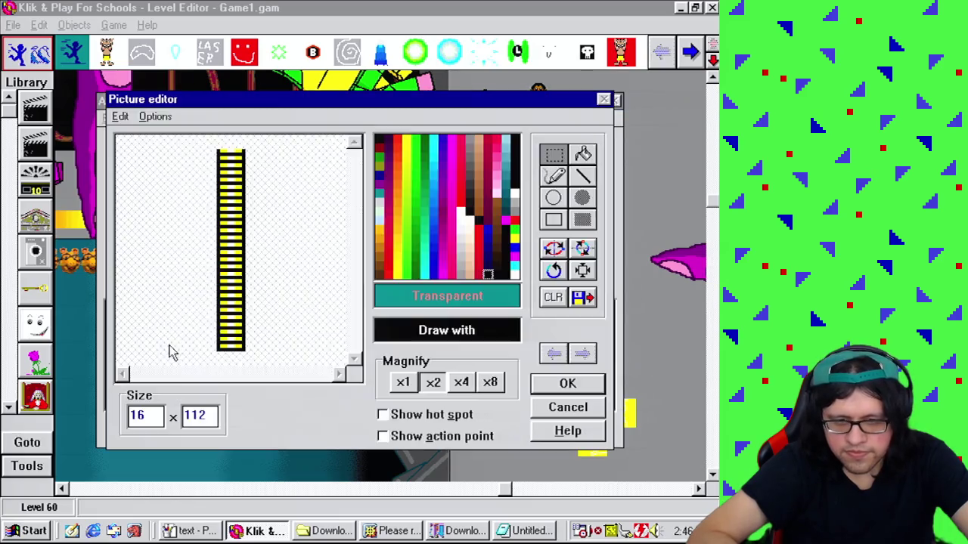
{"action": "left_click", "coordinate": [490, 383]}
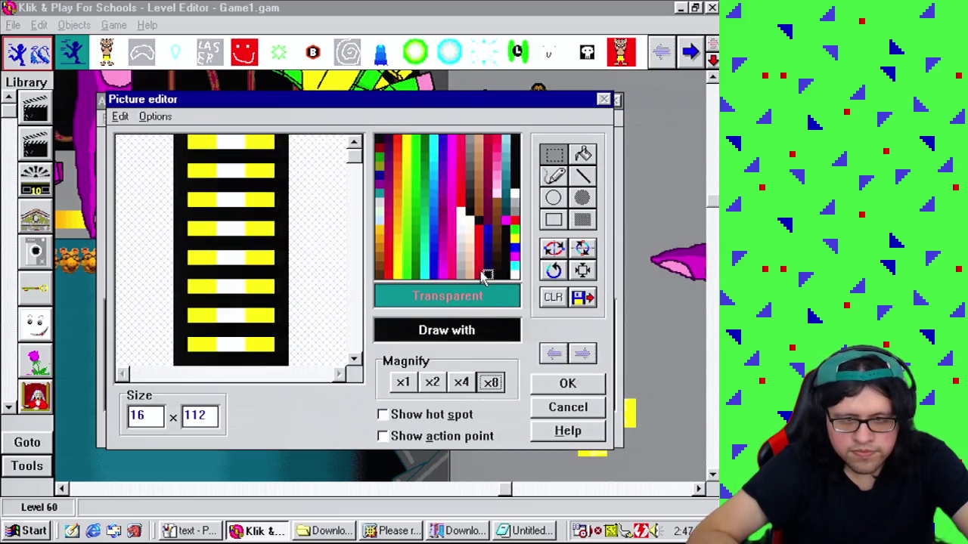
{"action": "left_click", "coordinate": [554, 175]}
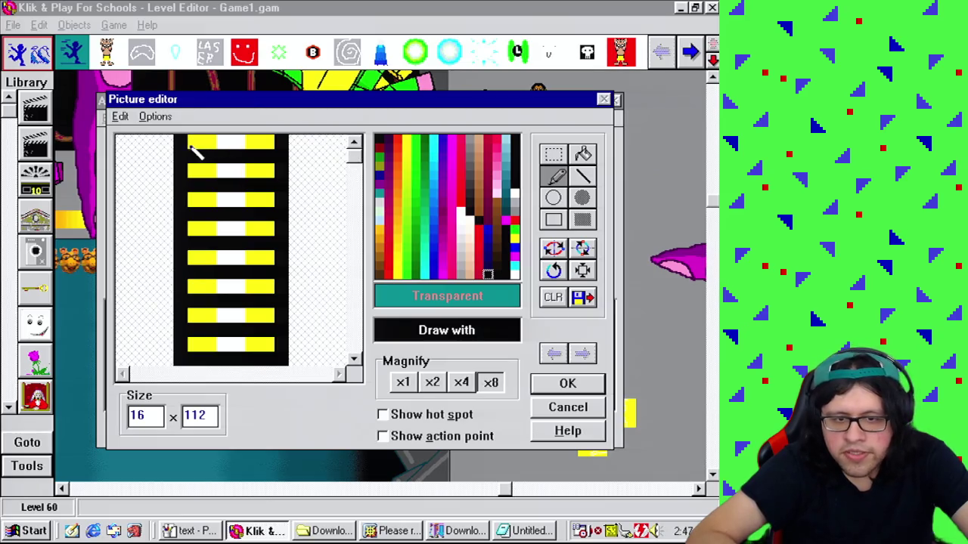
{"action": "mouse_move", "coordinate": [235, 140]}
{"action": "left_mouse_down"}
{"action": "mouse_move", "coordinate": [277, 138]}
{"action": "mouse_move", "coordinate": [235, 145]}
{"action": "mouse_move", "coordinate": [292, 151]}
{"action": "left_mouse_up"}
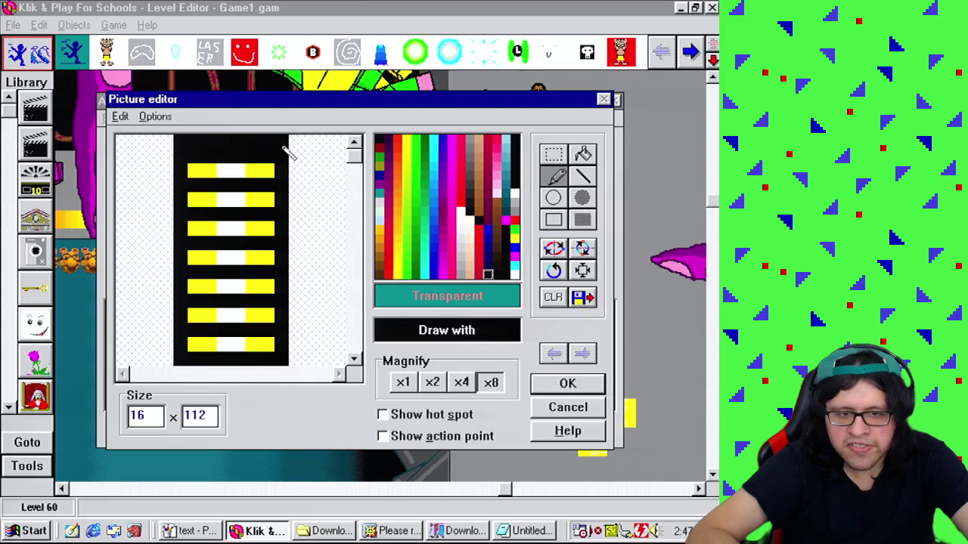
{"action": "left_click", "coordinate": [593, 386]}
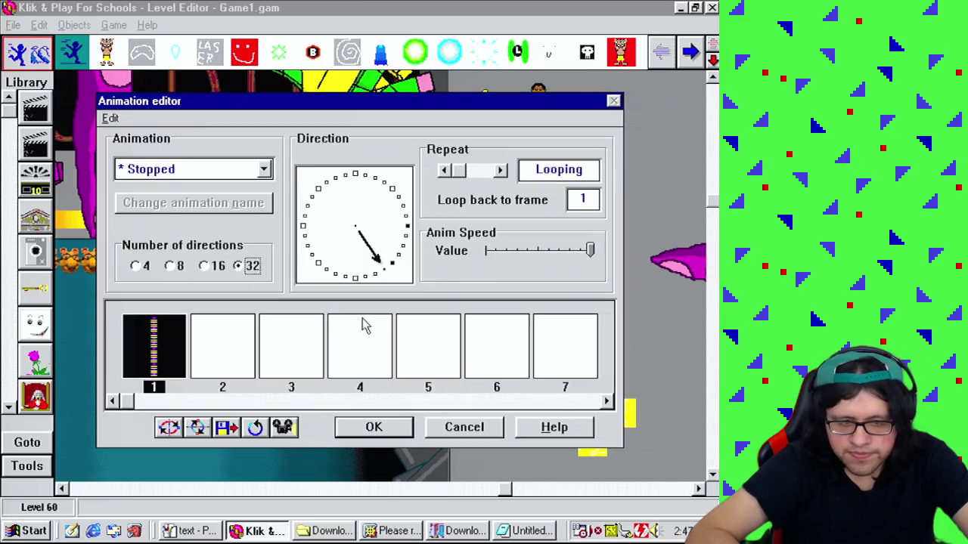
Step: Black out the top yellow stripe of the bar in the current direction and the next one
{"action": "double_click", "coordinate": [185, 348]}
{"action": "left_click", "coordinate": [582, 219]}
{"action": "left_click_drag", "start_coordinate": [198, 160], "coordinate": [298, 184]}
{"action": "left_click", "coordinate": [567, 383]}
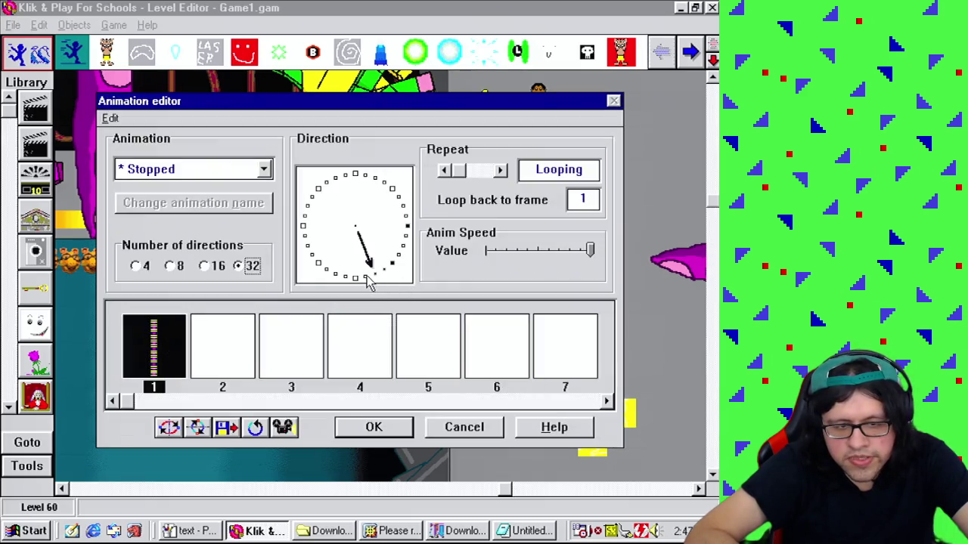
{"action": "left_click", "coordinate": [363, 277]}
{"action": "double_click", "coordinate": [153, 348]}
{"action": "mouse_move", "coordinate": [186, 179]}
{"action": "left_mouse_down"}
{"action": "mouse_move", "coordinate": [268, 192]}
{"action": "mouse_move", "coordinate": [300, 219]}
{"action": "left_mouse_up"}
{"action": "left_click", "coordinate": [567, 383]}
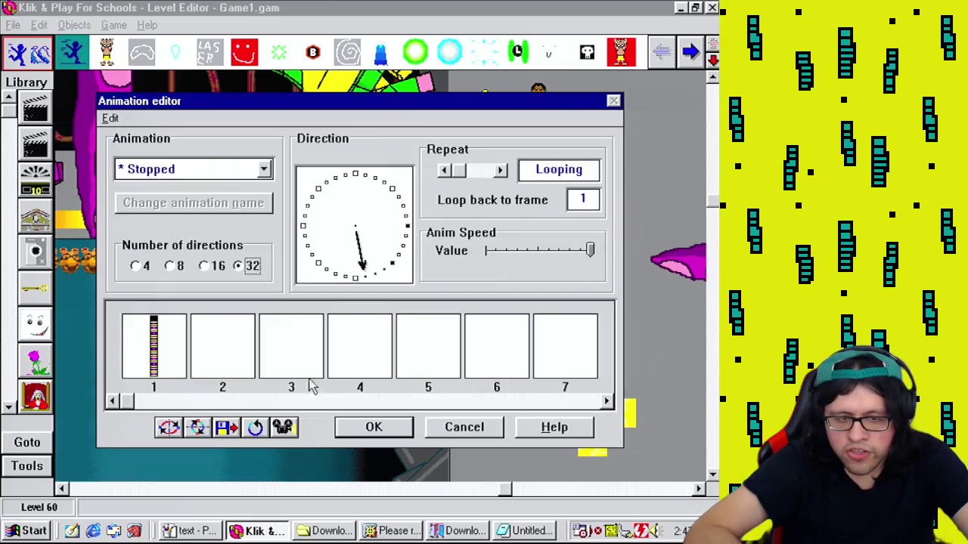
Step: Paste the bar into the straight-down direction and black out its top stripes, leaving four
{"action": "left_click", "coordinate": [356, 278]}
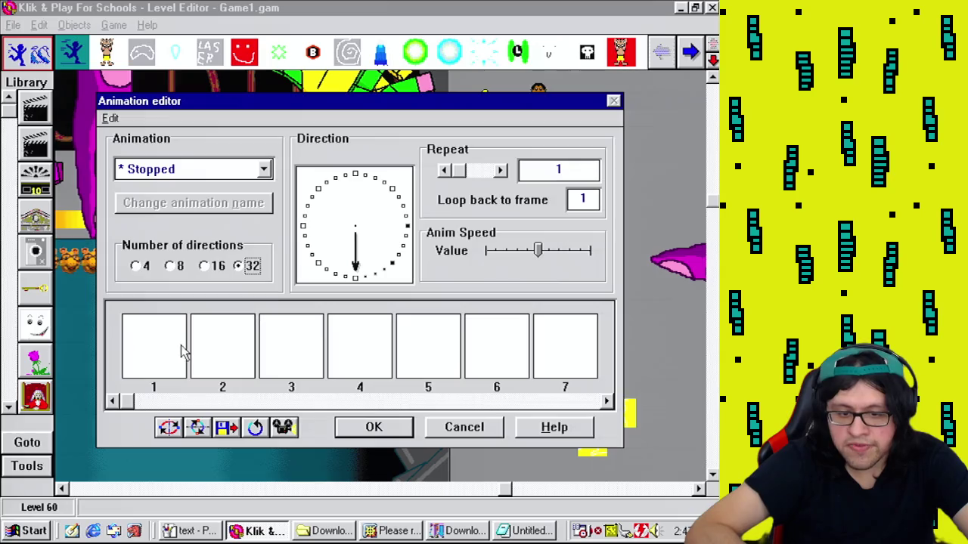
{"action": "key", "text": "ctrl+v"}
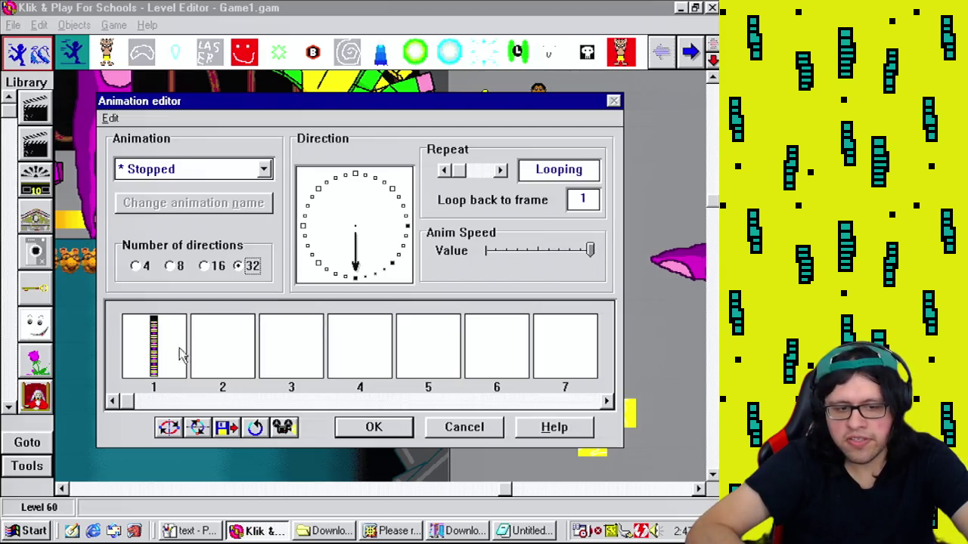
{"action": "double_click", "coordinate": [169, 350]}
{"action": "left_click_drag", "start_coordinate": [190, 216], "coordinate": [335, 234]}
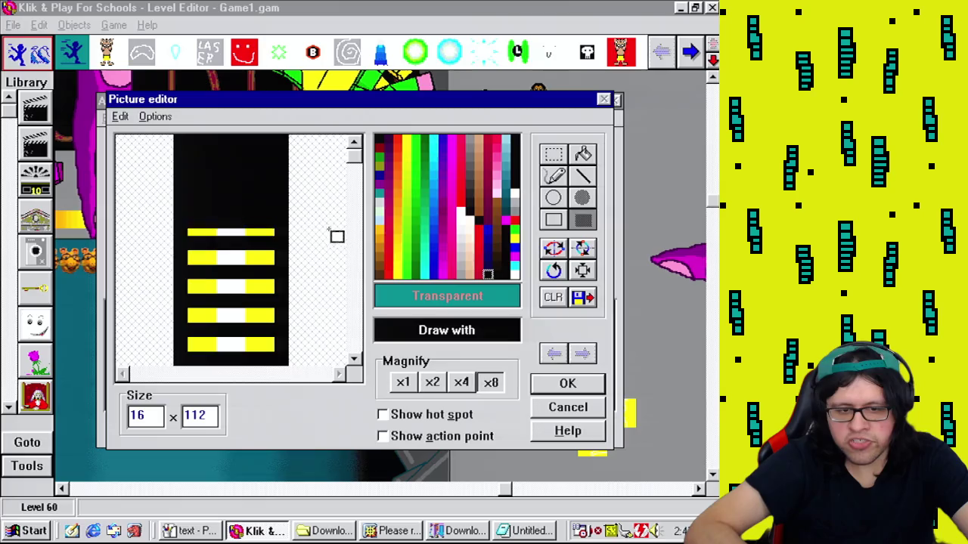
{"action": "left_click", "coordinate": [575, 390]}
Step: Undo an unwanted edit on that frame, then black out its top yellow stripe
{"action": "left_click", "coordinate": [160, 340]}
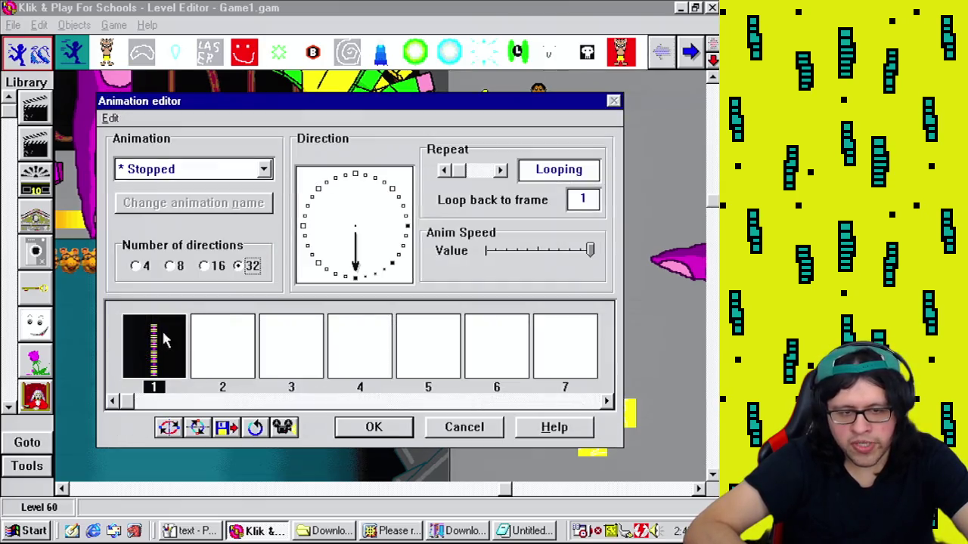
{"action": "double_click", "coordinate": [165, 331]}
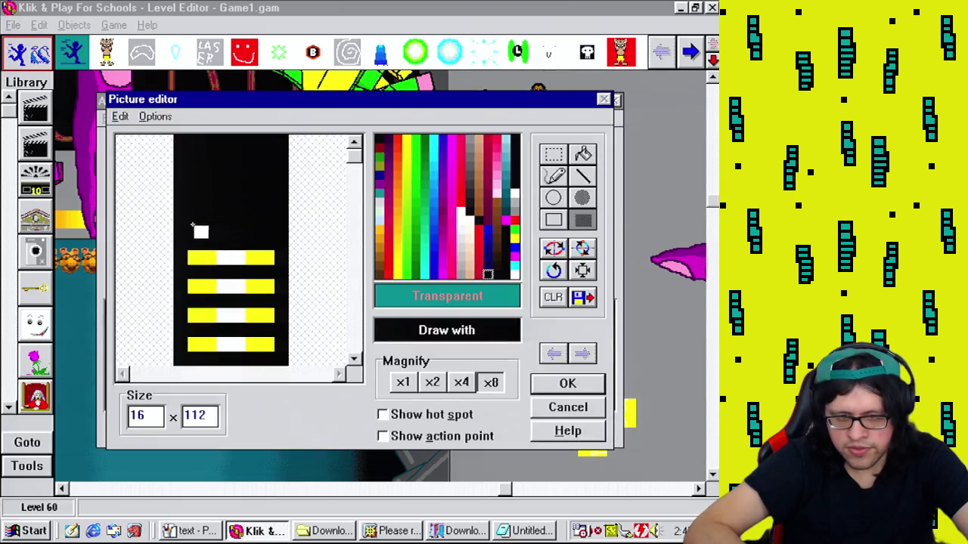
{"action": "key", "text": "ctrl+z"}
{"action": "left_click", "coordinate": [566, 384]}
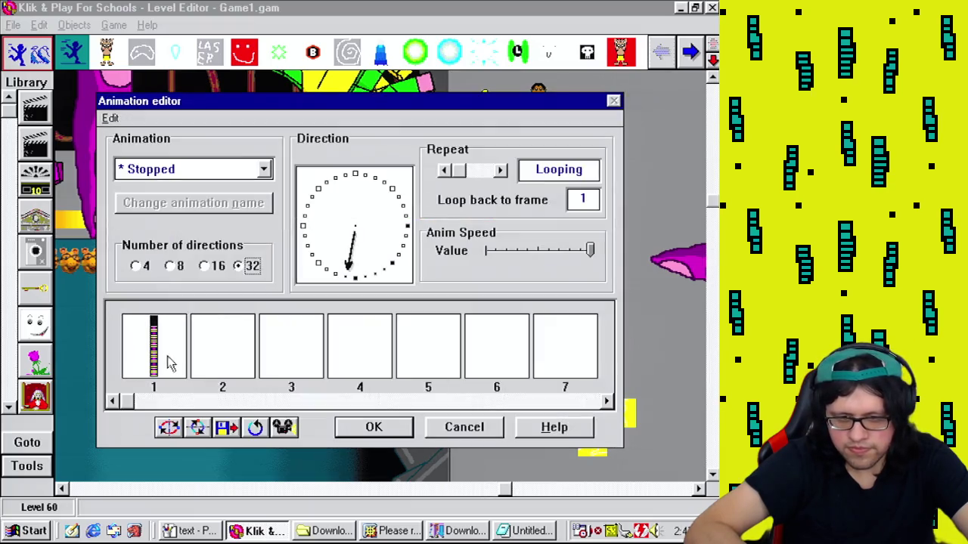
{"action": "double_click", "coordinate": [153, 333]}
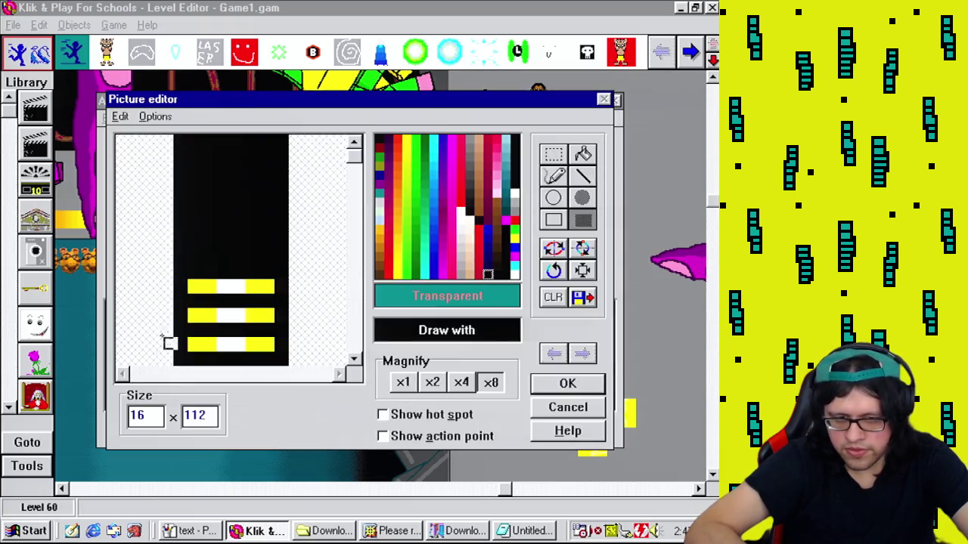
{"action": "left_click_drag", "start_coordinate": [189, 281], "coordinate": [323, 296]}
{"action": "left_click", "coordinate": [567, 382]}
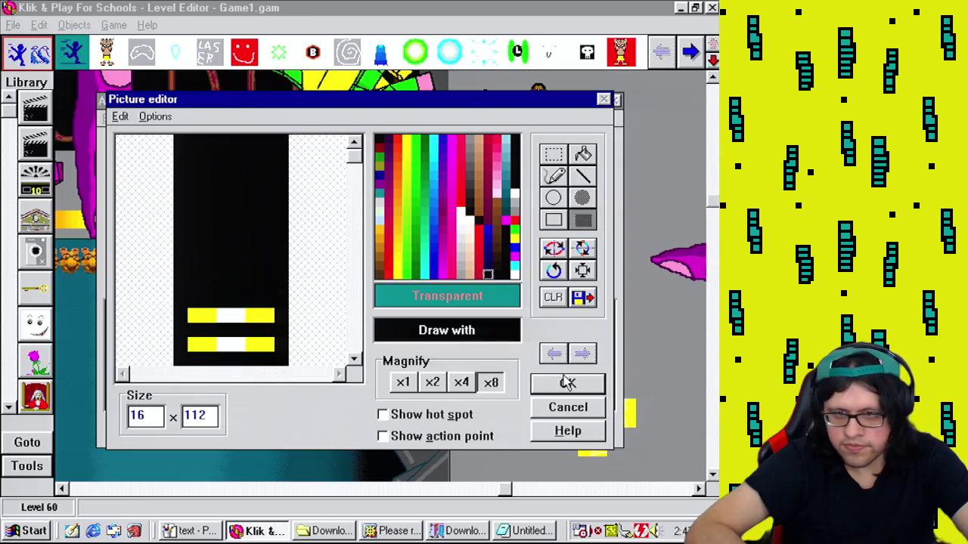
Step: Black out the upper yellow stripe, then check the next direction's bar image
{"action": "left_click", "coordinate": [156, 344]}
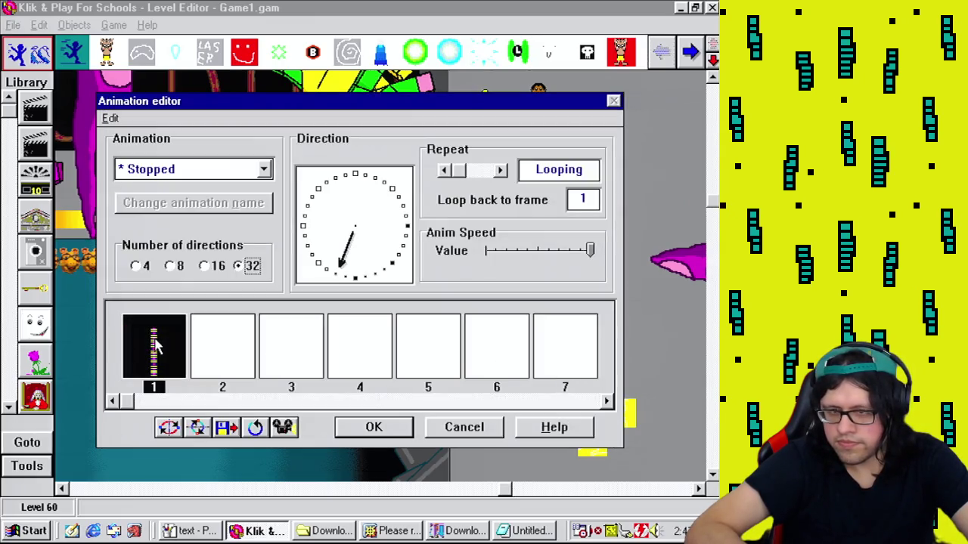
{"action": "double_click", "coordinate": [176, 349]}
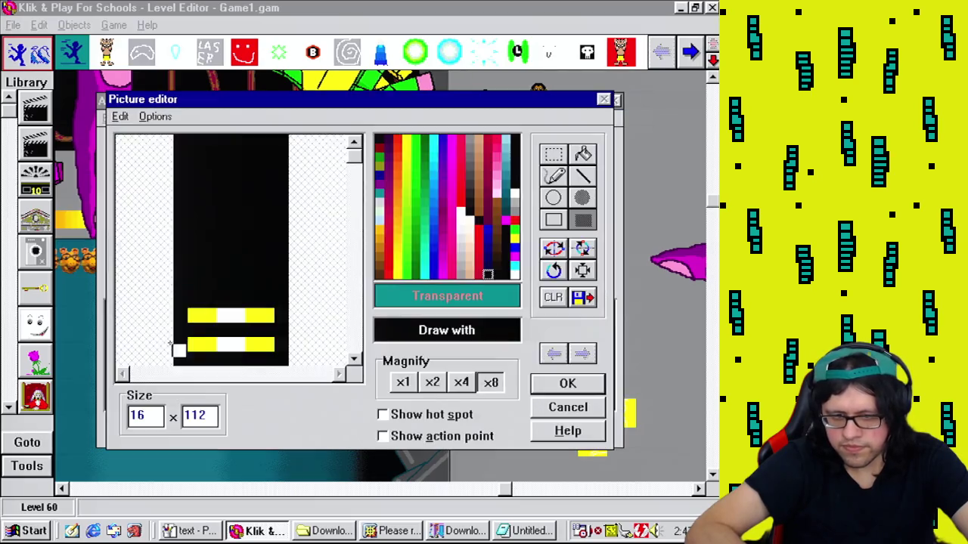
{"action": "left_click_drag", "start_coordinate": [181, 302], "coordinate": [339, 330]}
{"action": "left_click", "coordinate": [563, 381]}
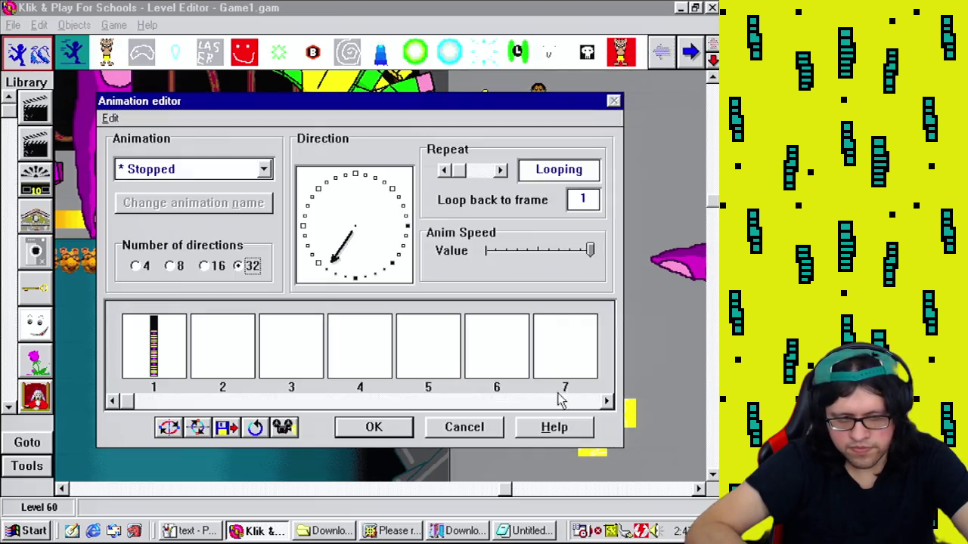
{"action": "left_click", "coordinate": [323, 274]}
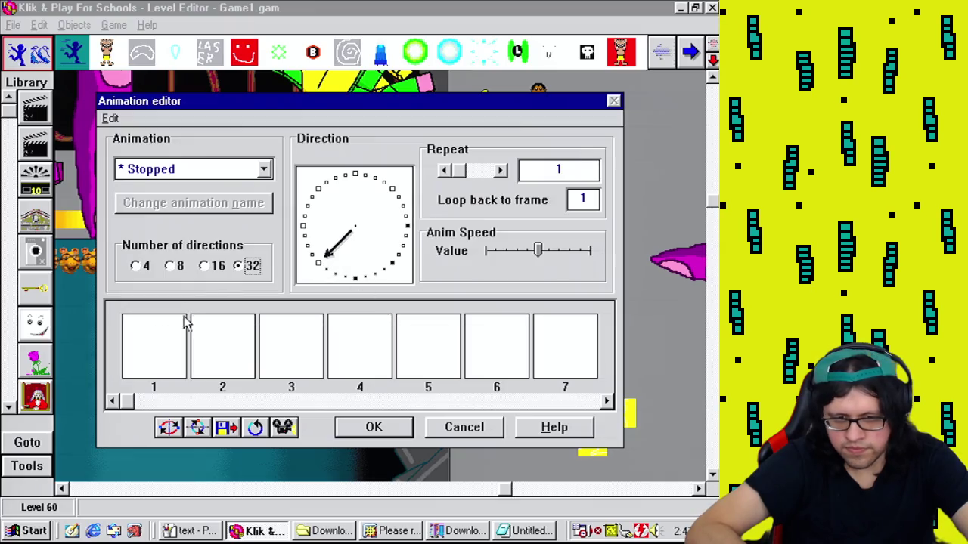
{"action": "double_click", "coordinate": [177, 341]}
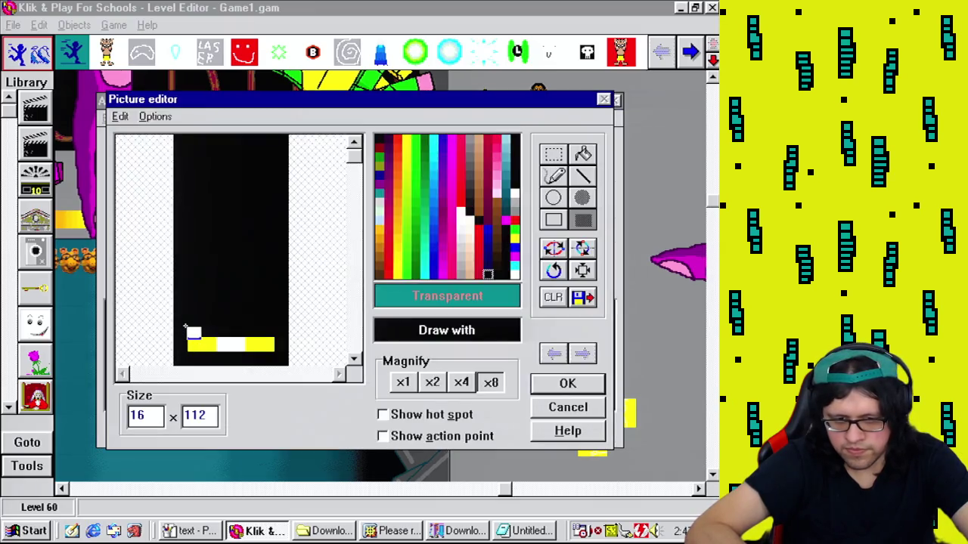
{"action": "left_click", "coordinate": [569, 384]}
{"action": "left_click", "coordinate": [179, 369]}
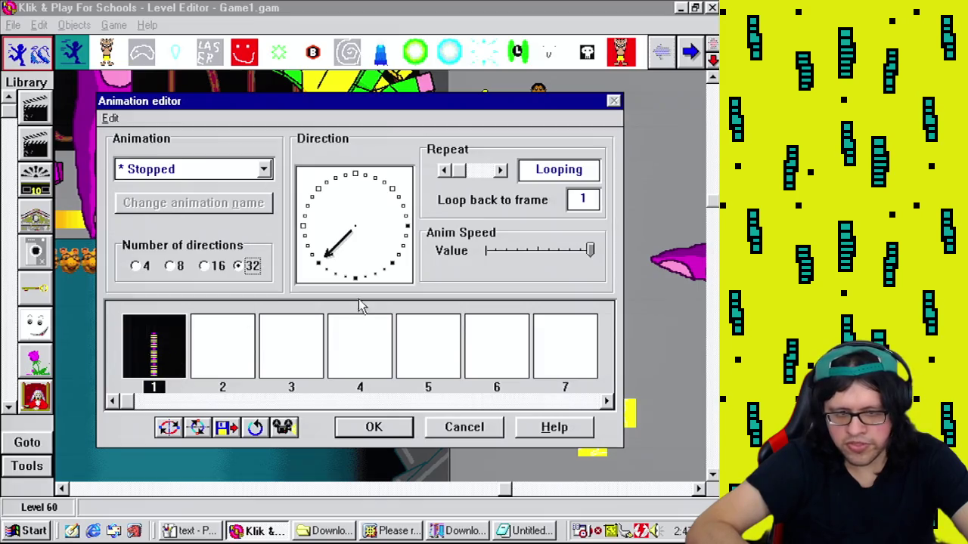
Step: In the next lower-left direction, view the bar smaller and black out its top yellow stripe
{"action": "left_click", "coordinate": [318, 260]}
{"action": "double_click", "coordinate": [159, 363]}
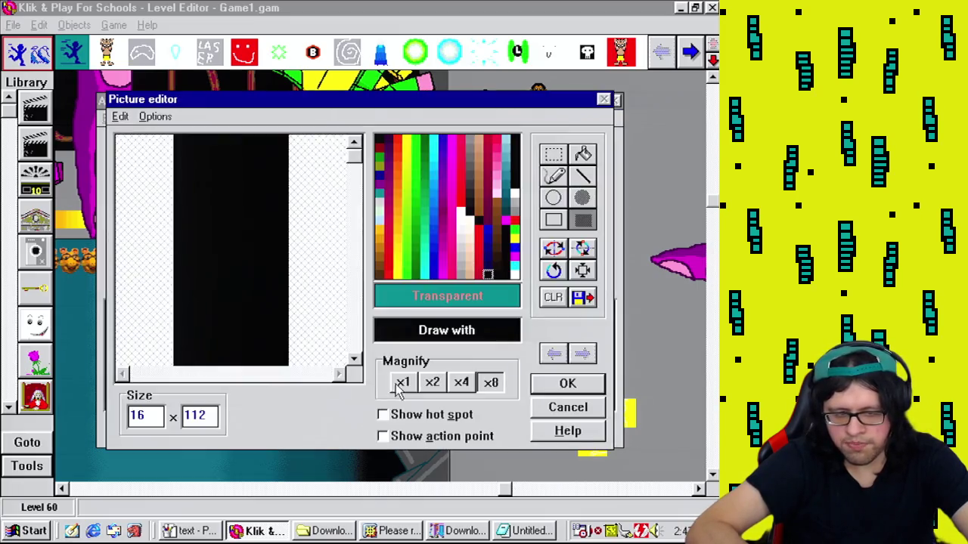
{"action": "left_click", "coordinate": [460, 382]}
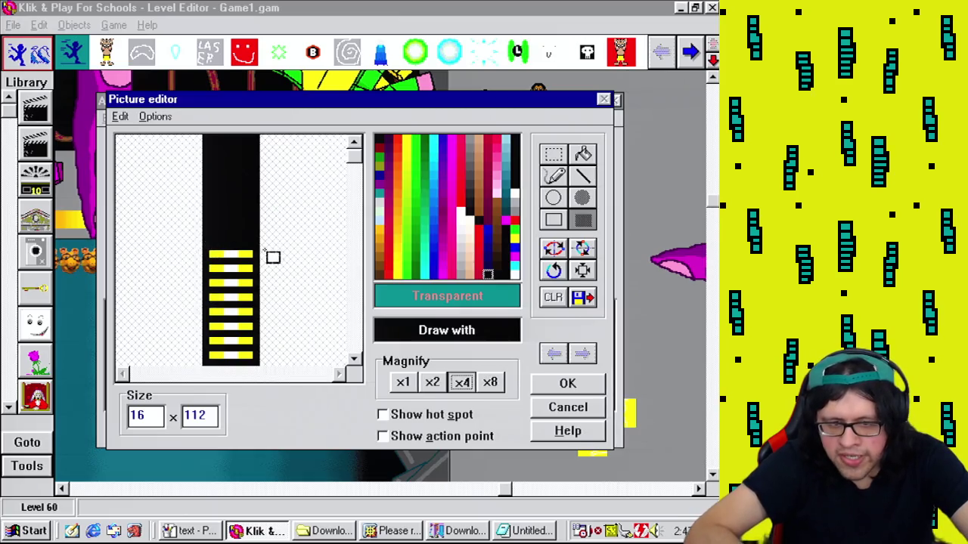
{"action": "left_click", "coordinate": [591, 384]}
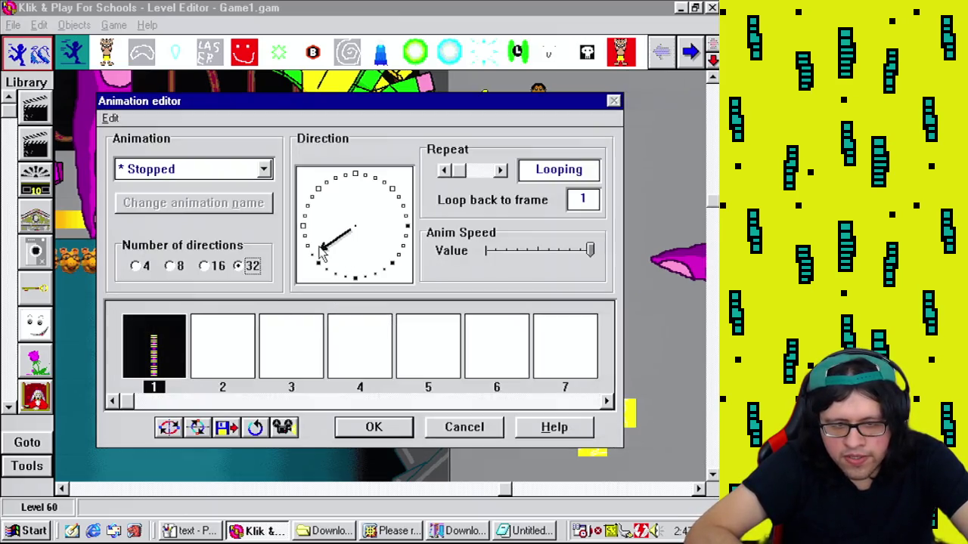
{"action": "double_click", "coordinate": [181, 357]}
{"action": "left_click_drag", "start_coordinate": [219, 251], "coordinate": [270, 274]}
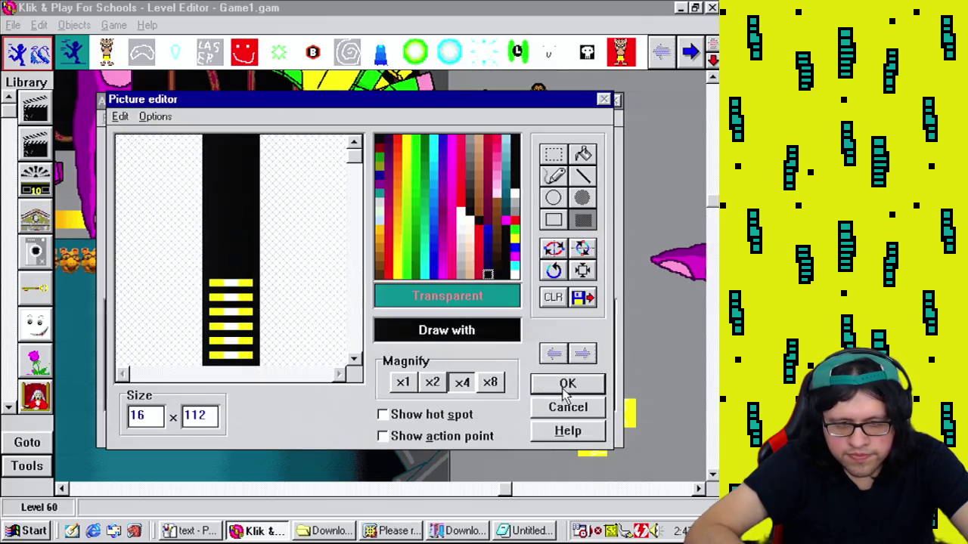
{"action": "left_click", "coordinate": [567, 386]}
Step: Black out the top yellow stripe in the left-pointing direction and the one above it
{"action": "left_click", "coordinate": [303, 226]}
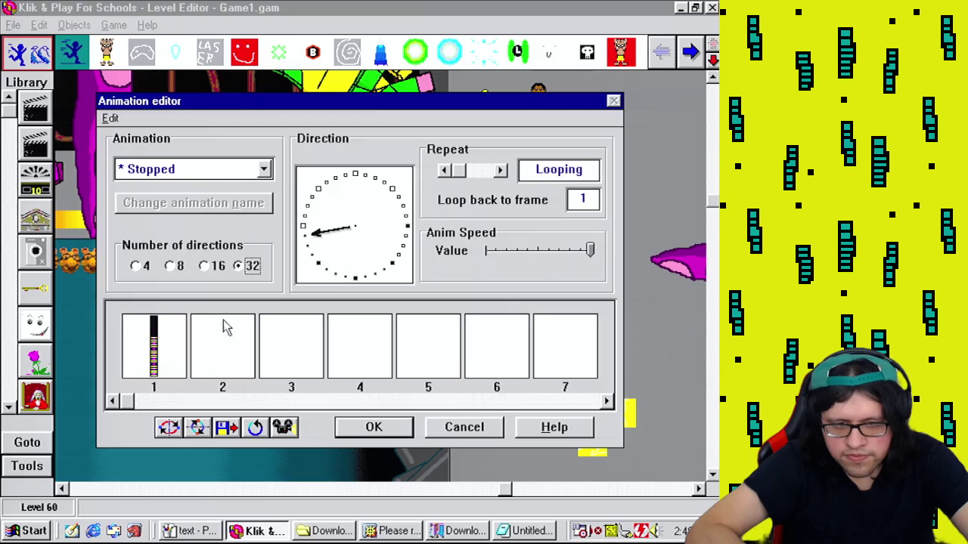
{"action": "double_click", "coordinate": [168, 352]}
{"action": "left_click_drag", "start_coordinate": [216, 281], "coordinate": [274, 294]}
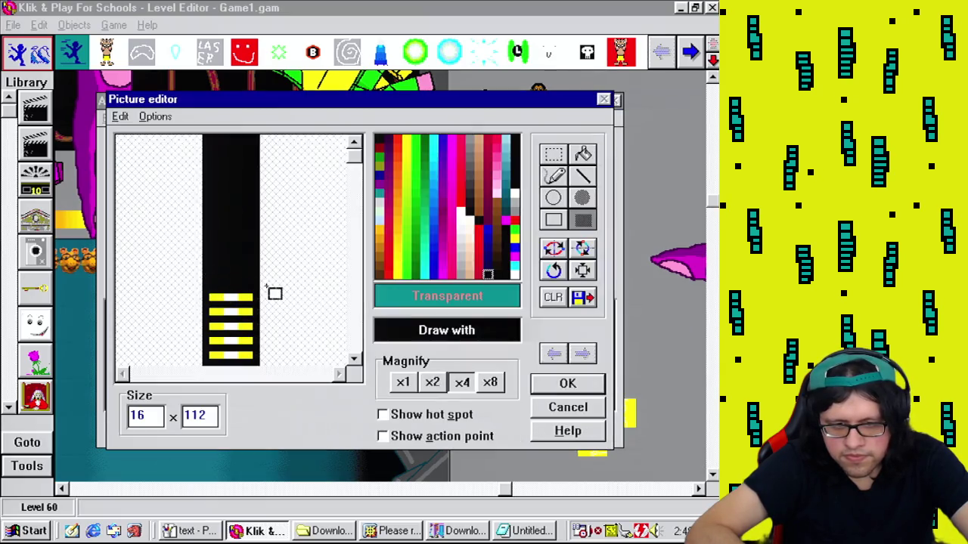
{"action": "left_click", "coordinate": [578, 384]}
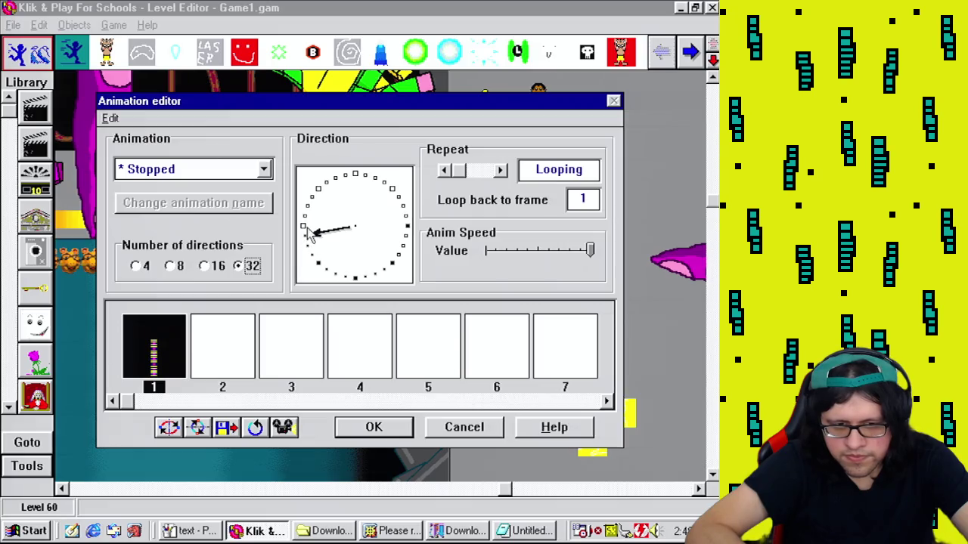
{"action": "left_click", "coordinate": [306, 229]}
{"action": "double_click", "coordinate": [161, 369]}
{"action": "left_click_drag", "start_coordinate": [212, 296], "coordinate": [281, 310]}
{"action": "left_click", "coordinate": [569, 386]}
Step: Check the bar image in the next two directions further up-left
{"action": "left_click", "coordinate": [172, 359]}
{"action": "left_click", "coordinate": [307, 219]}
{"action": "left_click", "coordinate": [165, 350]}
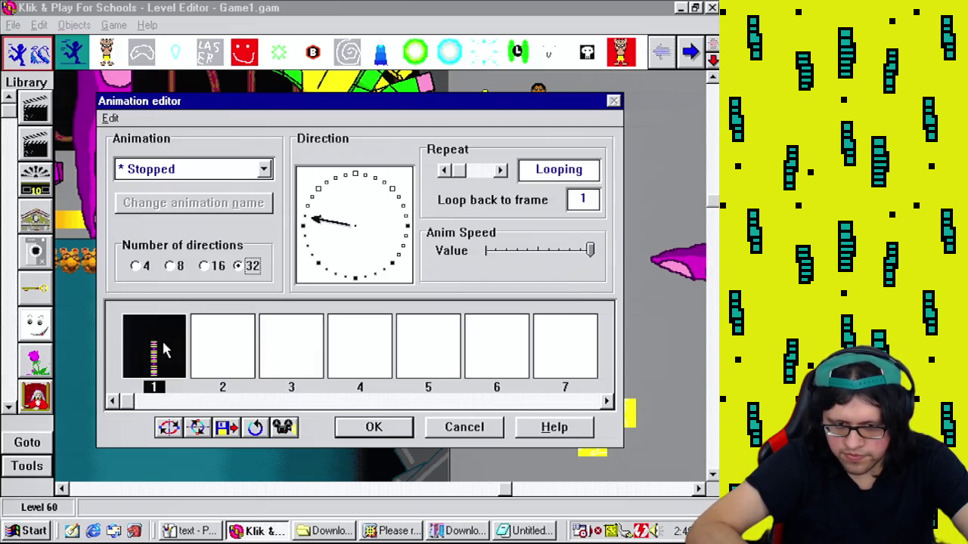
{"action": "double_click", "coordinate": [164, 349]}
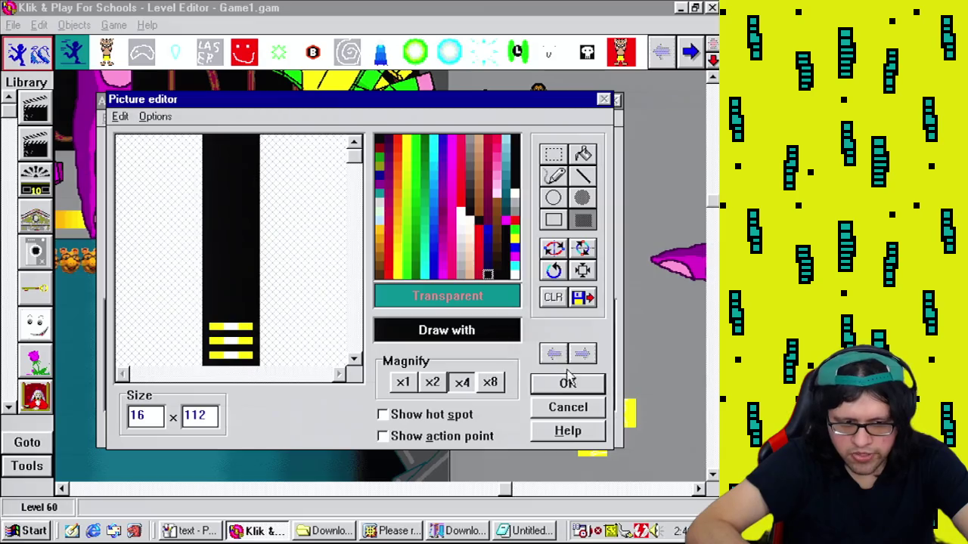
{"action": "left_click", "coordinate": [567, 384]}
{"action": "left_click", "coordinate": [154, 346]}
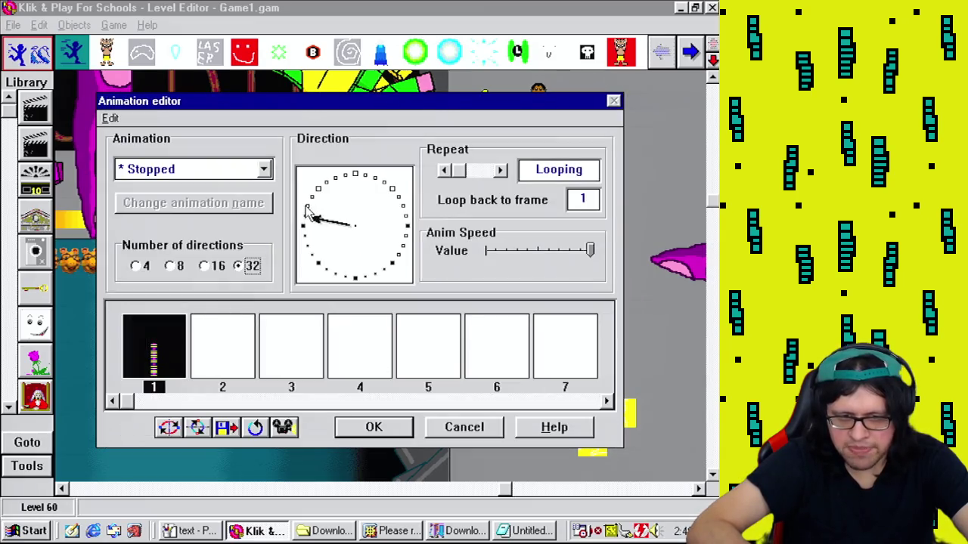
{"action": "left_click", "coordinate": [307, 215]}
{"action": "left_click", "coordinate": [155, 348]}
{"action": "double_click", "coordinate": [156, 348]}
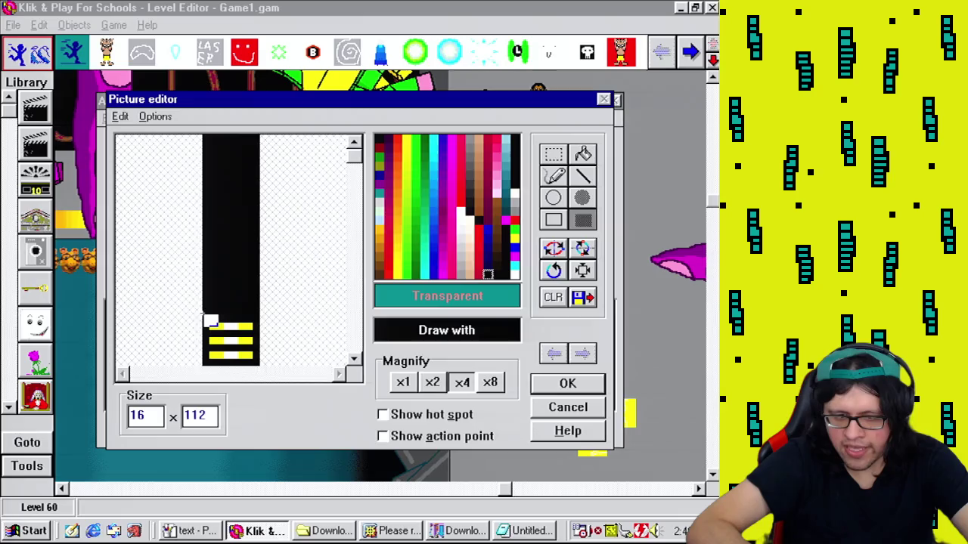
{"action": "left_click", "coordinate": [574, 382]}
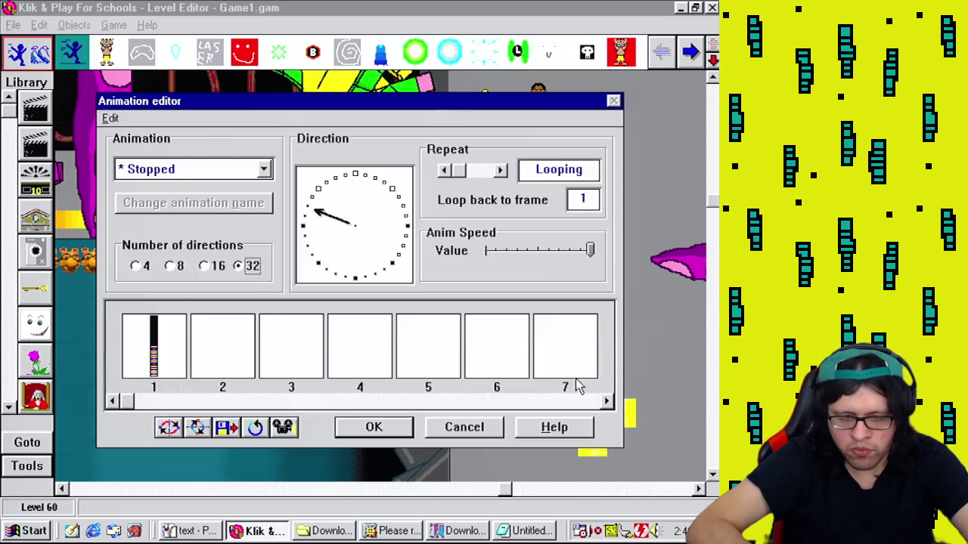
{"action": "left_click", "coordinate": [174, 357]}
Step: In the next direction up, black out one more yellow stripe of the bar
{"action": "left_click", "coordinate": [319, 200]}
{"action": "left_click", "coordinate": [146, 350]}
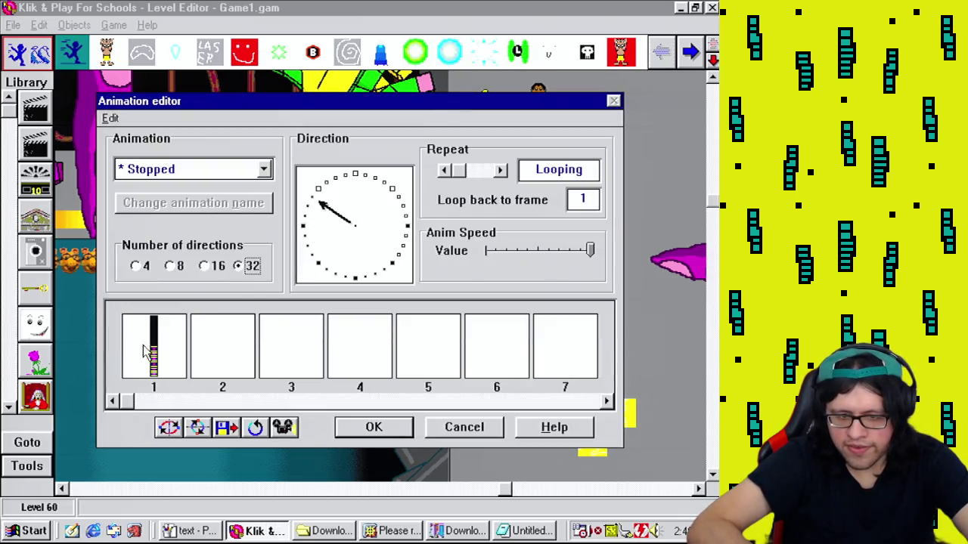
{"action": "double_click", "coordinate": [146, 350]}
{"action": "left_click_drag", "start_coordinate": [212, 341], "coordinate": [254, 342]}
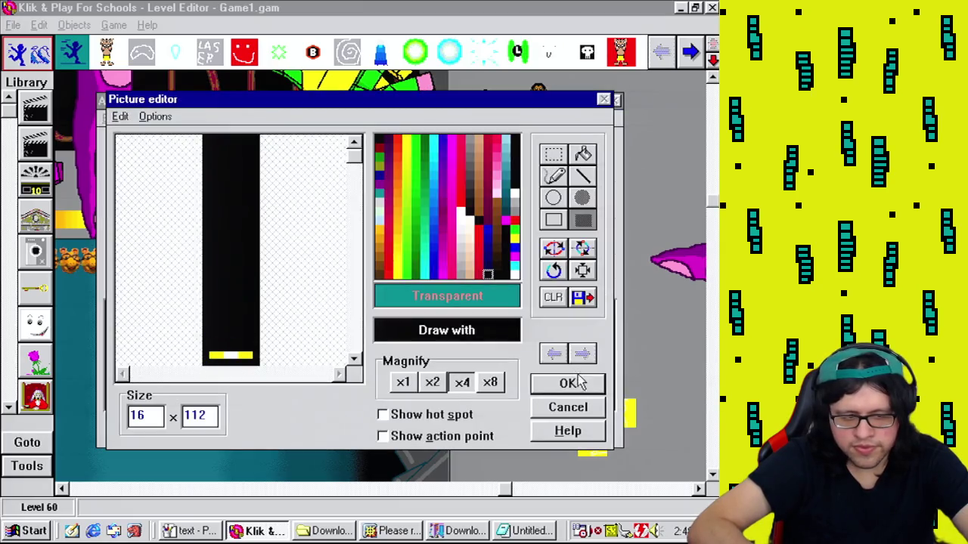
{"action": "left_click", "coordinate": [579, 381]}
{"action": "left_click", "coordinate": [158, 362]}
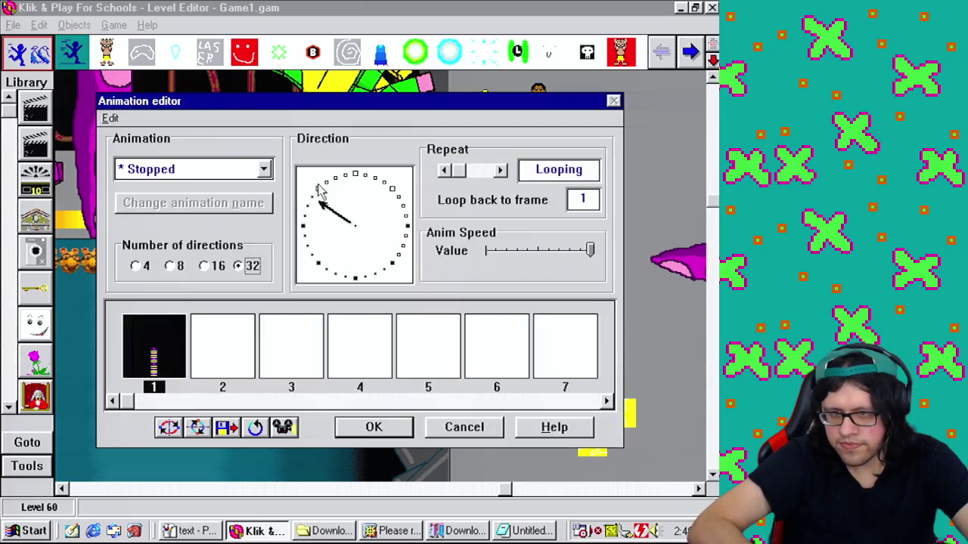
Step: Black out another yellow stripe, then copy the bar into the next empty direction
{"action": "left_click", "coordinate": [318, 189]}
{"action": "left_click", "coordinate": [320, 203]}
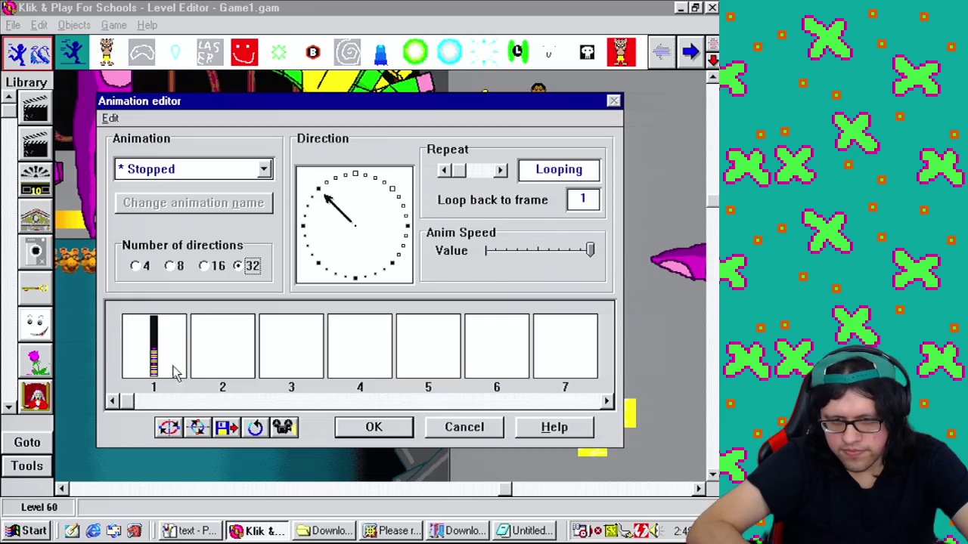
{"action": "double_click", "coordinate": [158, 353]}
{"action": "left_click_drag", "start_coordinate": [216, 352], "coordinate": [283, 370]}
{"action": "left_click", "coordinate": [563, 387]}
{"action": "left_click", "coordinate": [138, 363]}
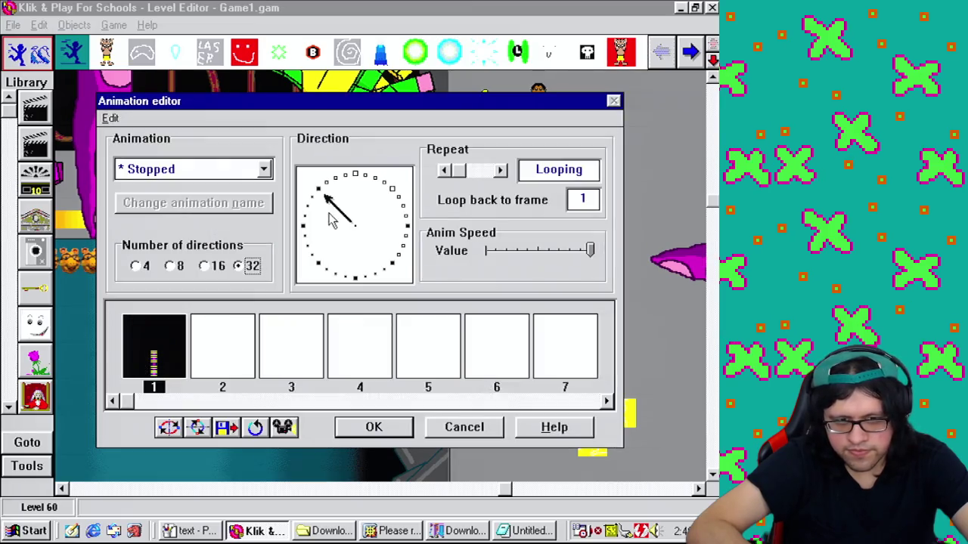
{"action": "left_click", "coordinate": [331, 188]}
{"action": "key", "text": "ctrl+v"}
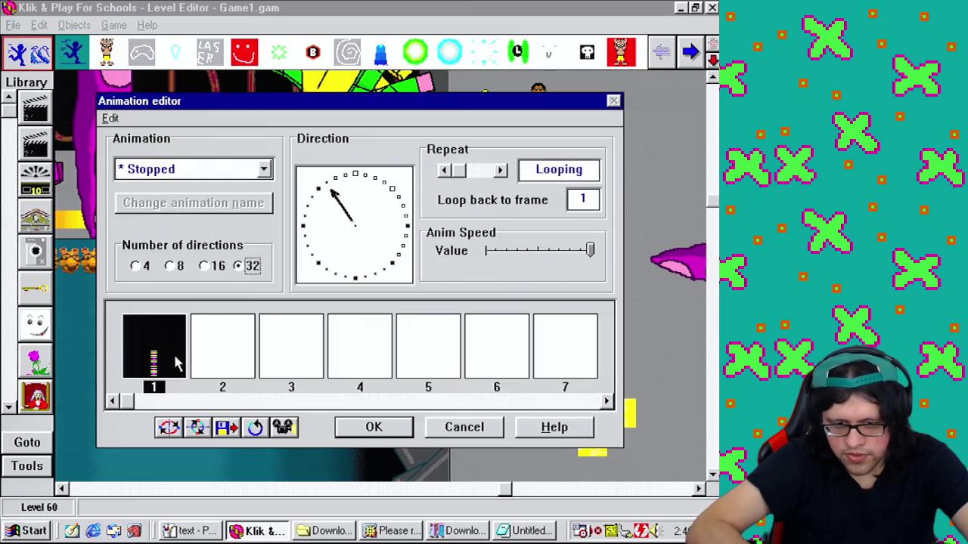
Step: Show the pasted bar smaller and black out its top yellow stripe
{"action": "double_click", "coordinate": [155, 356]}
{"action": "left_click", "coordinate": [432, 383]}
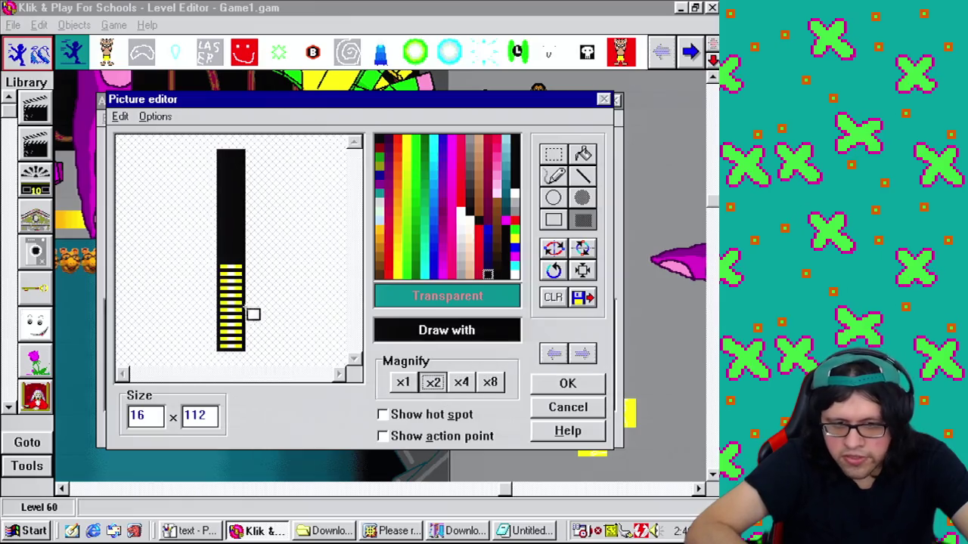
{"action": "left_click", "coordinate": [224, 264]}
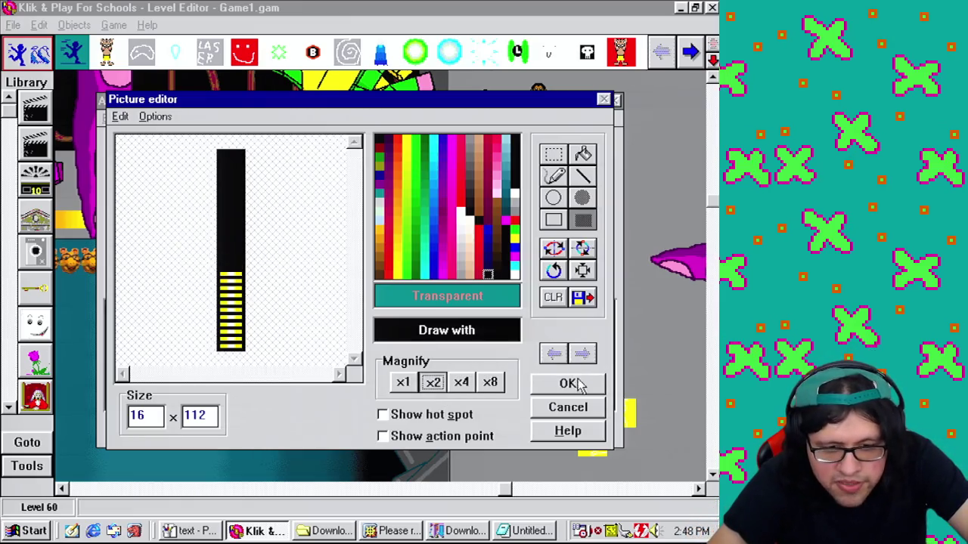
{"action": "left_click", "coordinate": [567, 383]}
Step: Copy the bar sprite into the next empty directions clockwise and check each image
{"action": "left_click", "coordinate": [336, 182]}
{"action": "key", "text": "ctrl+v"}
{"action": "double_click", "coordinate": [179, 355]}
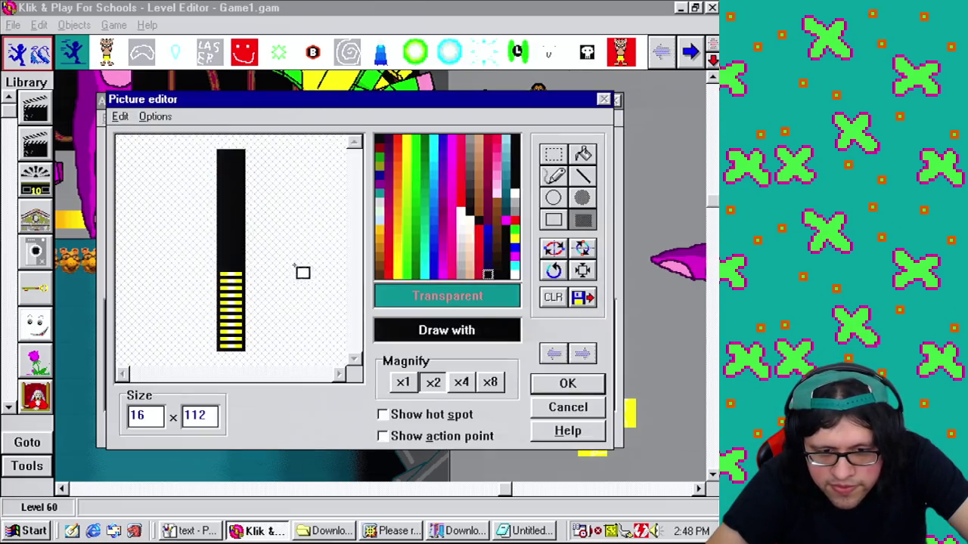
{"action": "left_click", "coordinate": [567, 386]}
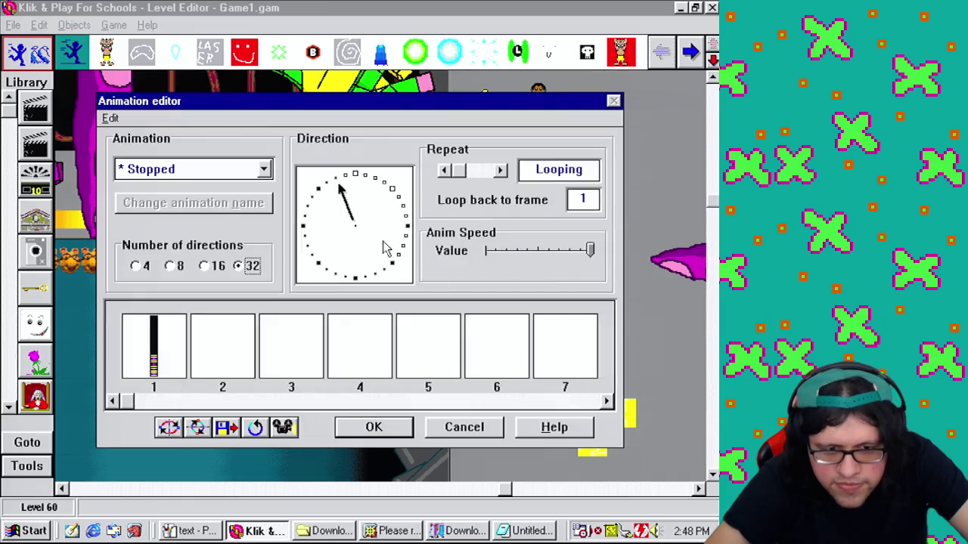
{"action": "left_click", "coordinate": [341, 182]}
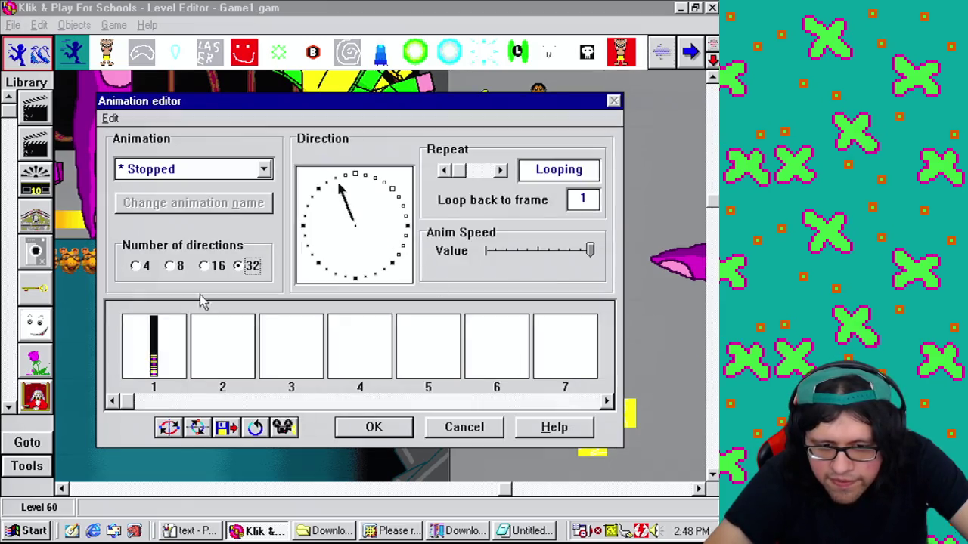
{"action": "left_click", "coordinate": [151, 360]}
{"action": "left_click", "coordinate": [350, 181]}
{"action": "key", "text": "ctrl+v"}
{"action": "double_click", "coordinate": [171, 326]}
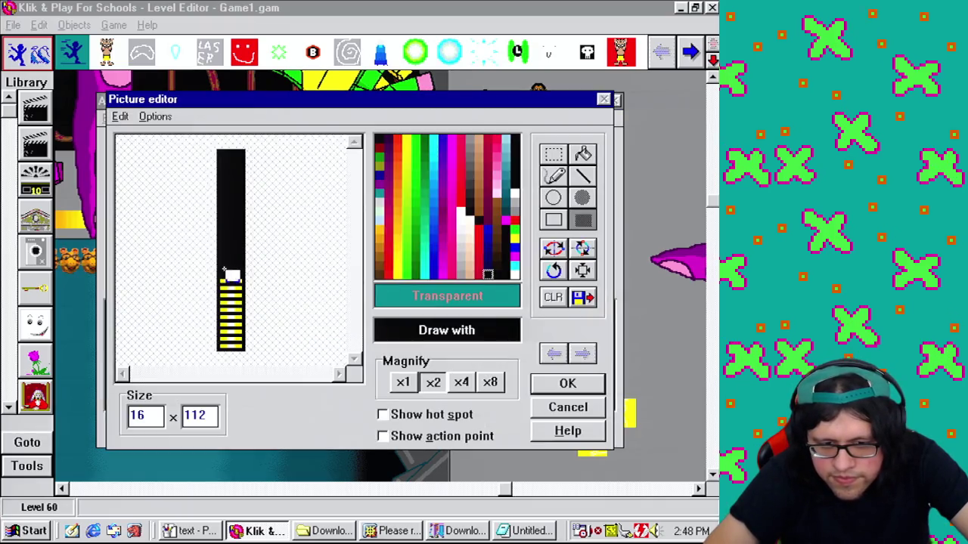
{"action": "left_click", "coordinate": [568, 386]}
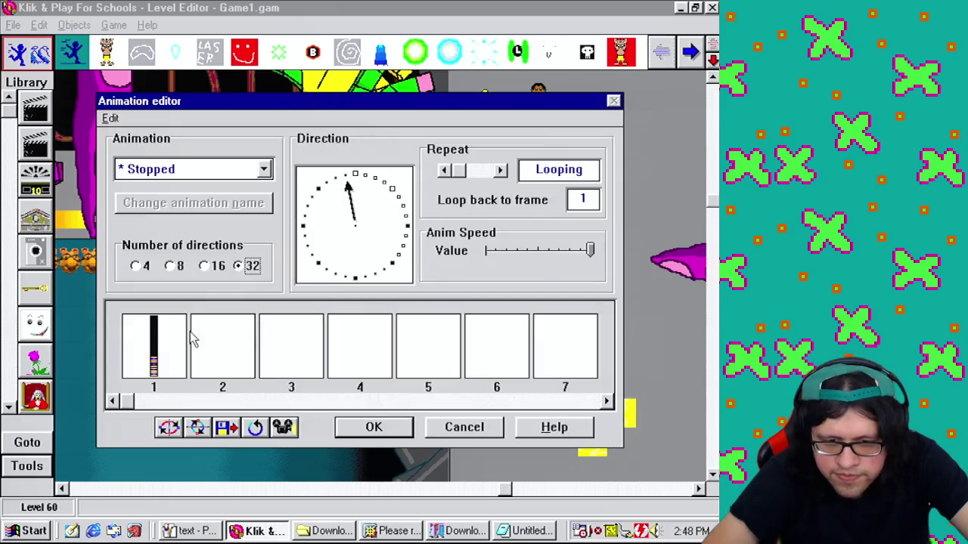
Step: Paste the bar into the next empty direction and edit its frame 1 image
{"action": "left_click", "coordinate": [356, 175]}
{"action": "key", "text": "ctrl+v"}
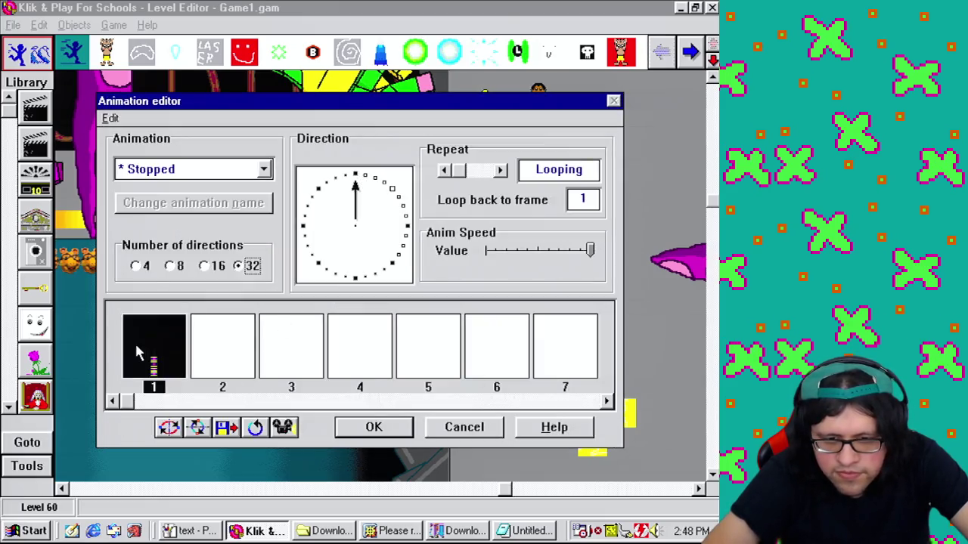
{"action": "double_click", "coordinate": [136, 328]}
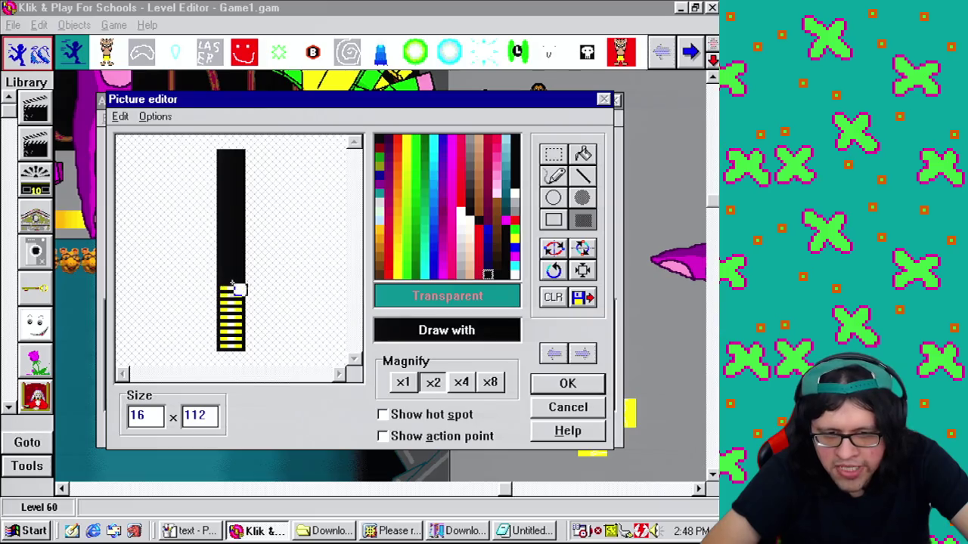
{"action": "left_click", "coordinate": [550, 390]}
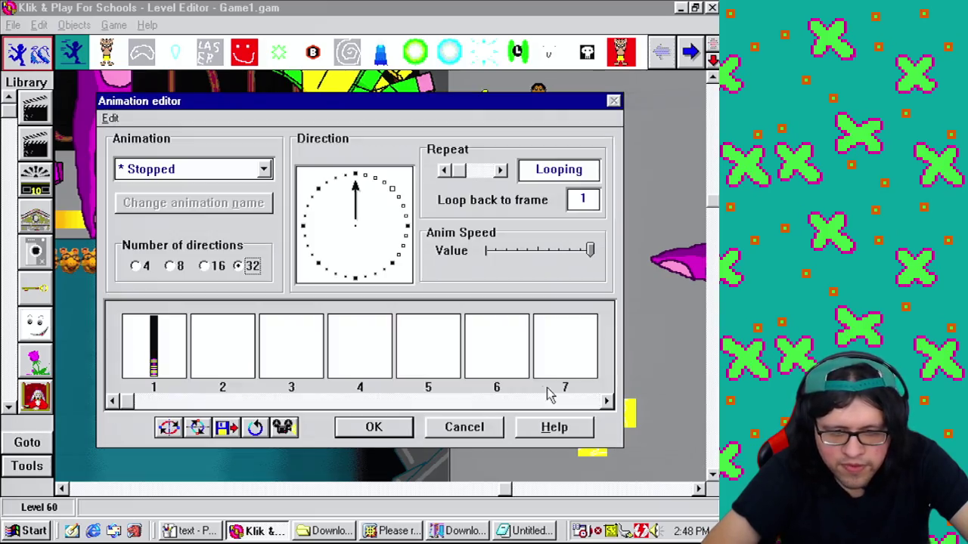
{"action": "double_click", "coordinate": [173, 340]}
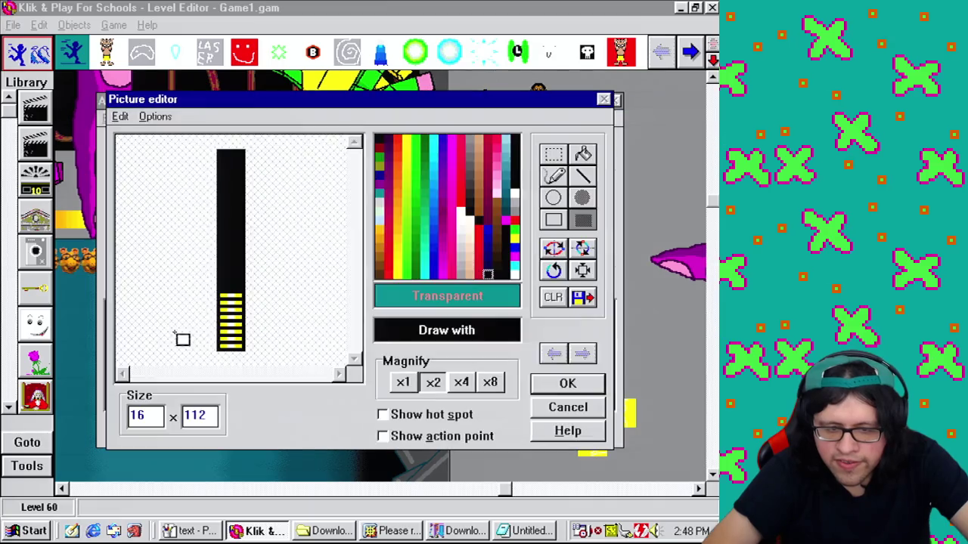
{"action": "left_click", "coordinate": [550, 390]}
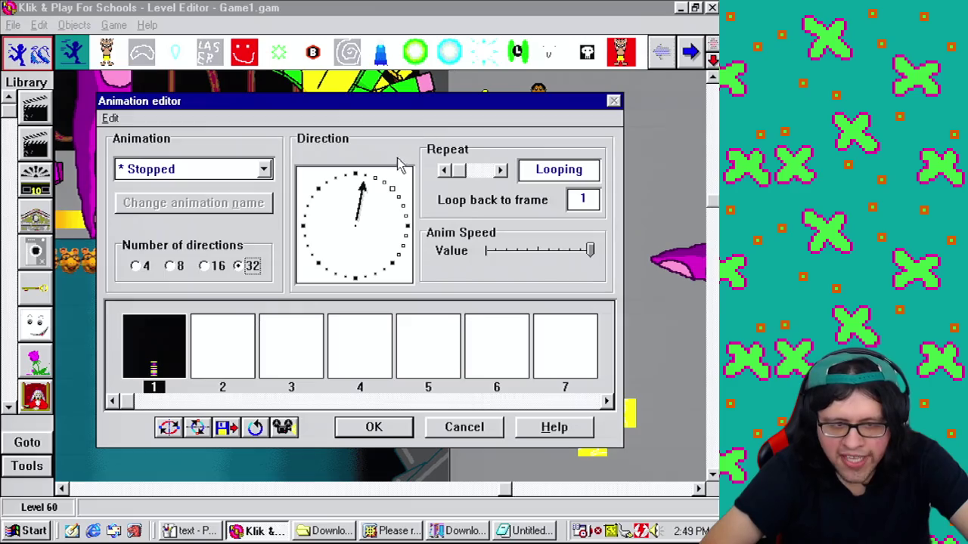
Step: Edit the frame 1 bar image in each of the next three clockwise directions
{"action": "left_click", "coordinate": [378, 181]}
{"action": "double_click", "coordinate": [186, 336]}
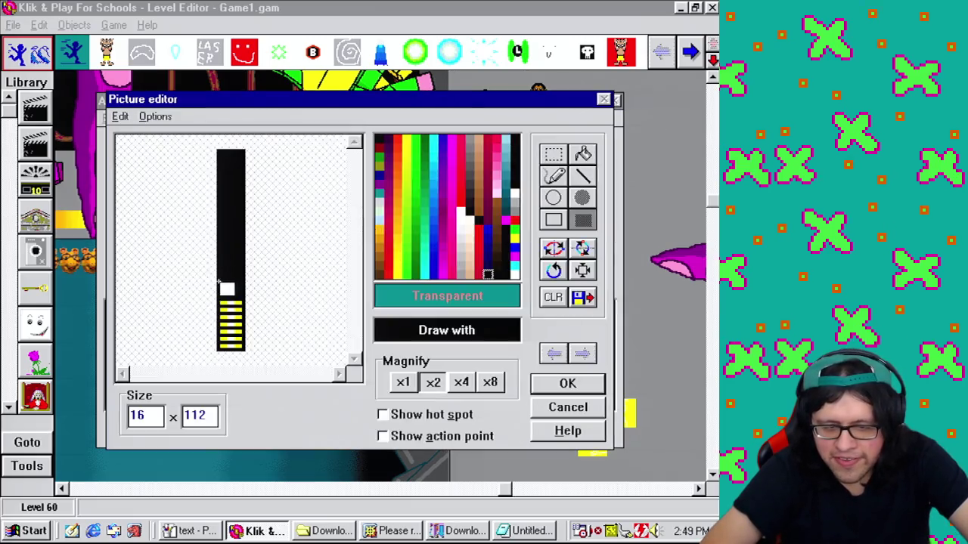
{"action": "left_click", "coordinate": [568, 383]}
{"action": "left_click", "coordinate": [387, 187]}
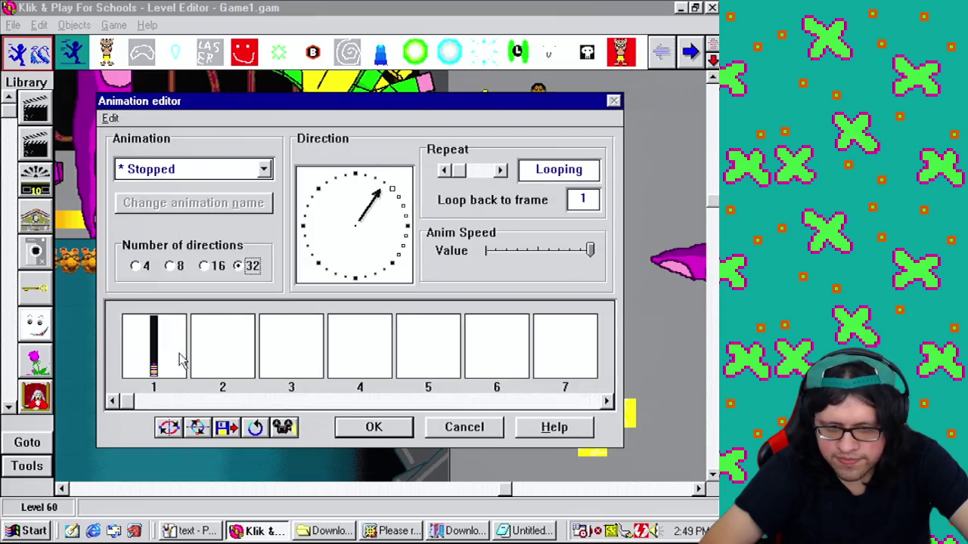
{"action": "double_click", "coordinate": [184, 362]}
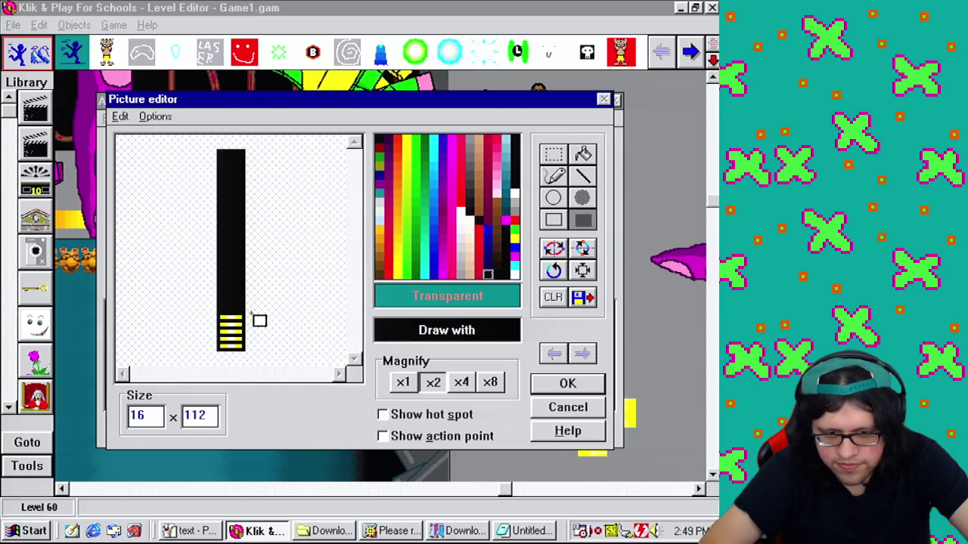
{"action": "left_click", "coordinate": [568, 383]}
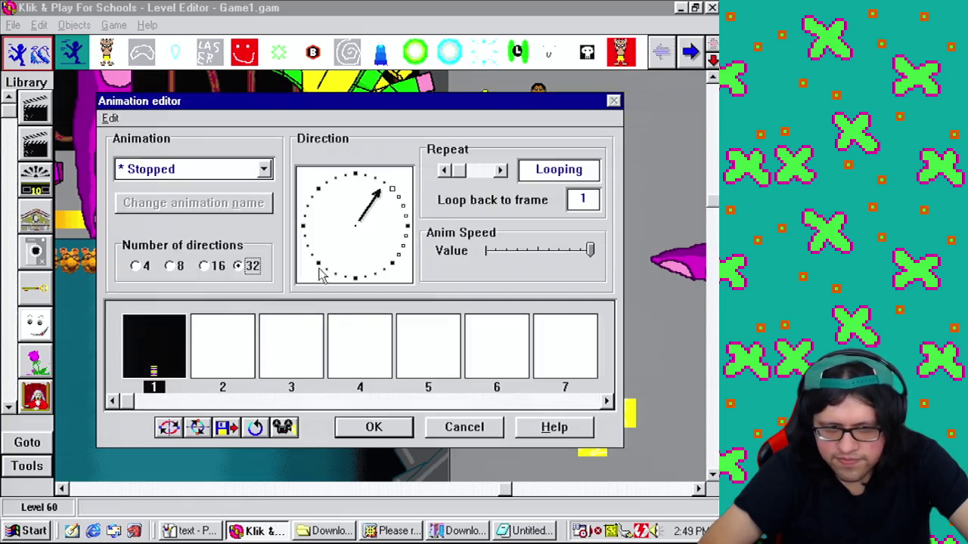
{"action": "left_click", "coordinate": [254, 265]}
{"action": "double_click", "coordinate": [169, 341]}
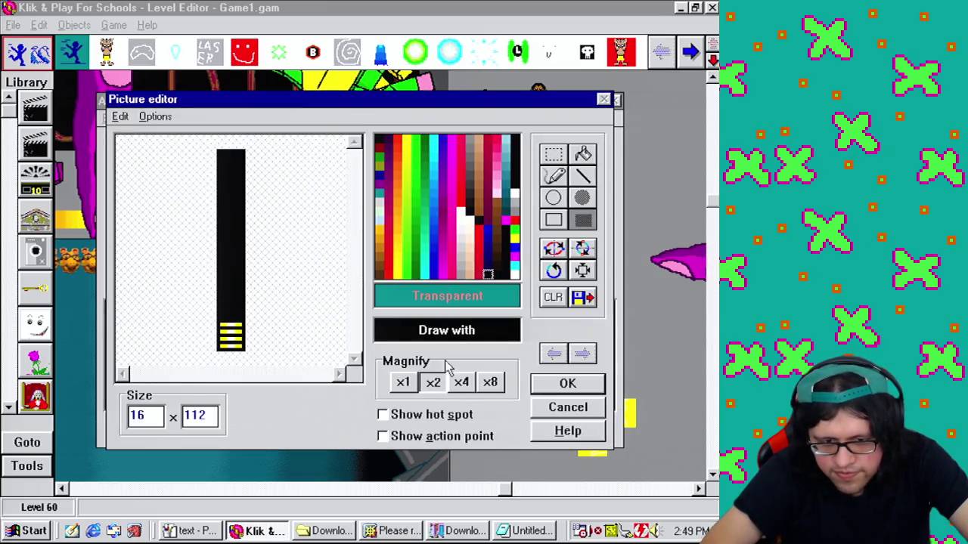
{"action": "left_click", "coordinate": [567, 383]}
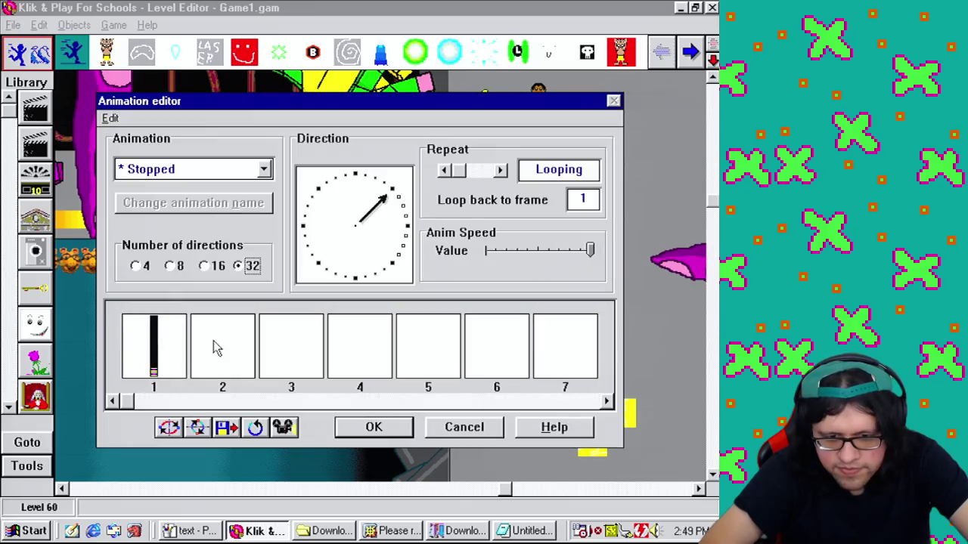
Step: Edit the bar image in the next clockwise direction, then step through the remaining dial directions
{"action": "left_click", "coordinate": [391, 204]}
{"action": "left_click", "coordinate": [176, 340]}
{"action": "double_click", "coordinate": [176, 339]}
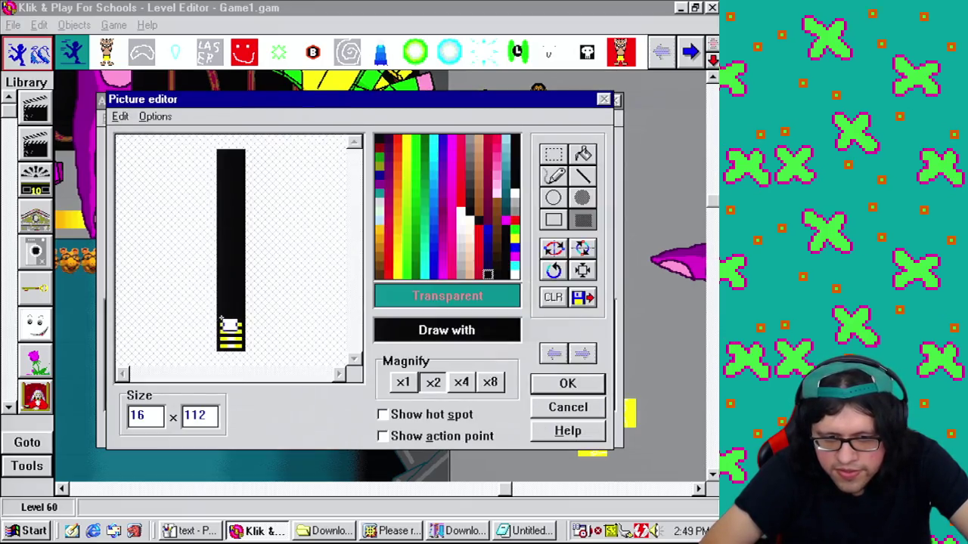
{"action": "left_click", "coordinate": [567, 383]}
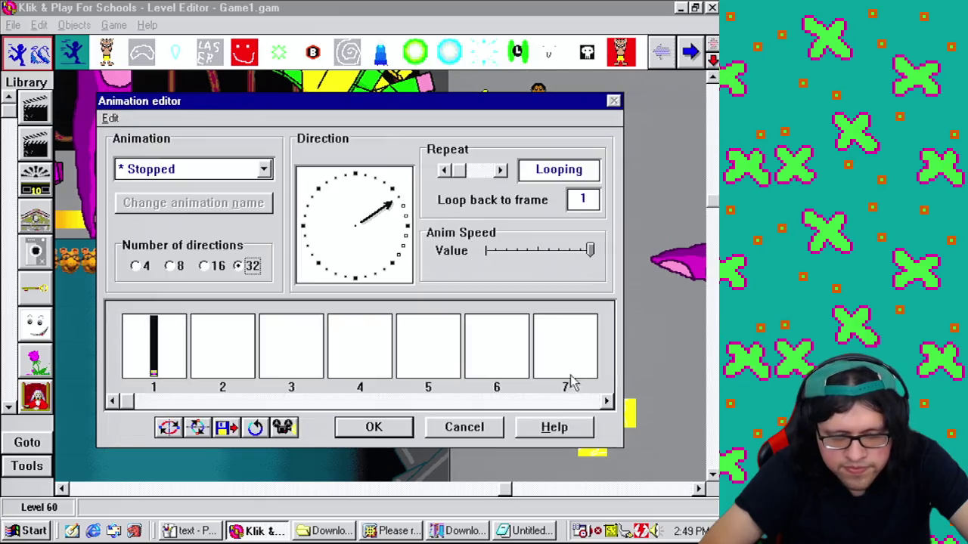
{"action": "left_click", "coordinate": [406, 211]}
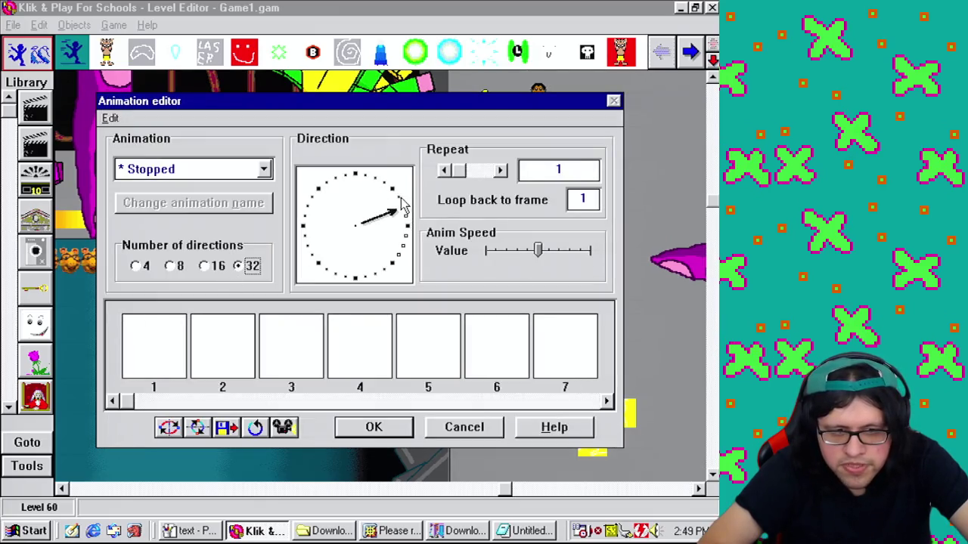
{"action": "left_click", "coordinate": [402, 202]}
{"action": "left_click", "coordinate": [401, 217]}
{"action": "left_click", "coordinate": [406, 225]}
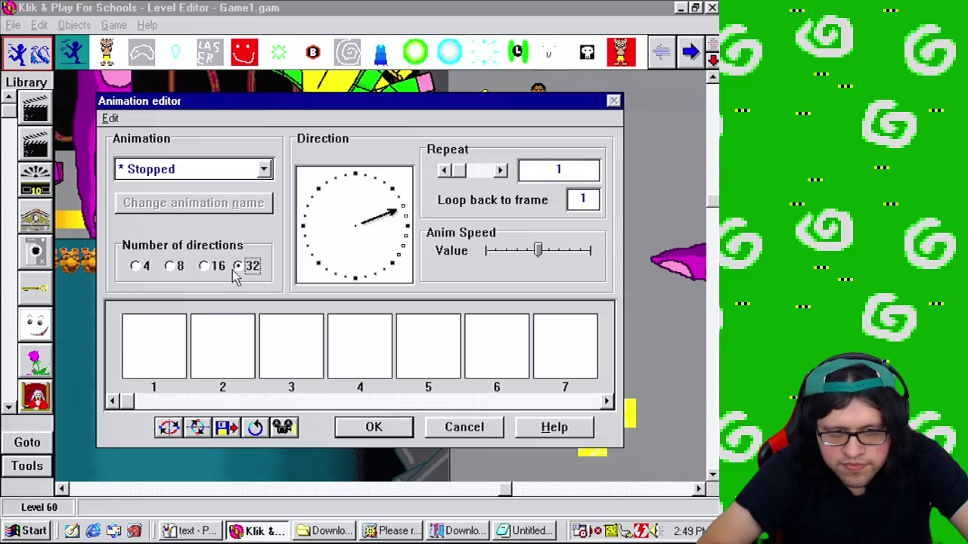